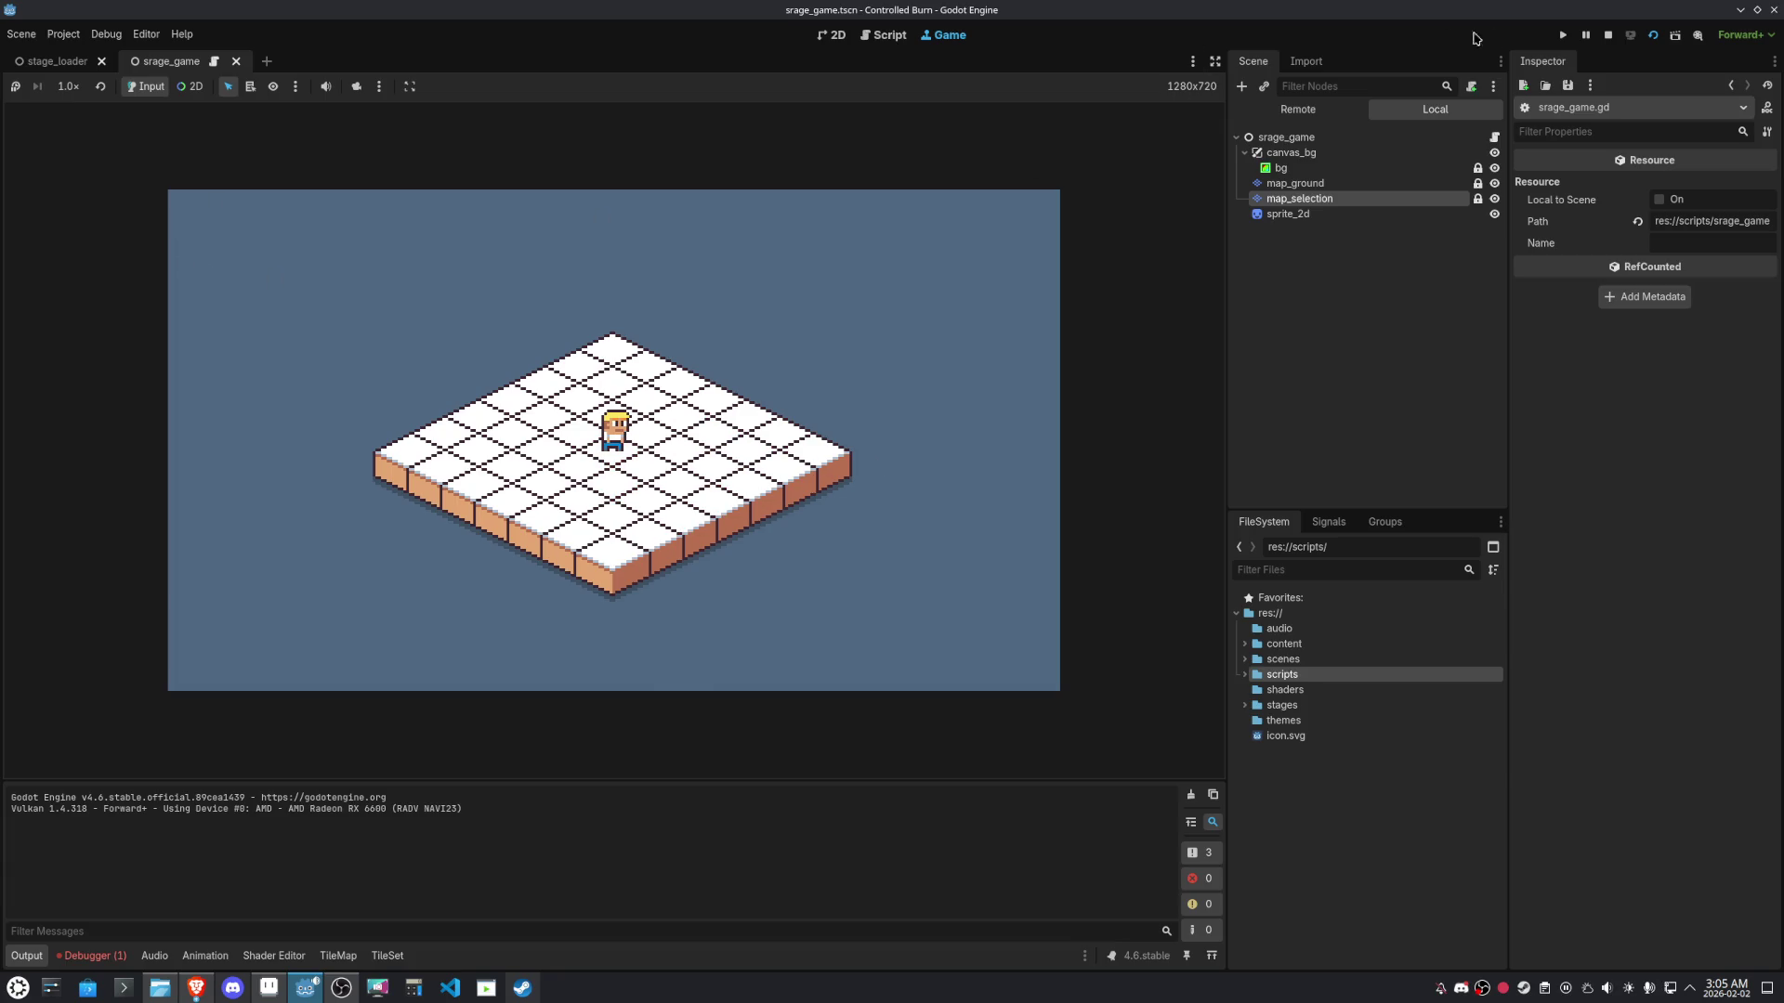
Step: Stop the running test of the isometric tile board game
click(1608, 36)
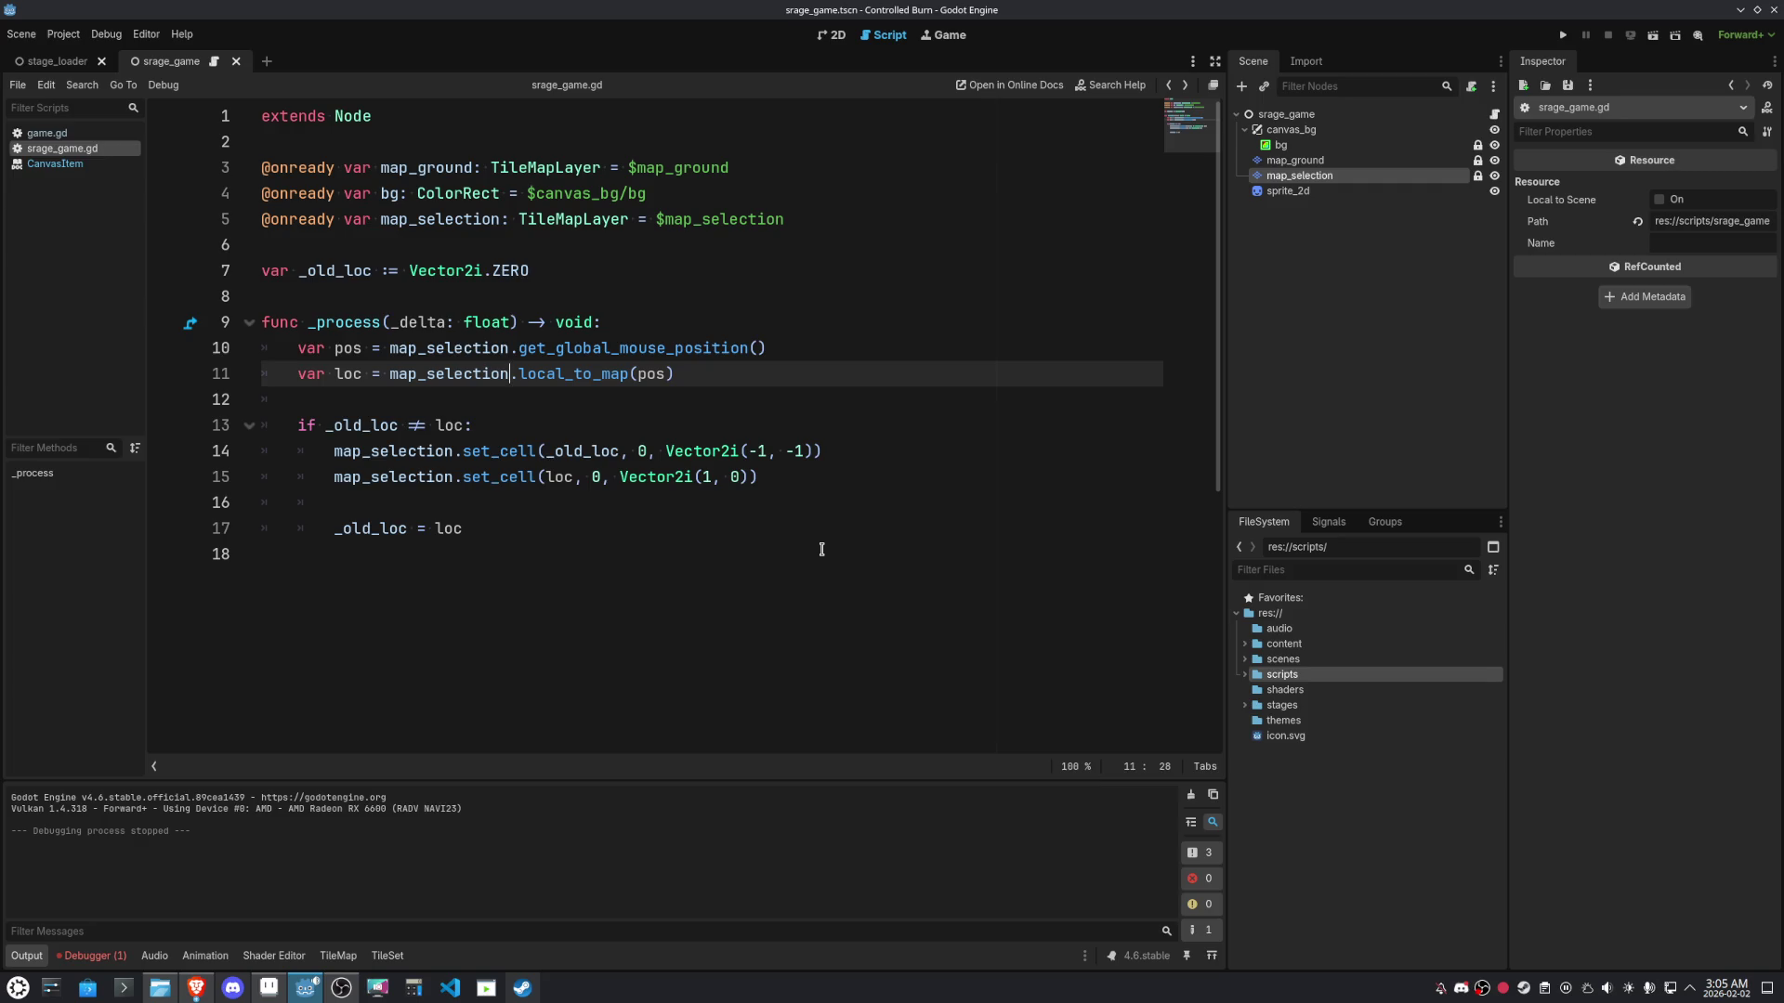
Step: Switch to the 2D view of the srage_game scene
mouse_move(594, 379)
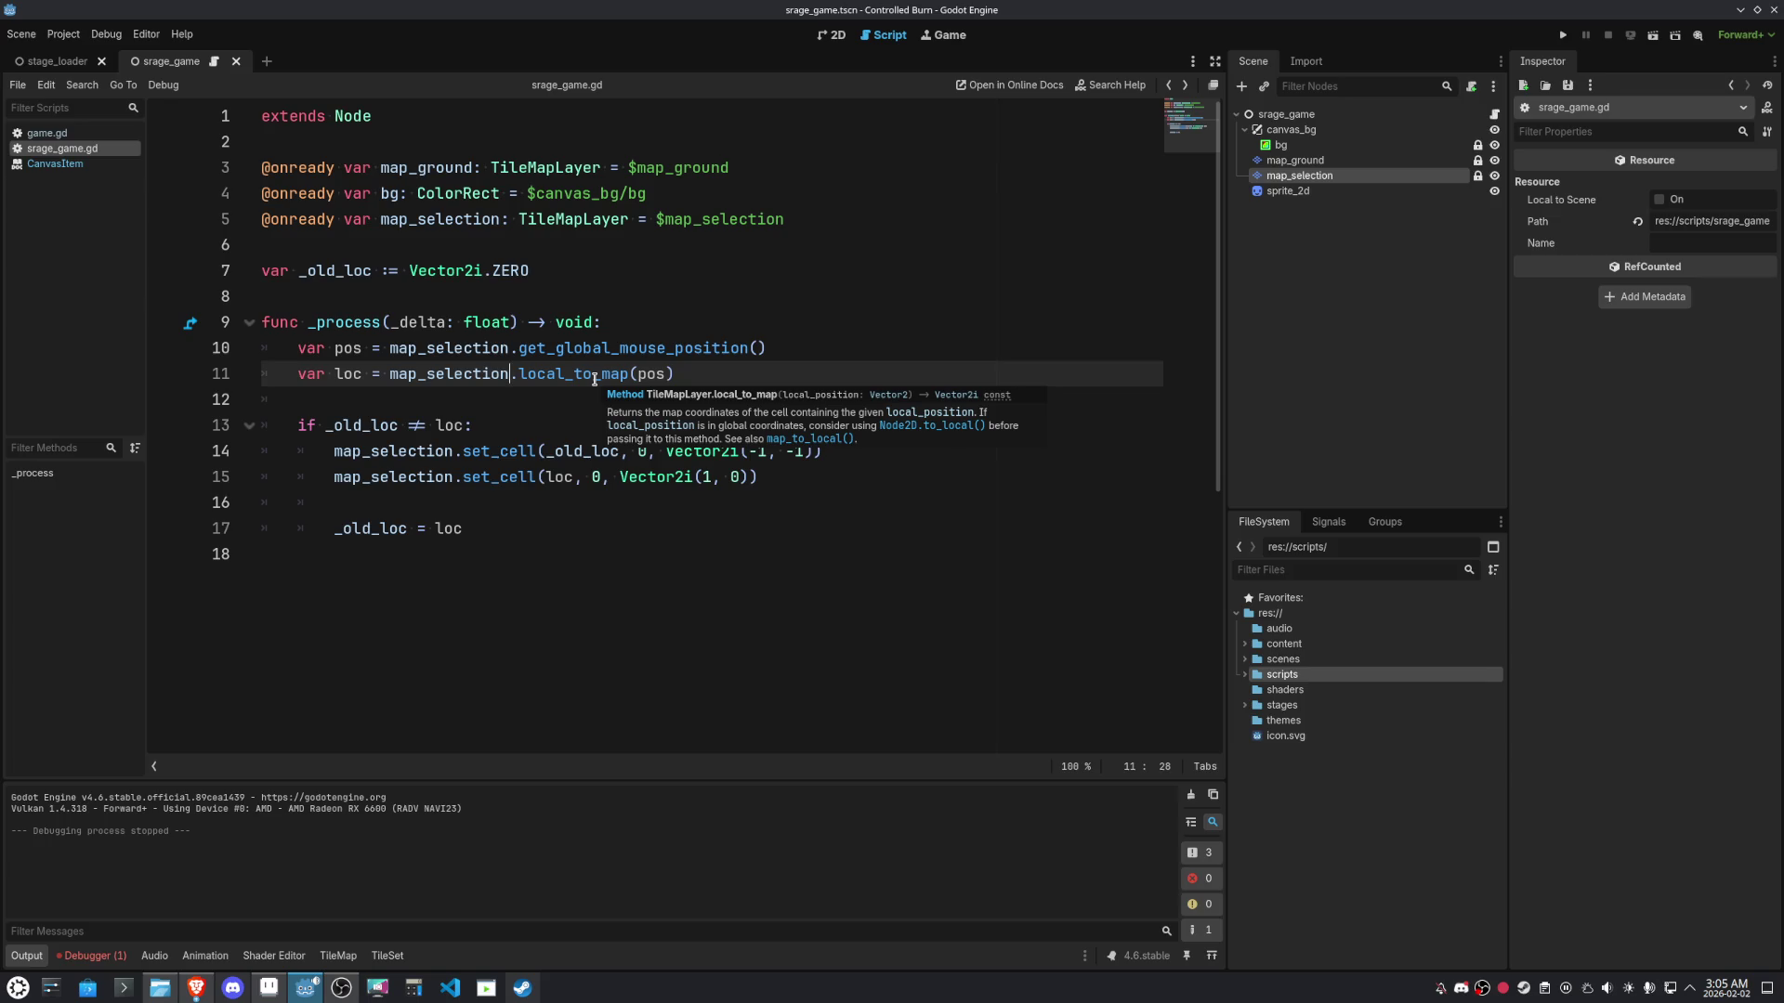
click(831, 38)
Step: Subtract map_selection.position from the mouse position on line 10 and test-run the game
click(1295, 160)
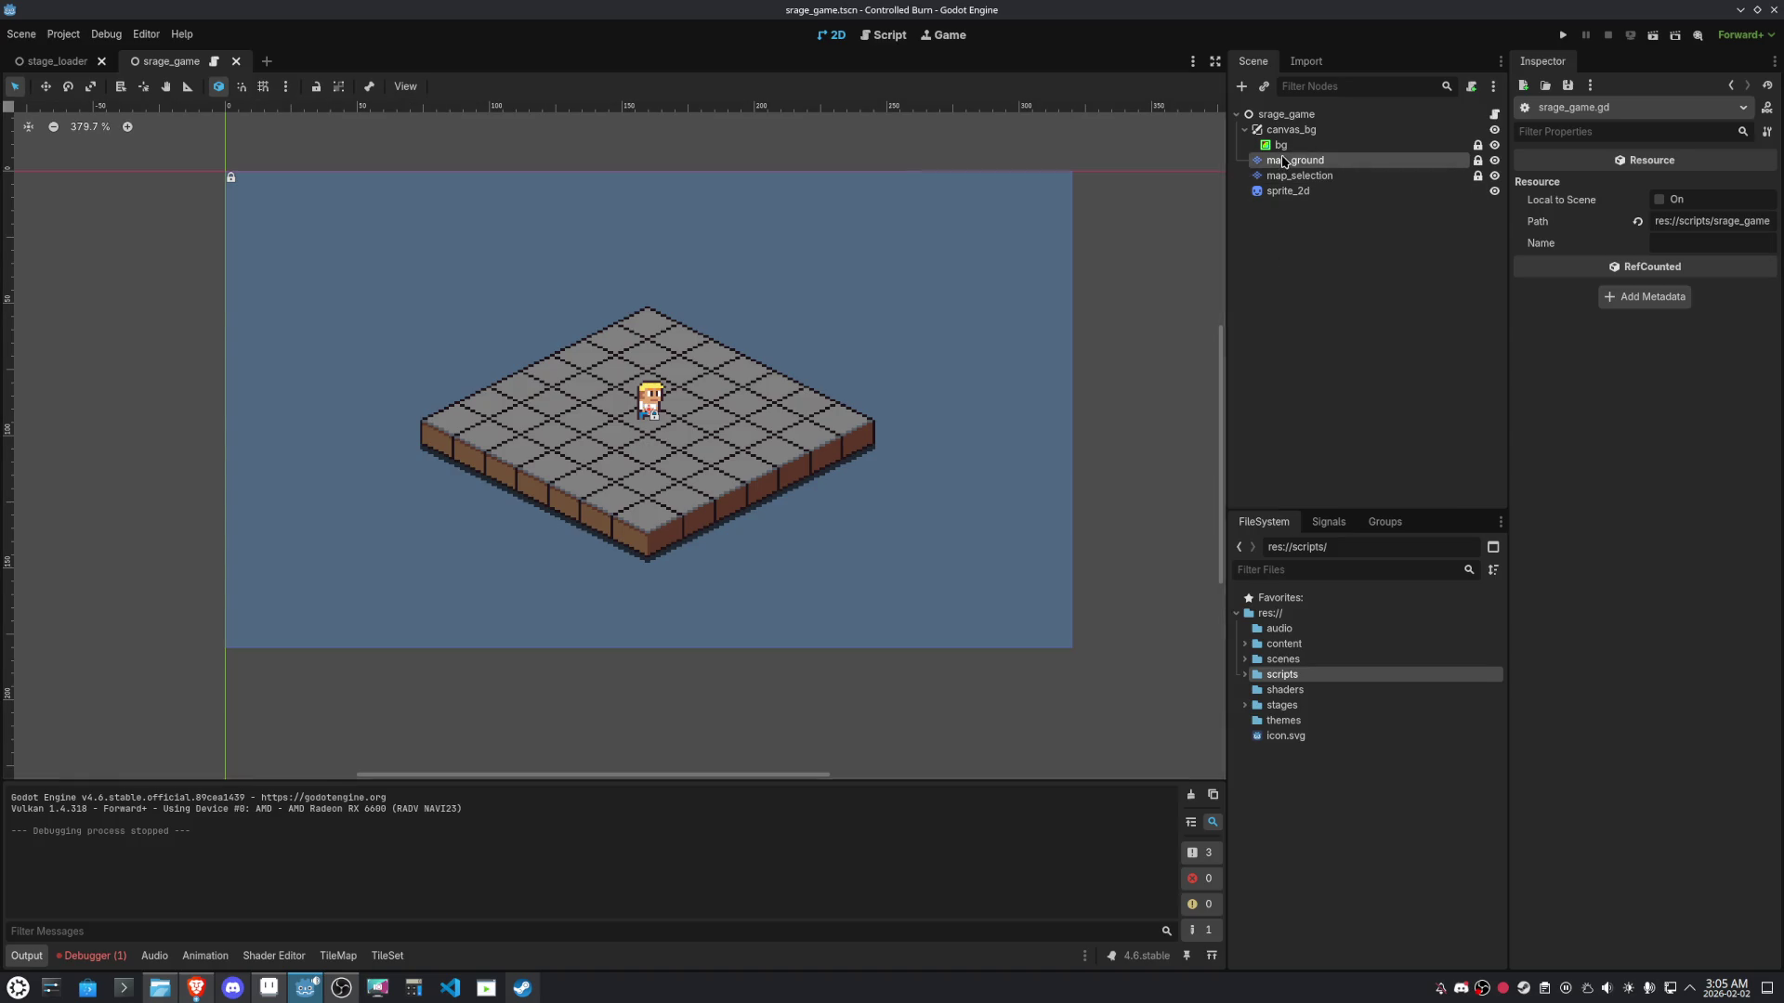
click(1299, 176)
click(883, 34)
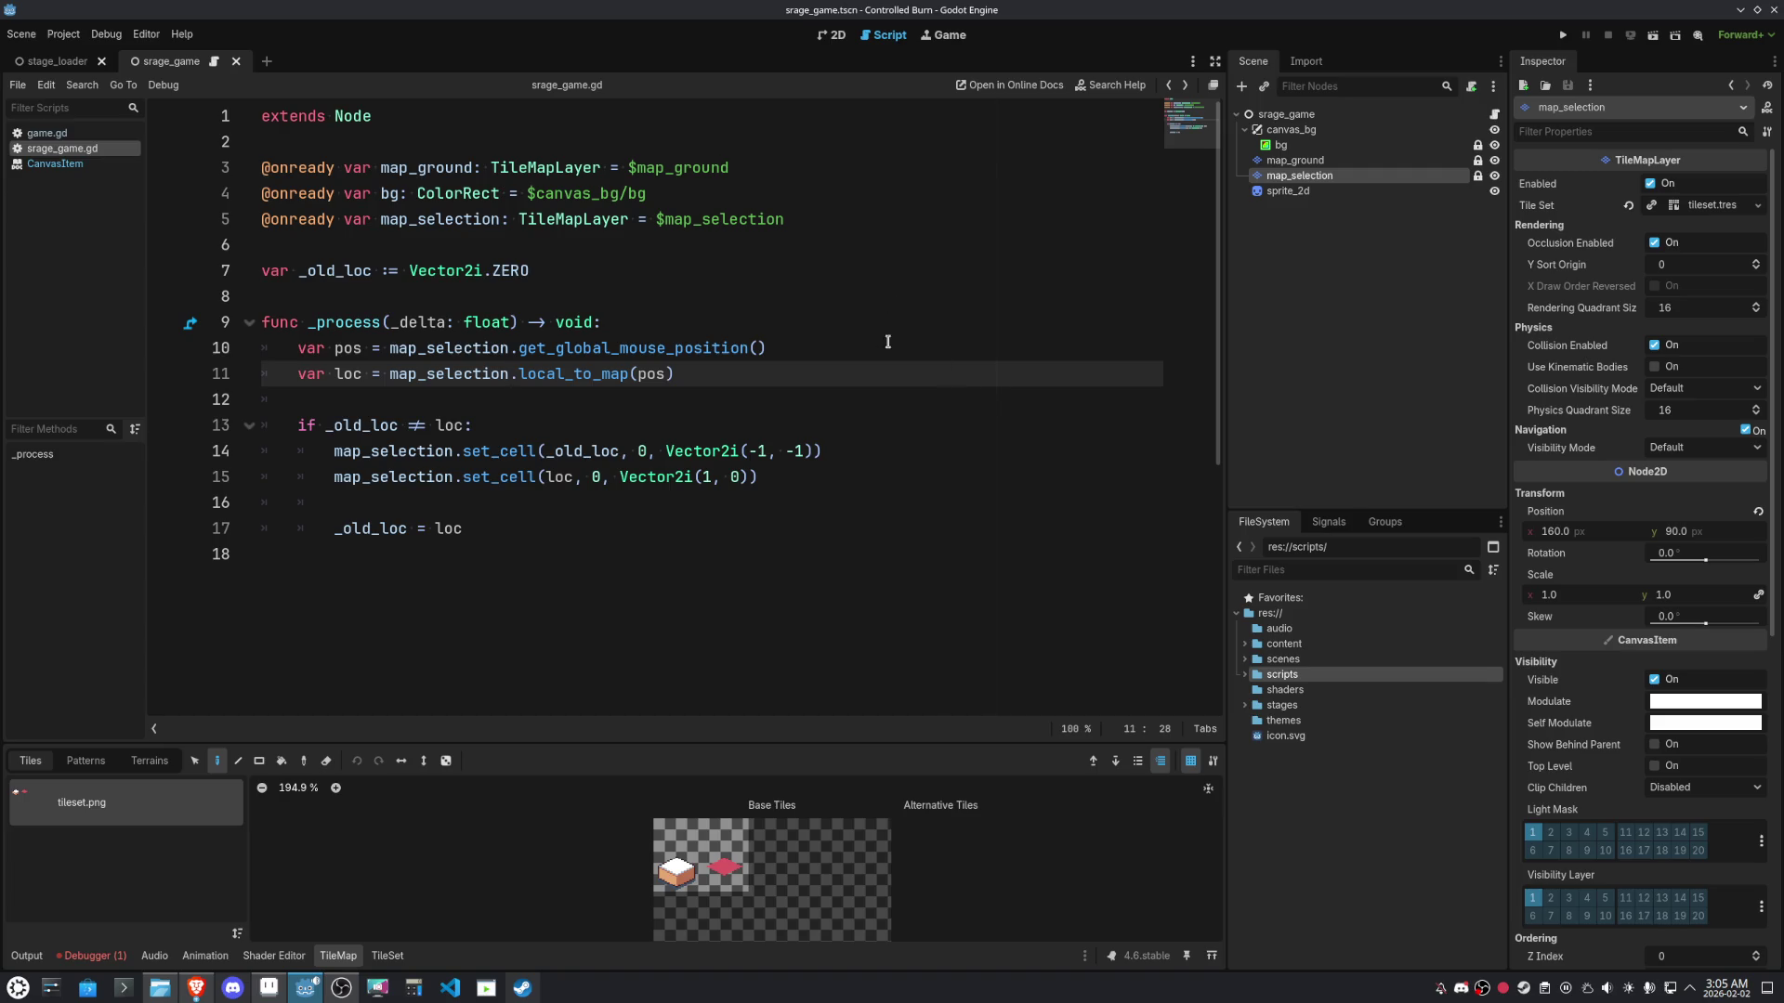
click(847, 347)
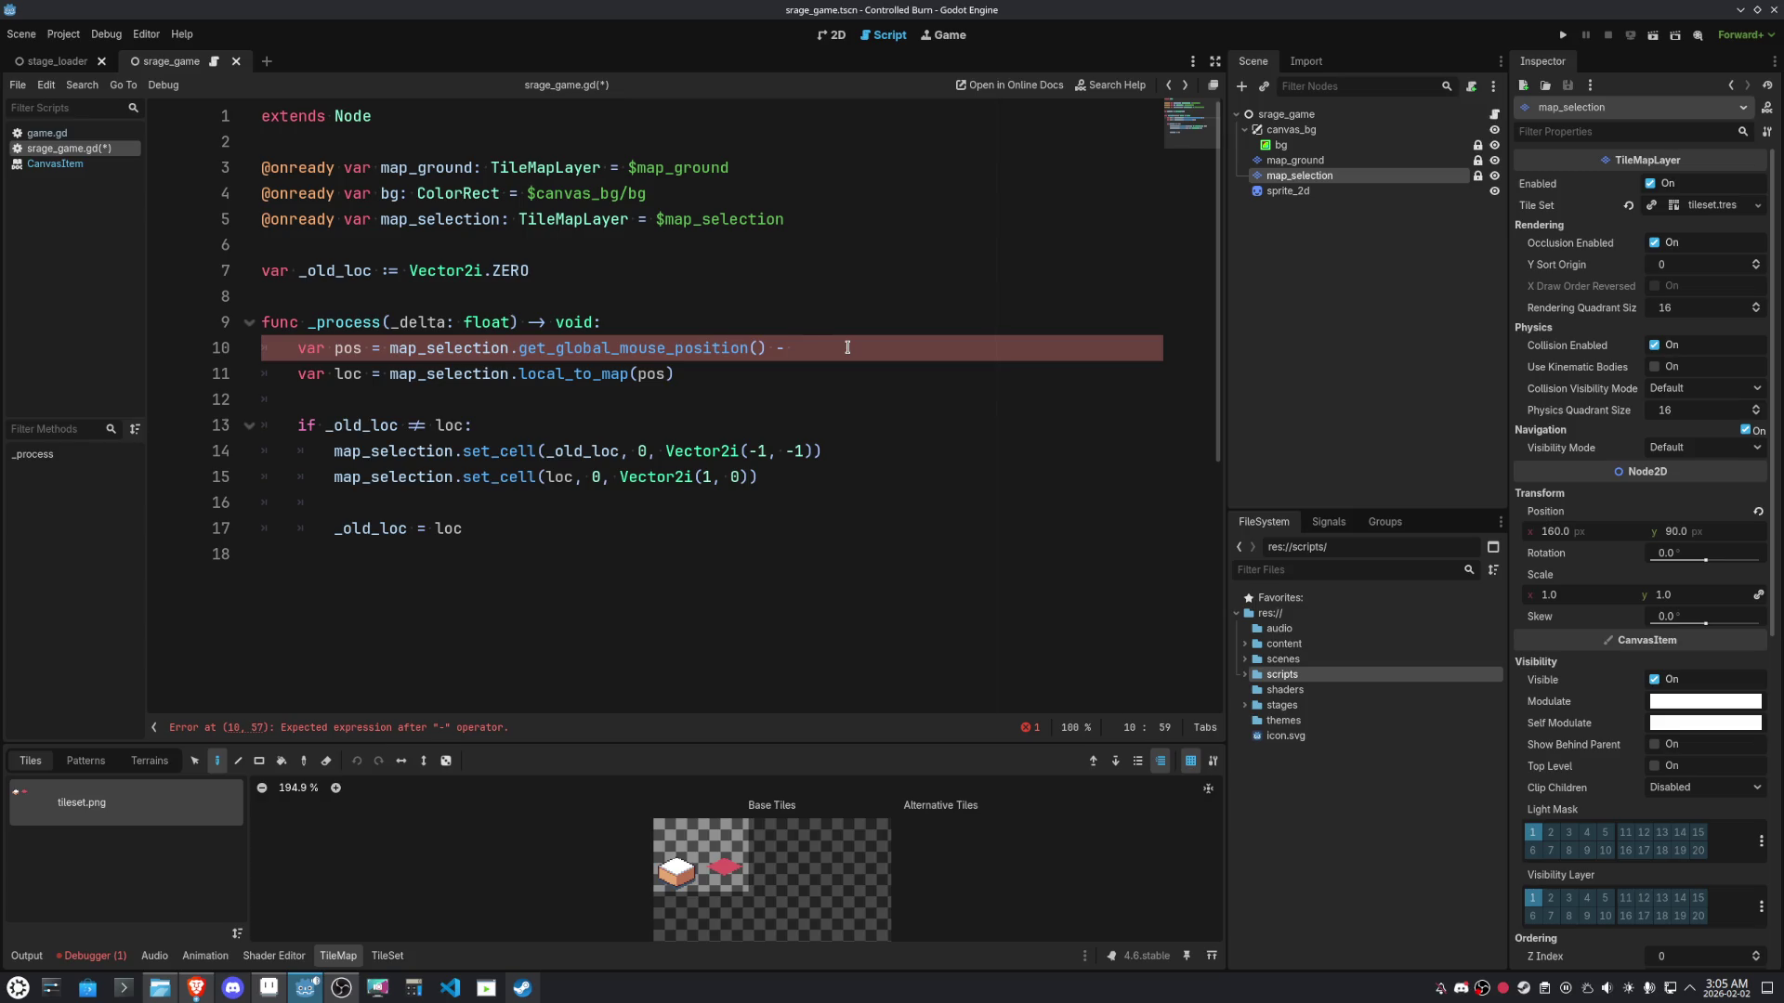
double_click(471, 356)
key(ctrl+c)
click(943, 356)
key(ctrl+v)
text(.pos)
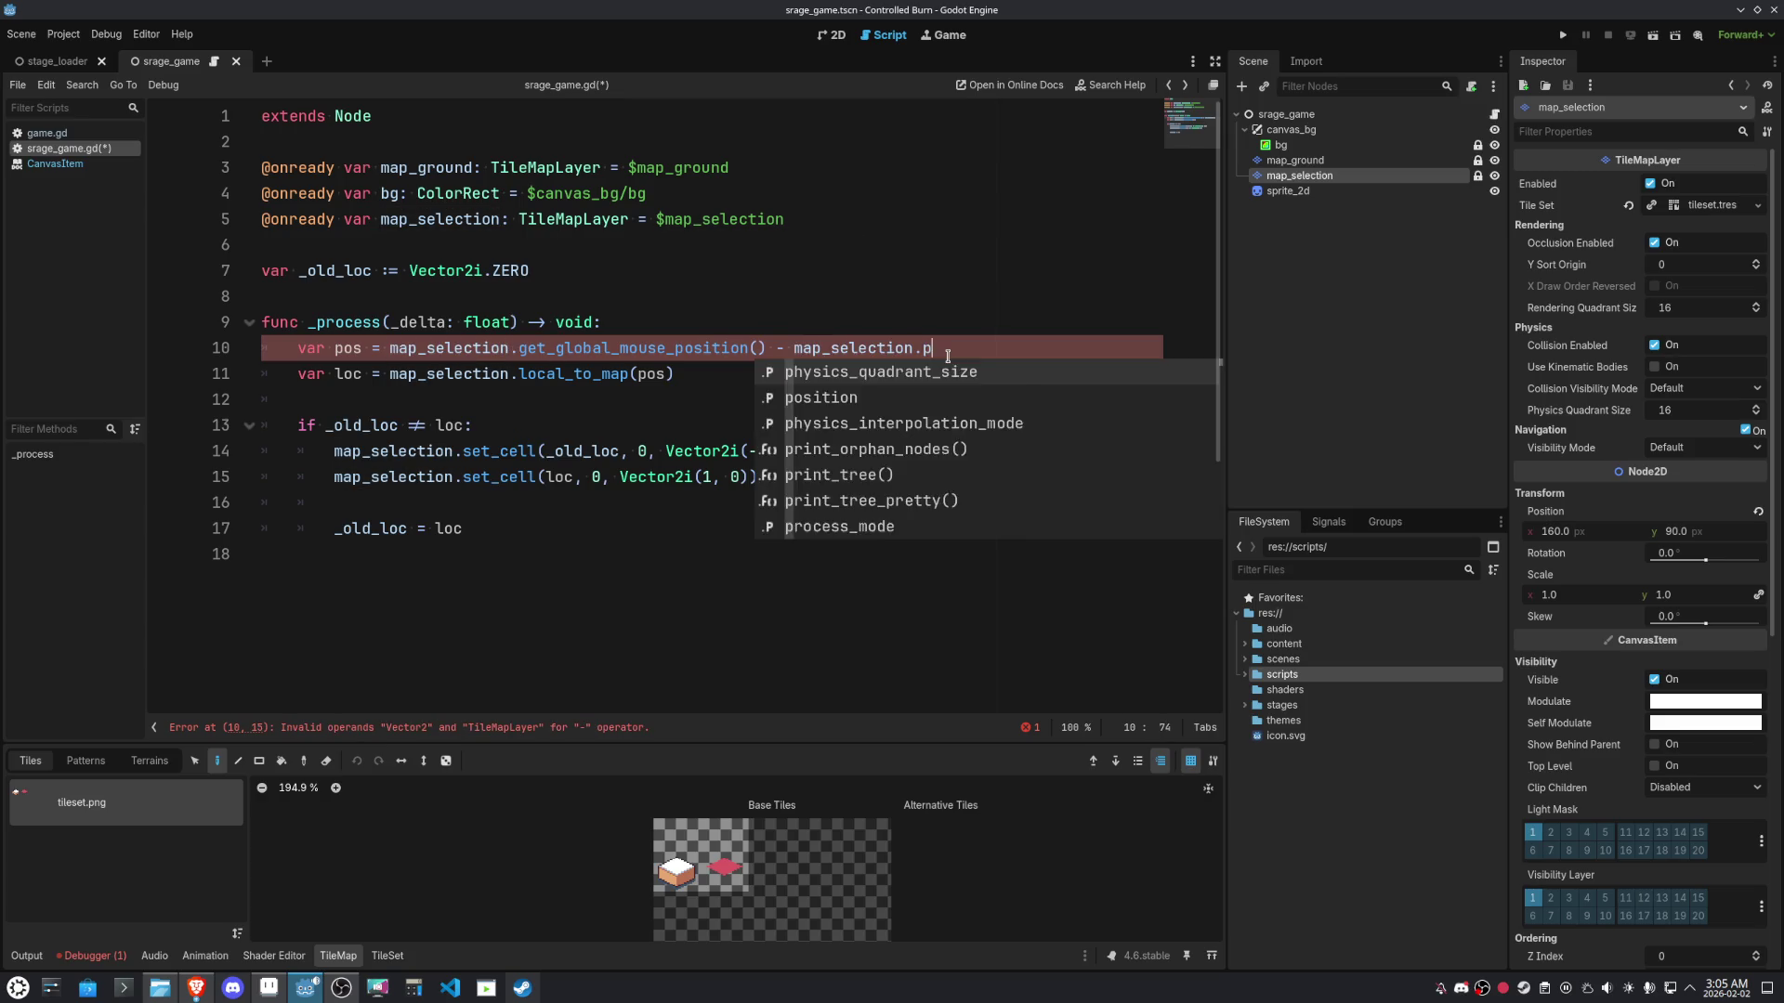
key(Return)
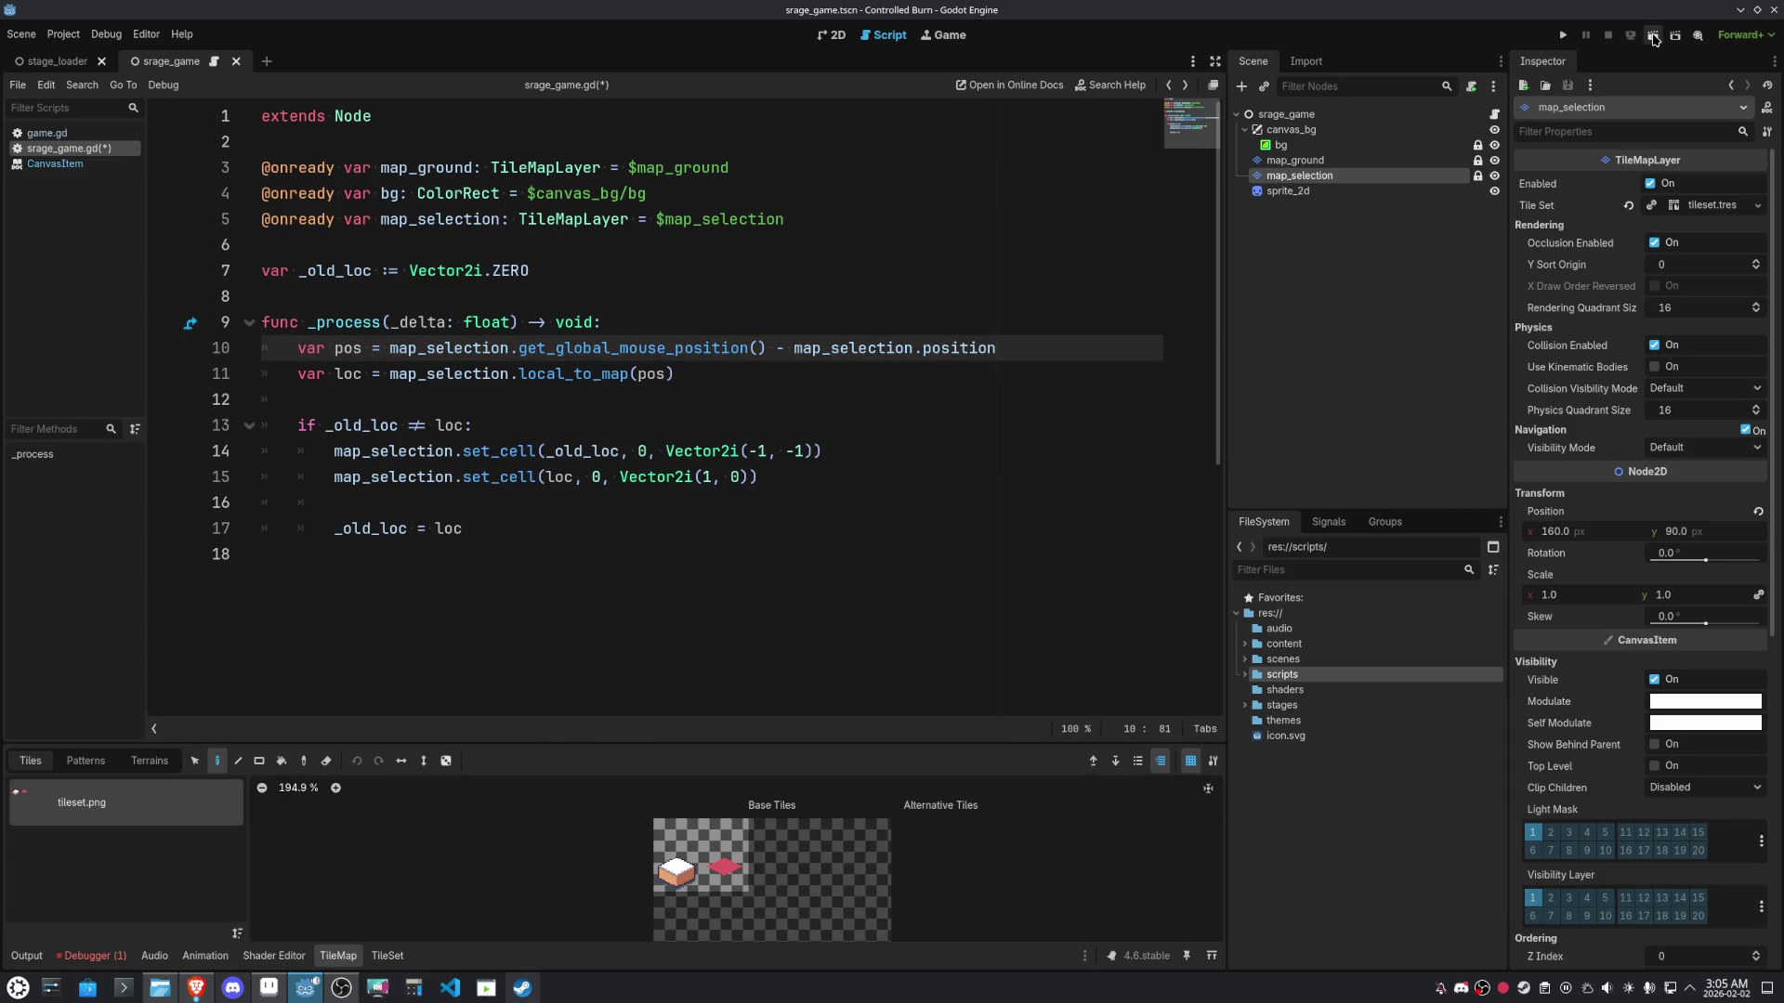
click(1653, 35)
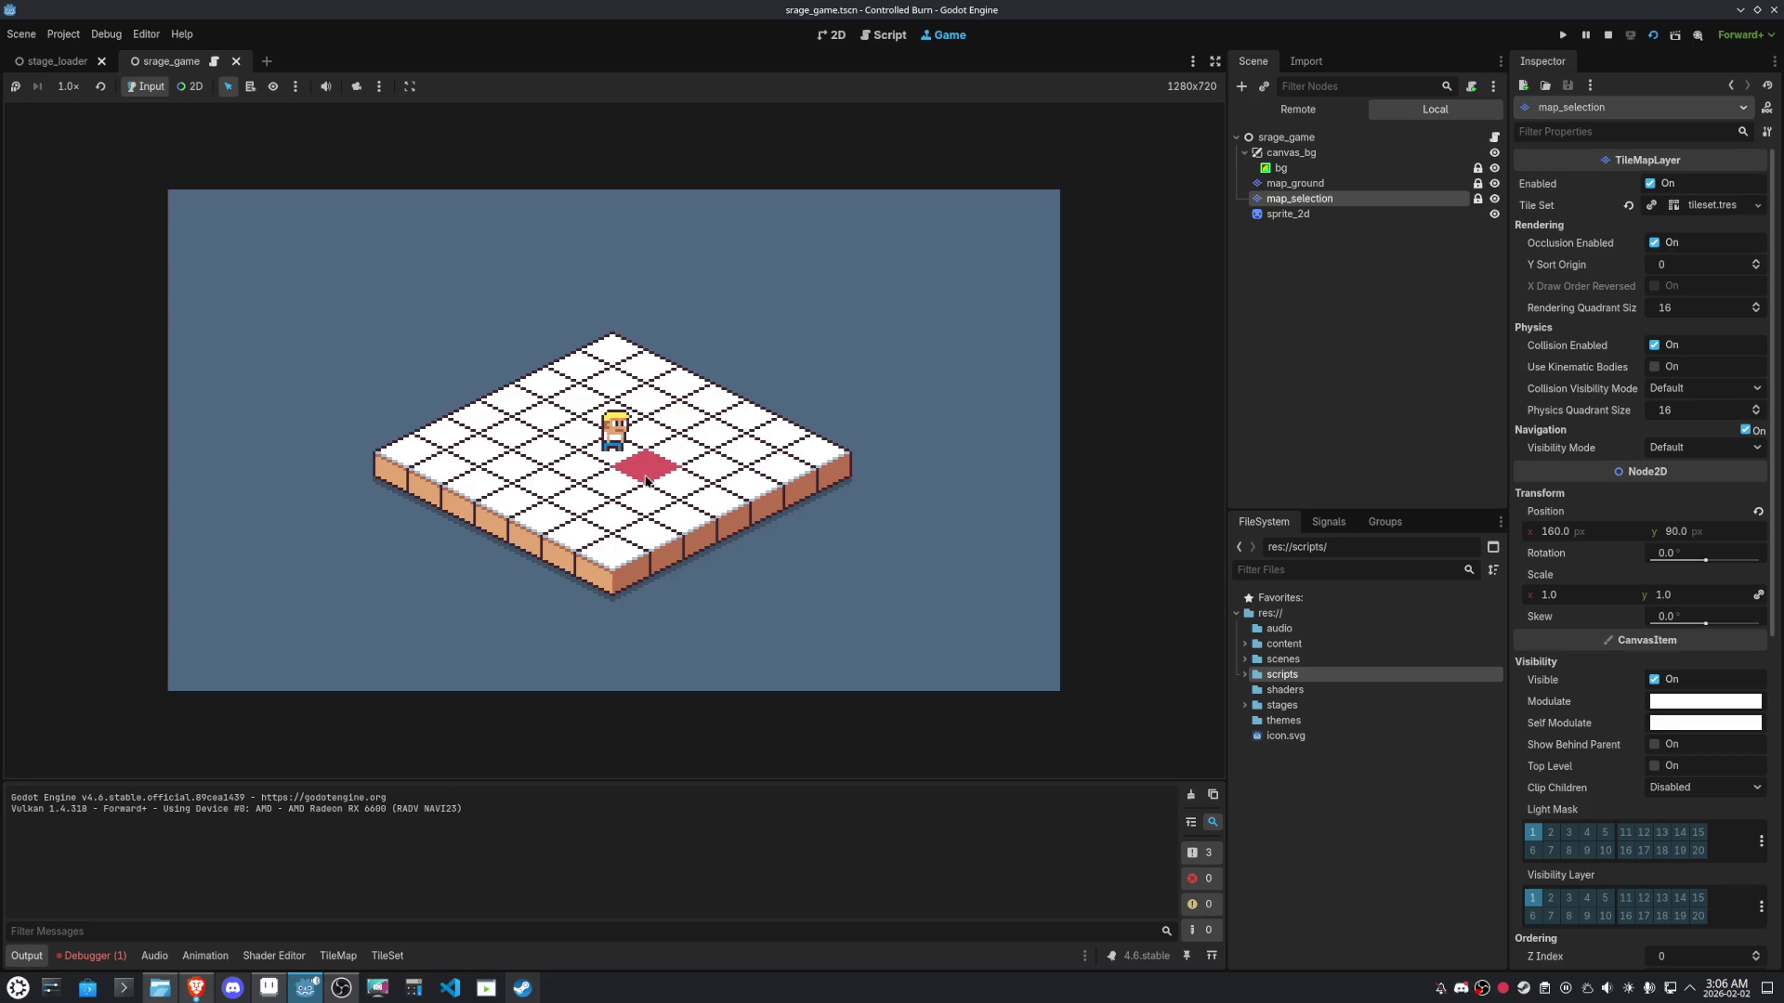
click(1608, 35)
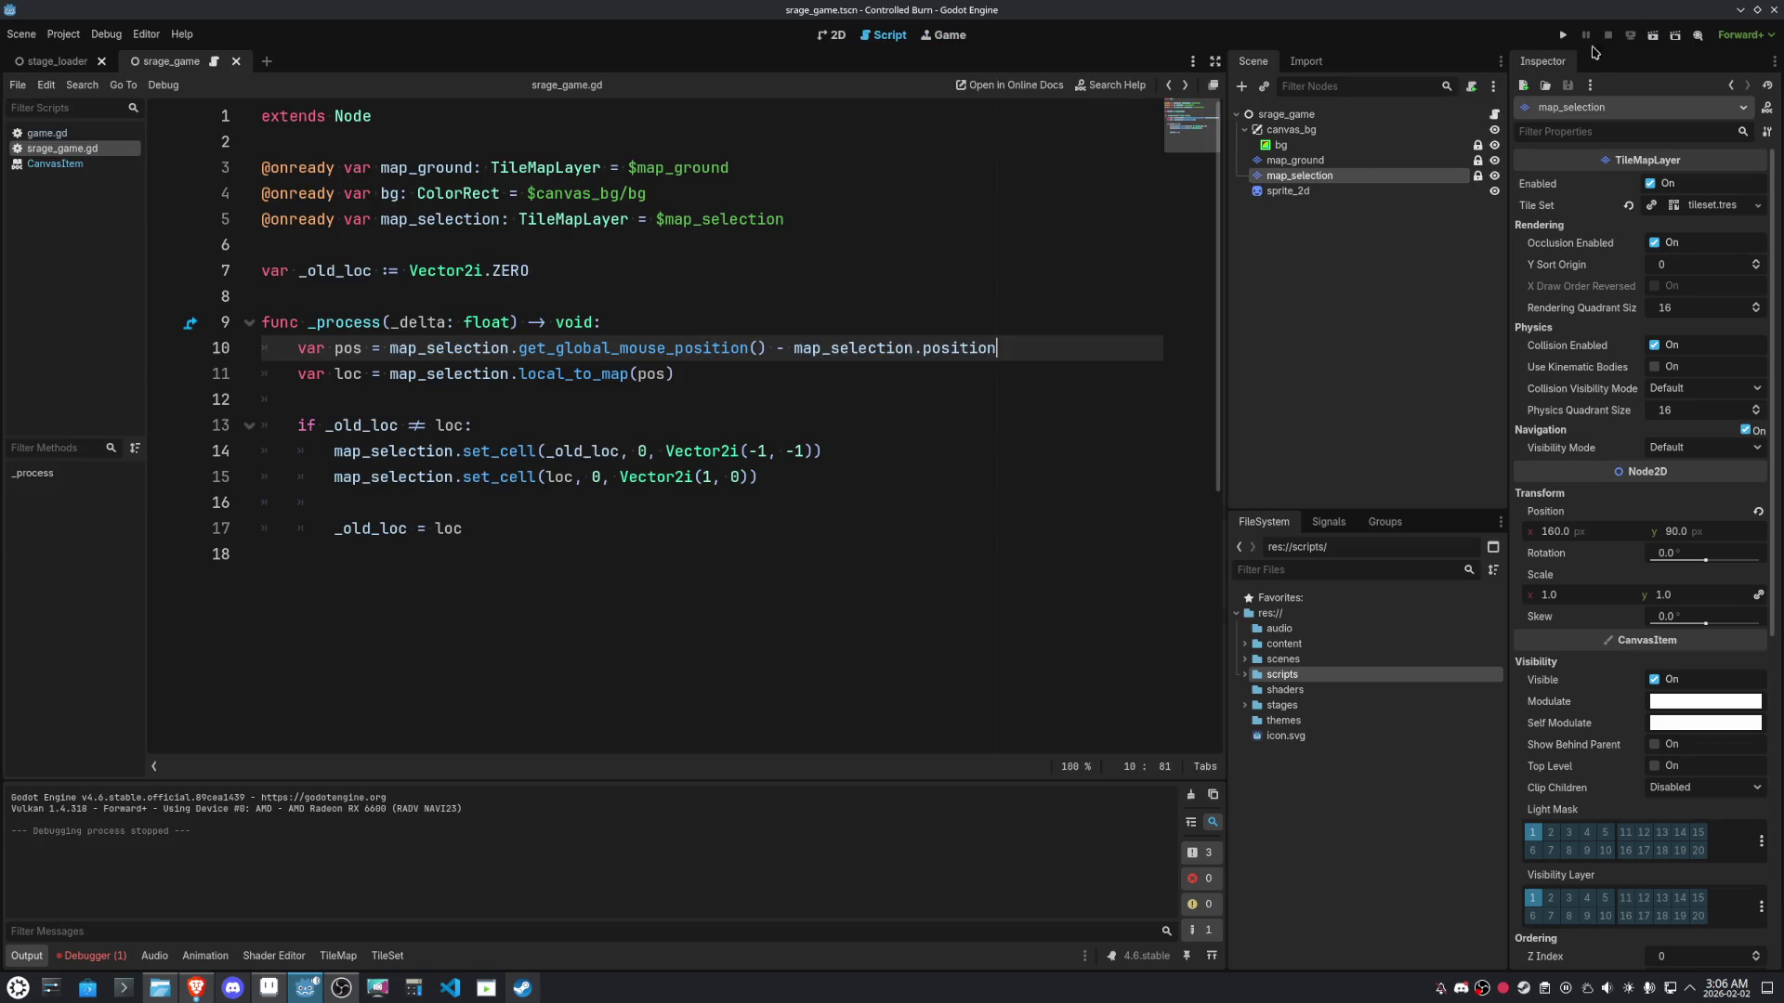
Step: Add '+ Vector2.DOWN * 4' on an indented continuation line 11 and run the game
text(+ )
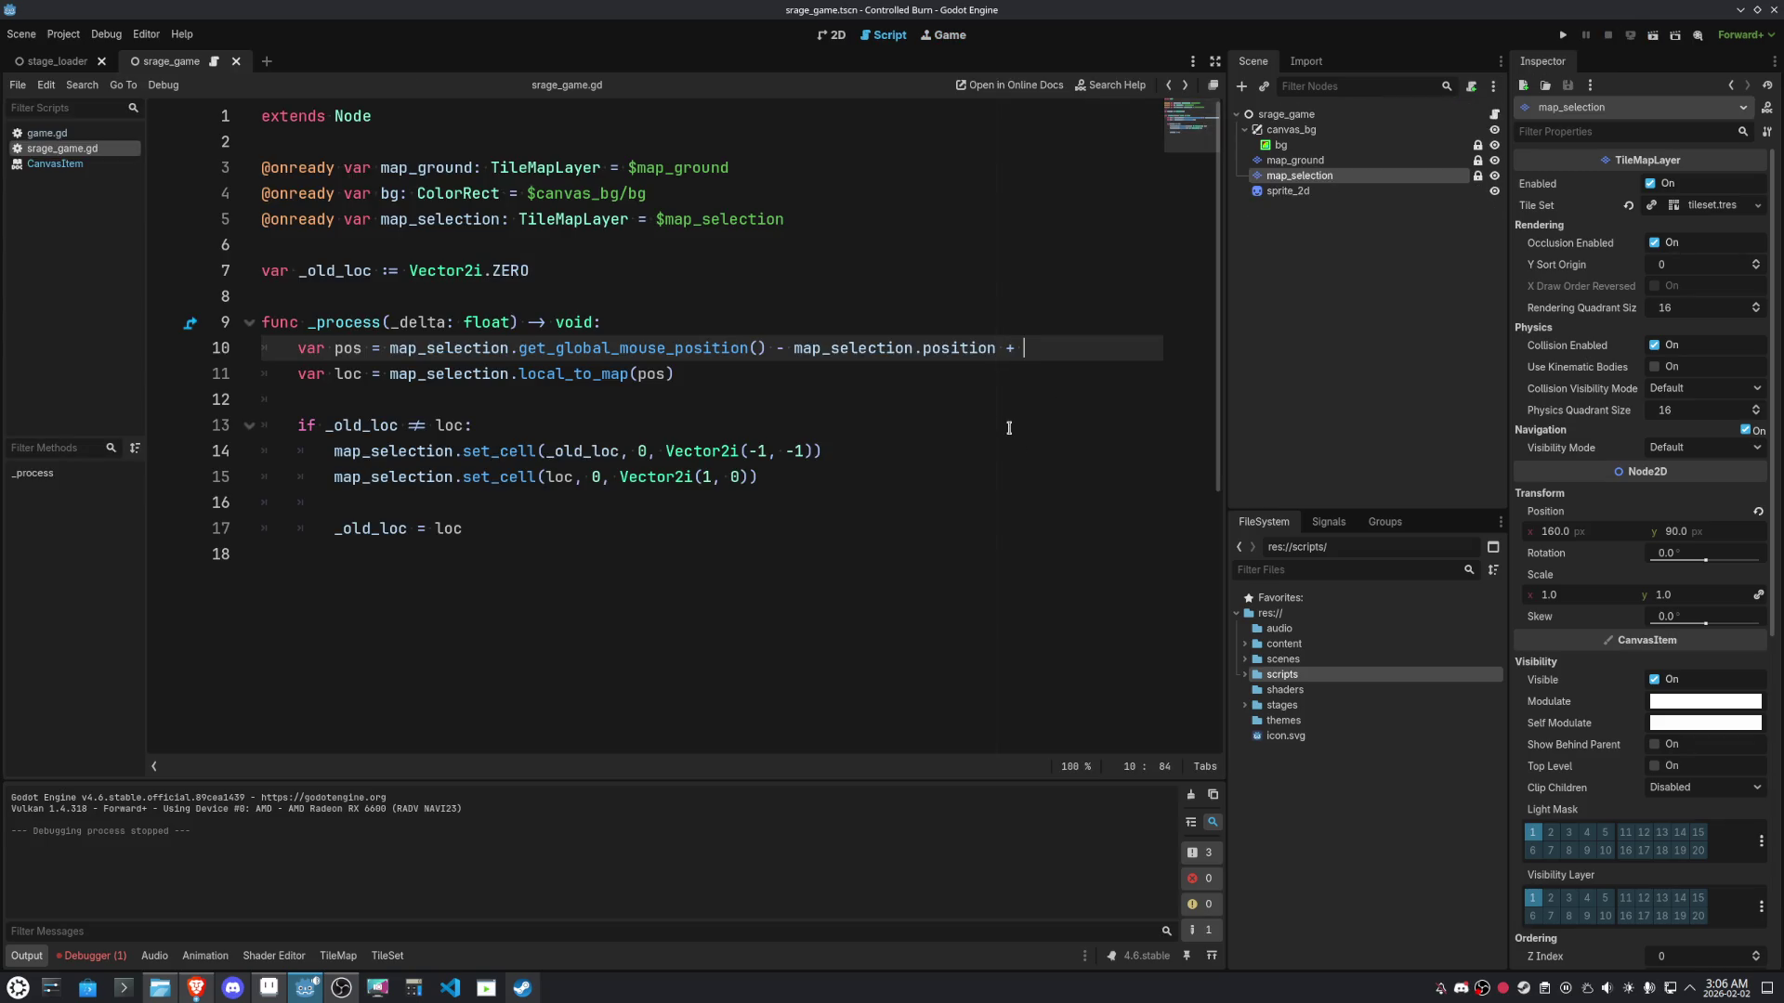
text(Vec)
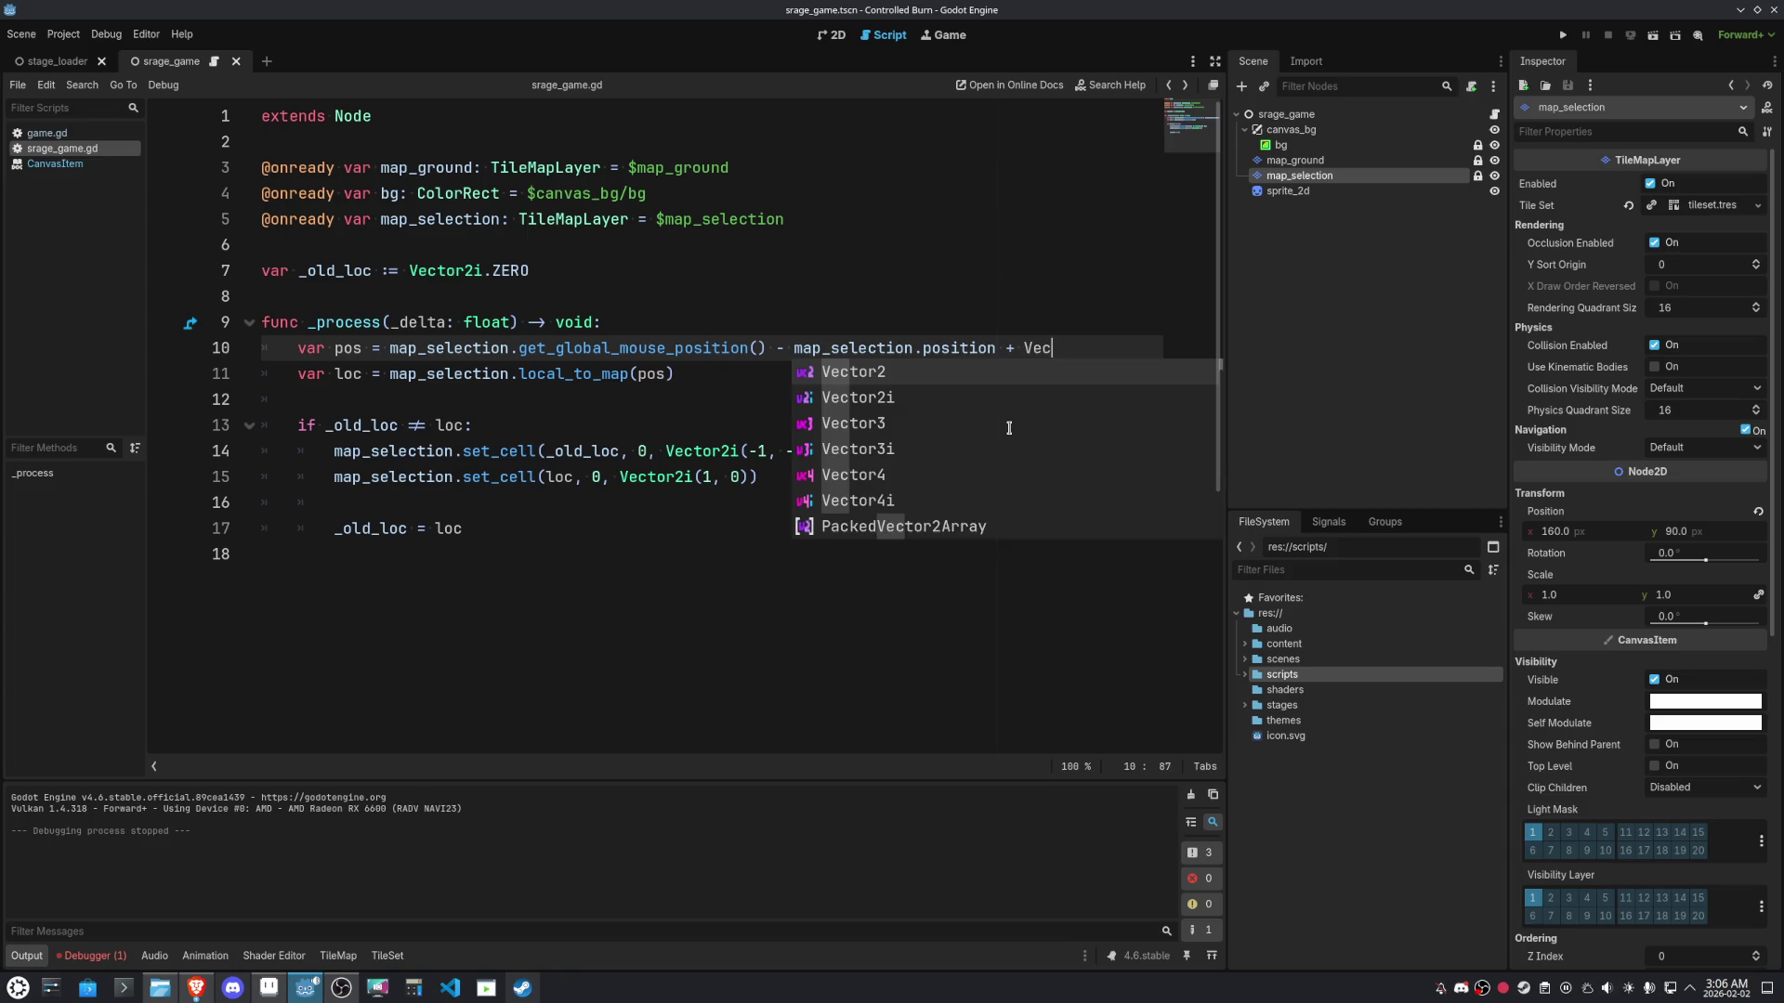
key(Return)
text(.DOWN)
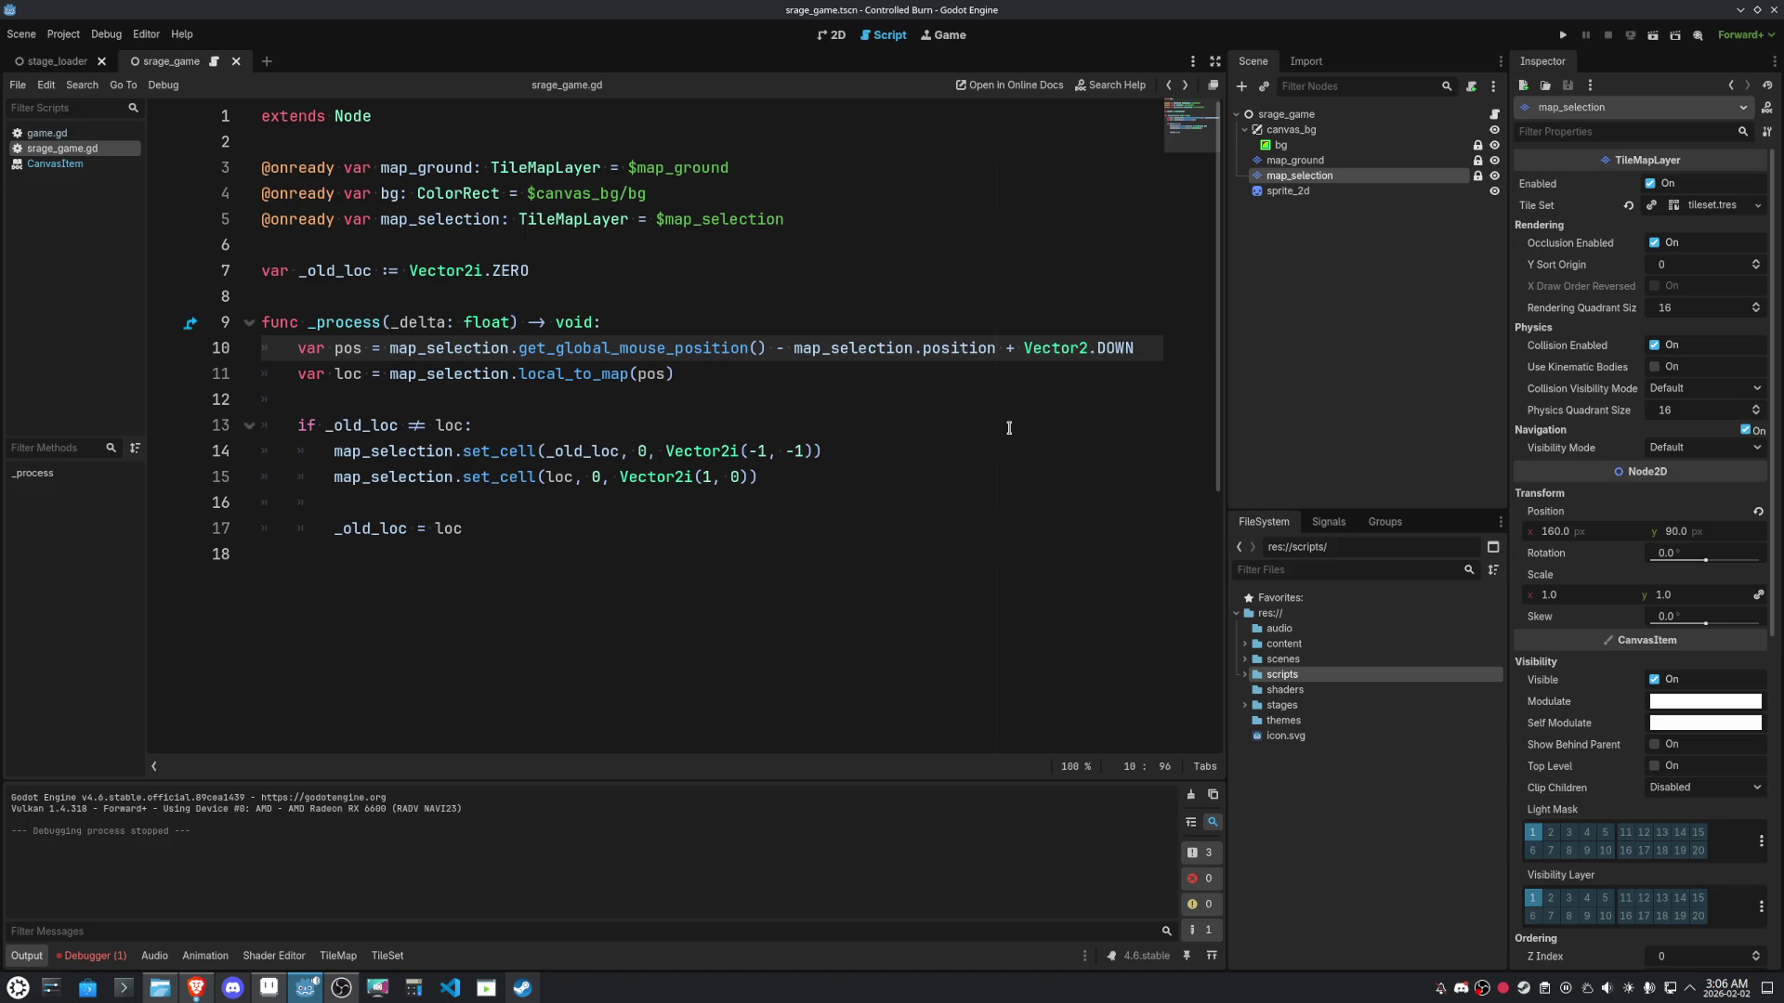
click(1005, 349)
text(\)
key(Return)
key(Tab)
key(End)
text(* 4f)
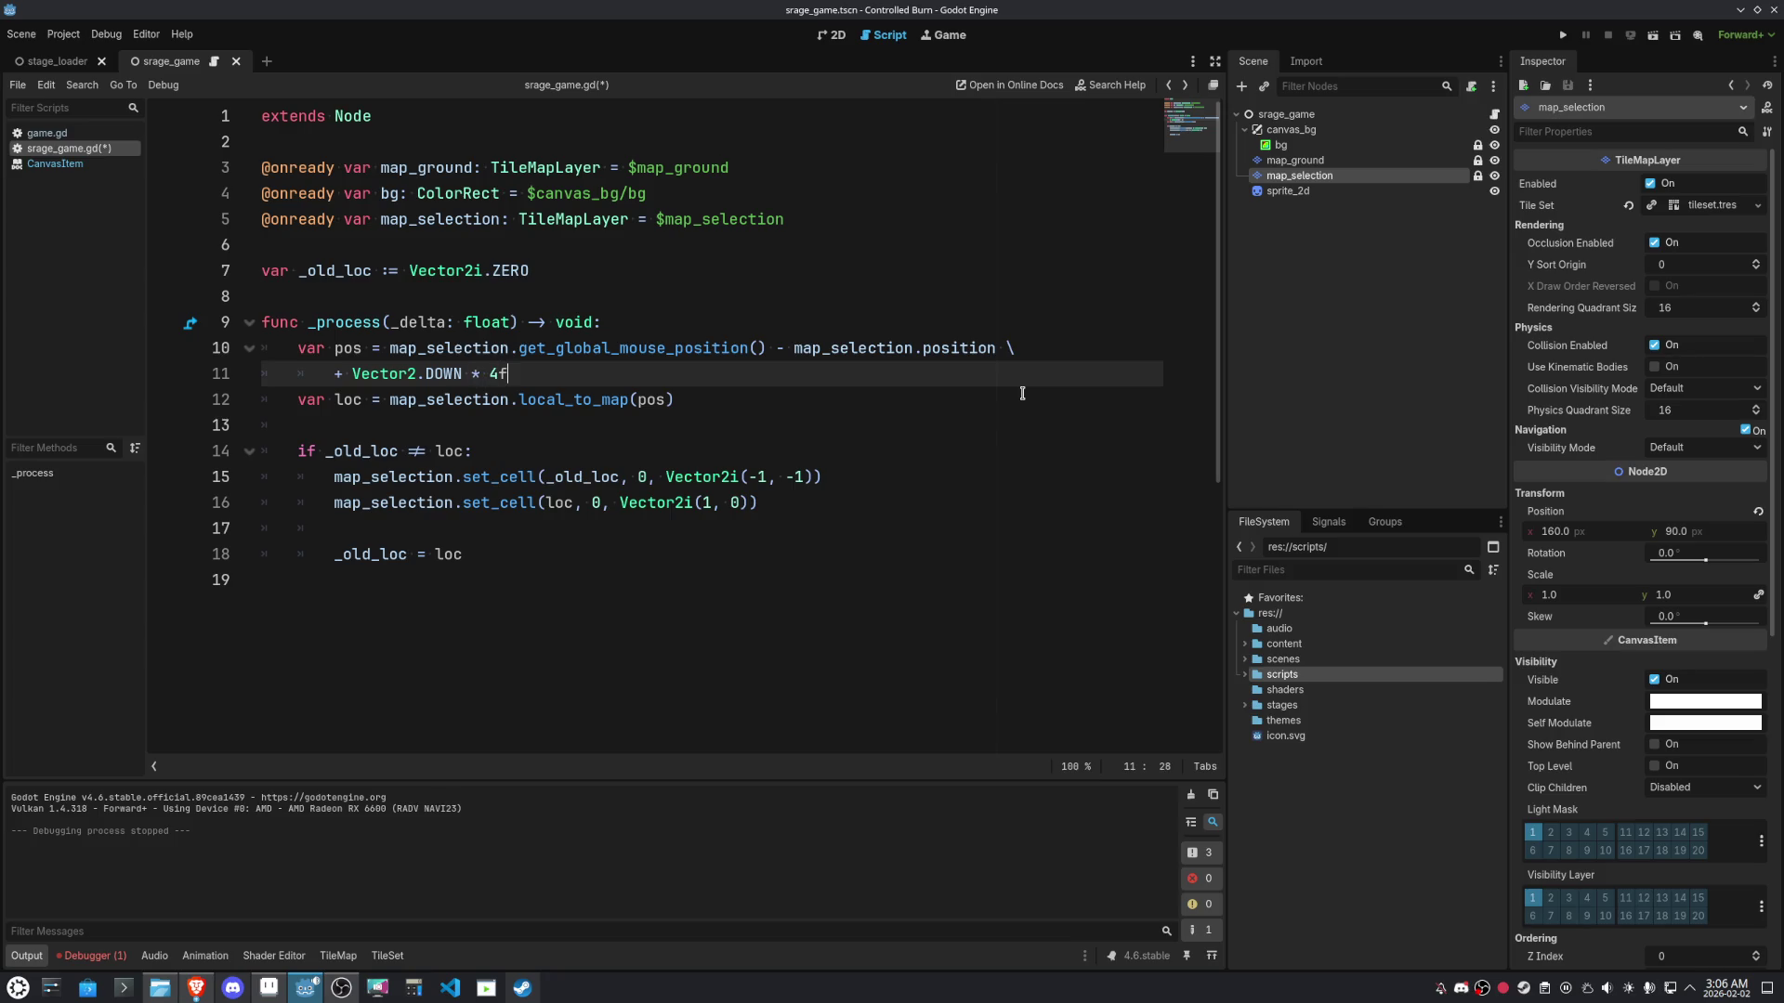
key(BackSpace)
click(1653, 35)
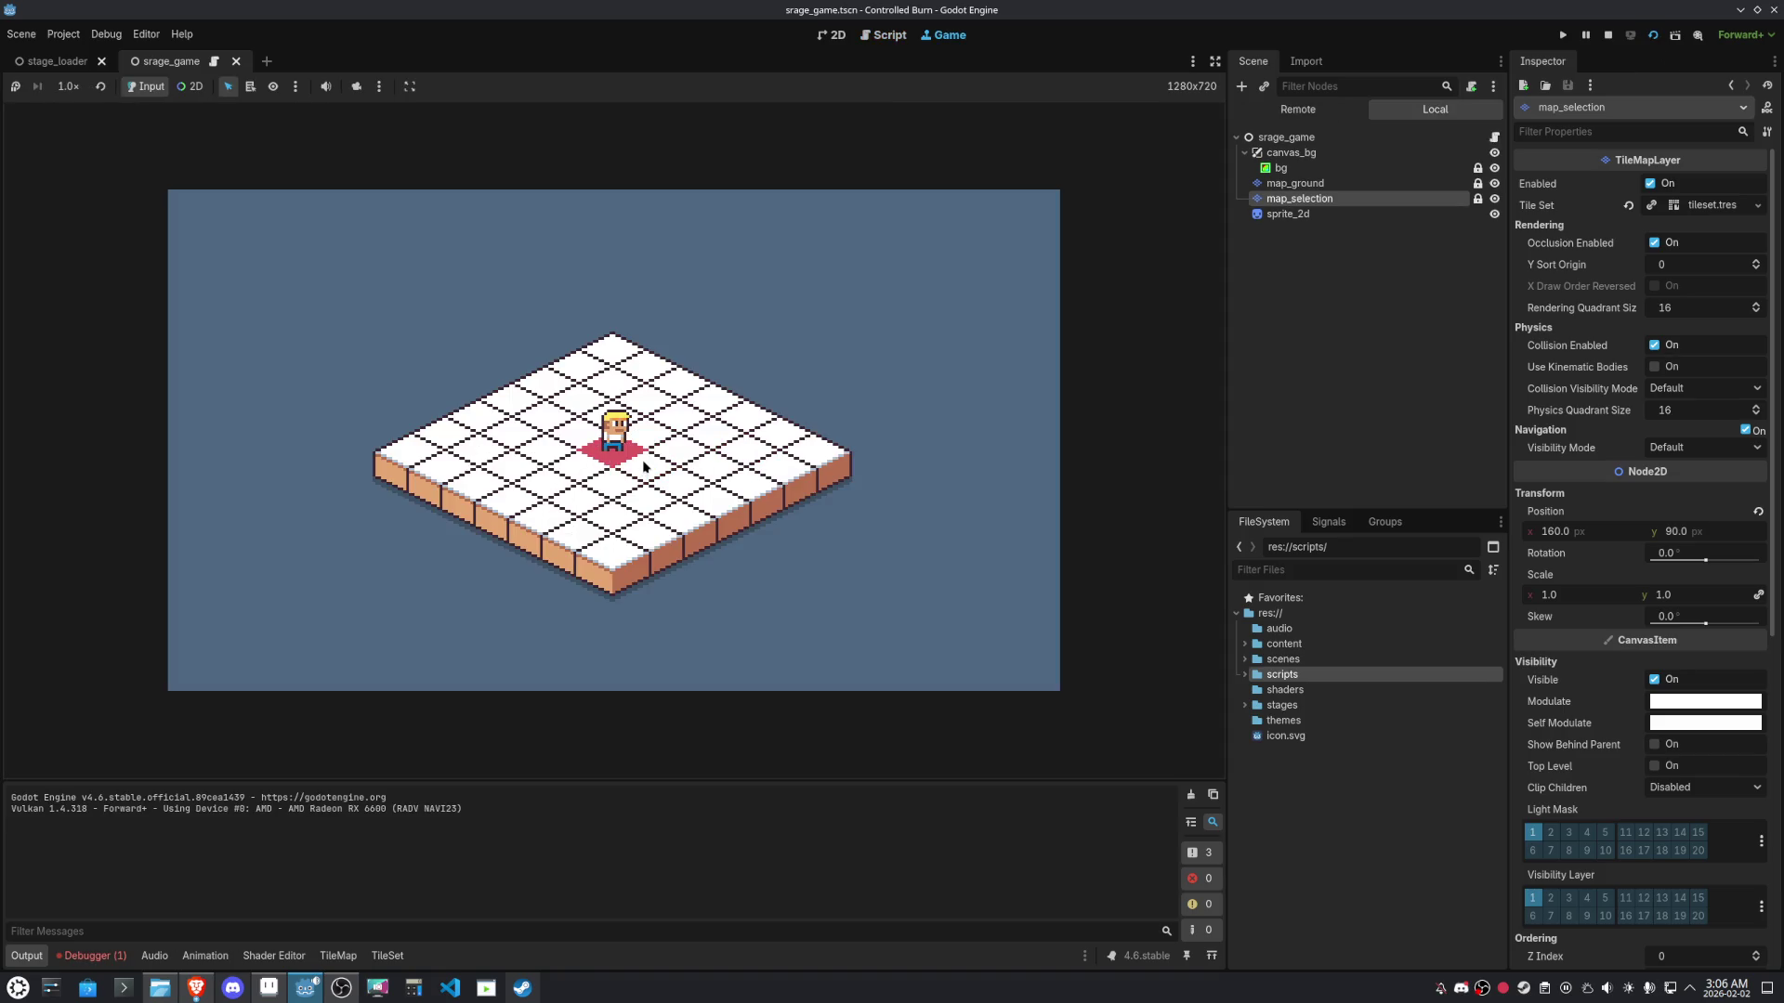
Step: Change the offset multiplier from 4 to 8 and run the game
click(884, 35)
double_click(490, 374)
text(8)
click(946, 35)
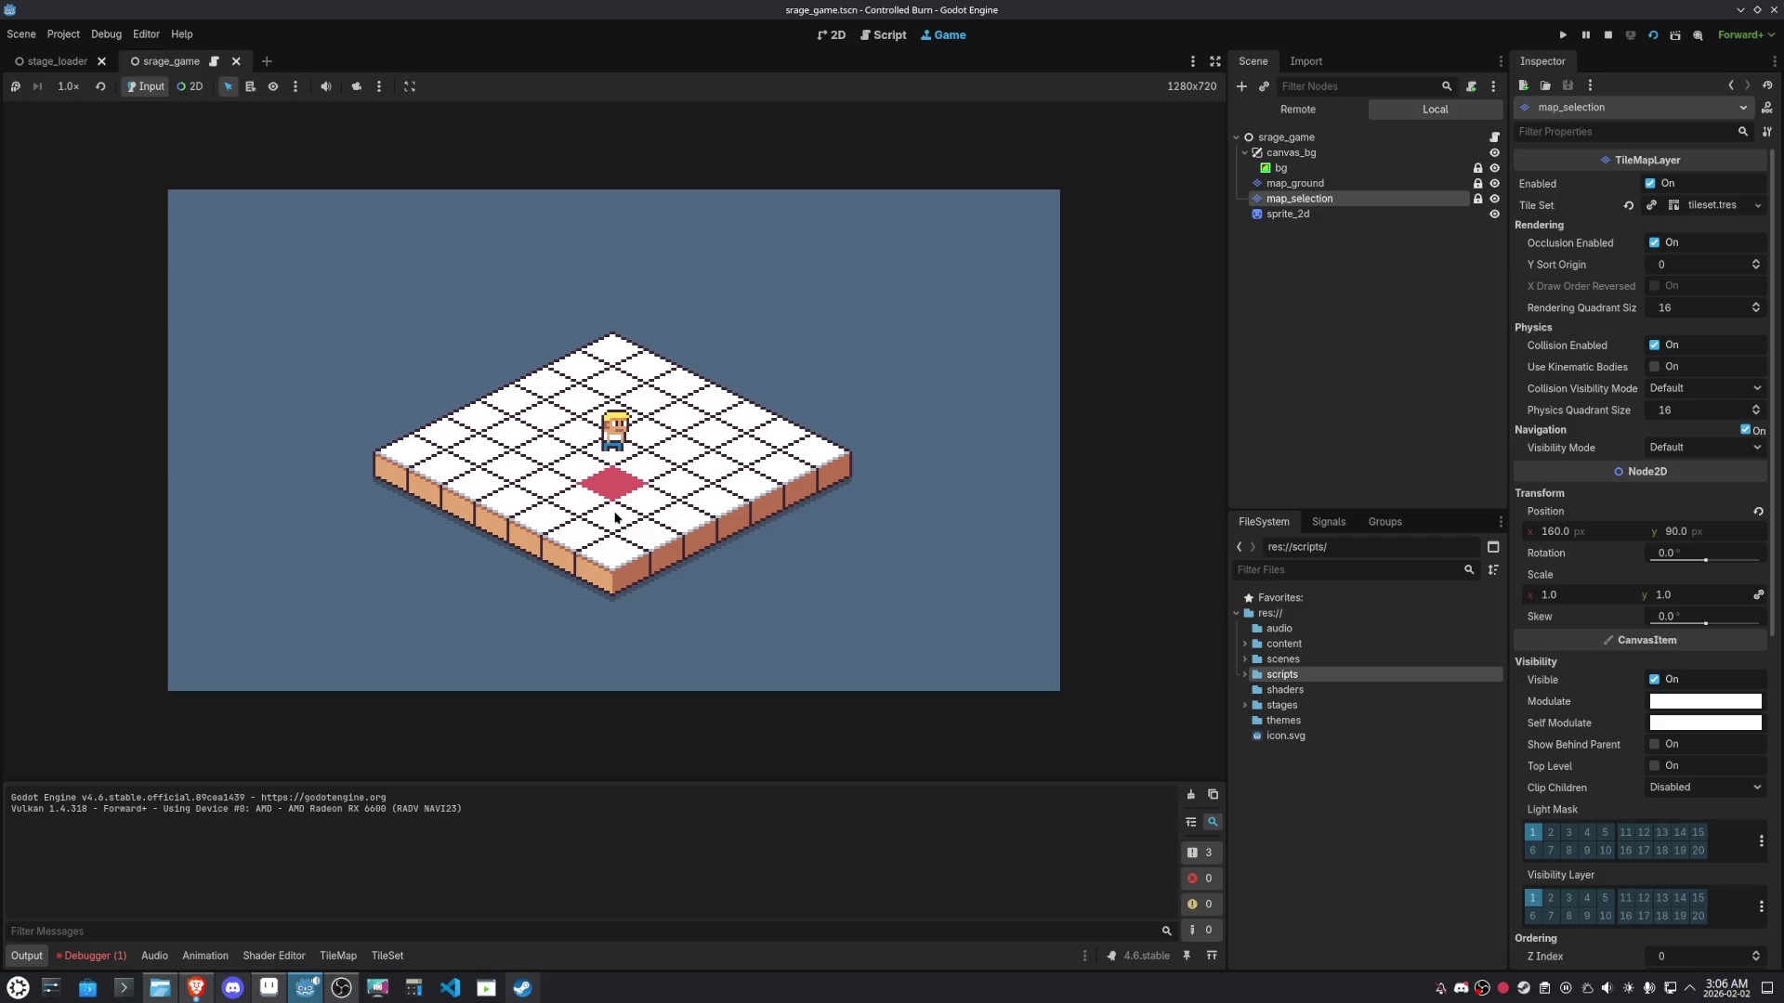
Step: Try Vector2.UP instead of DOWN, save, and run the game
click(884, 35)
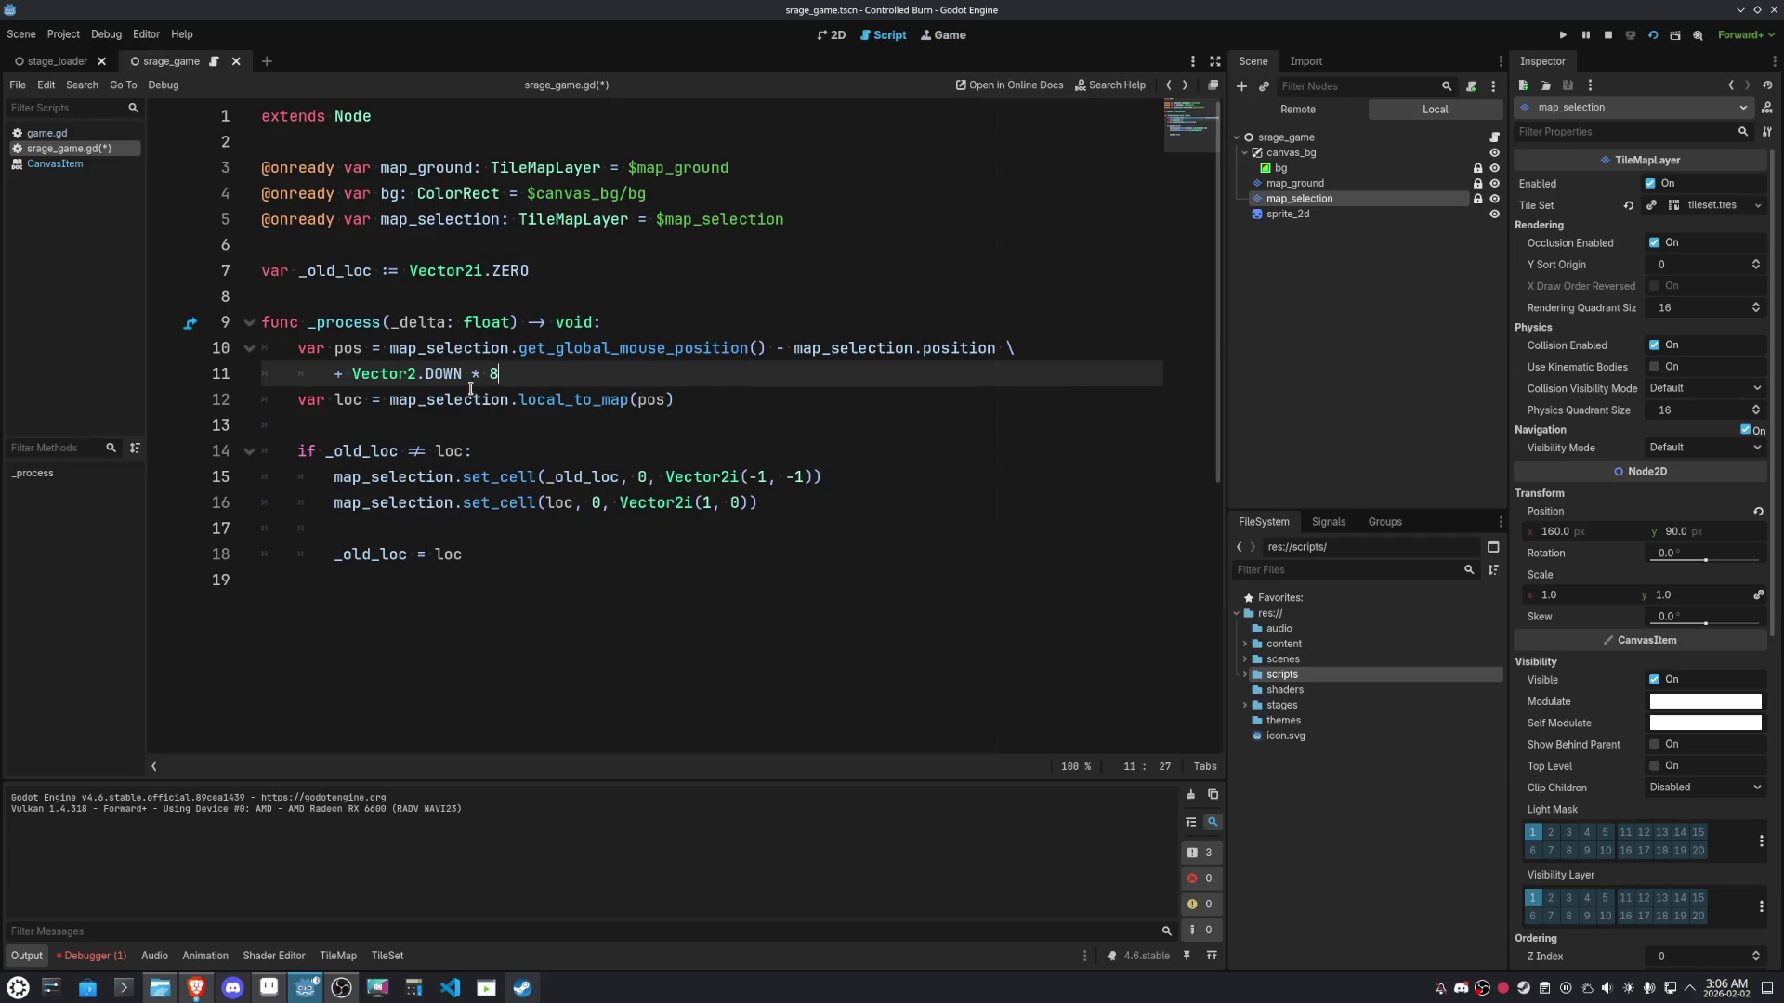
double_click(441, 369)
text(UP)
key(ctrl+s)
click(945, 37)
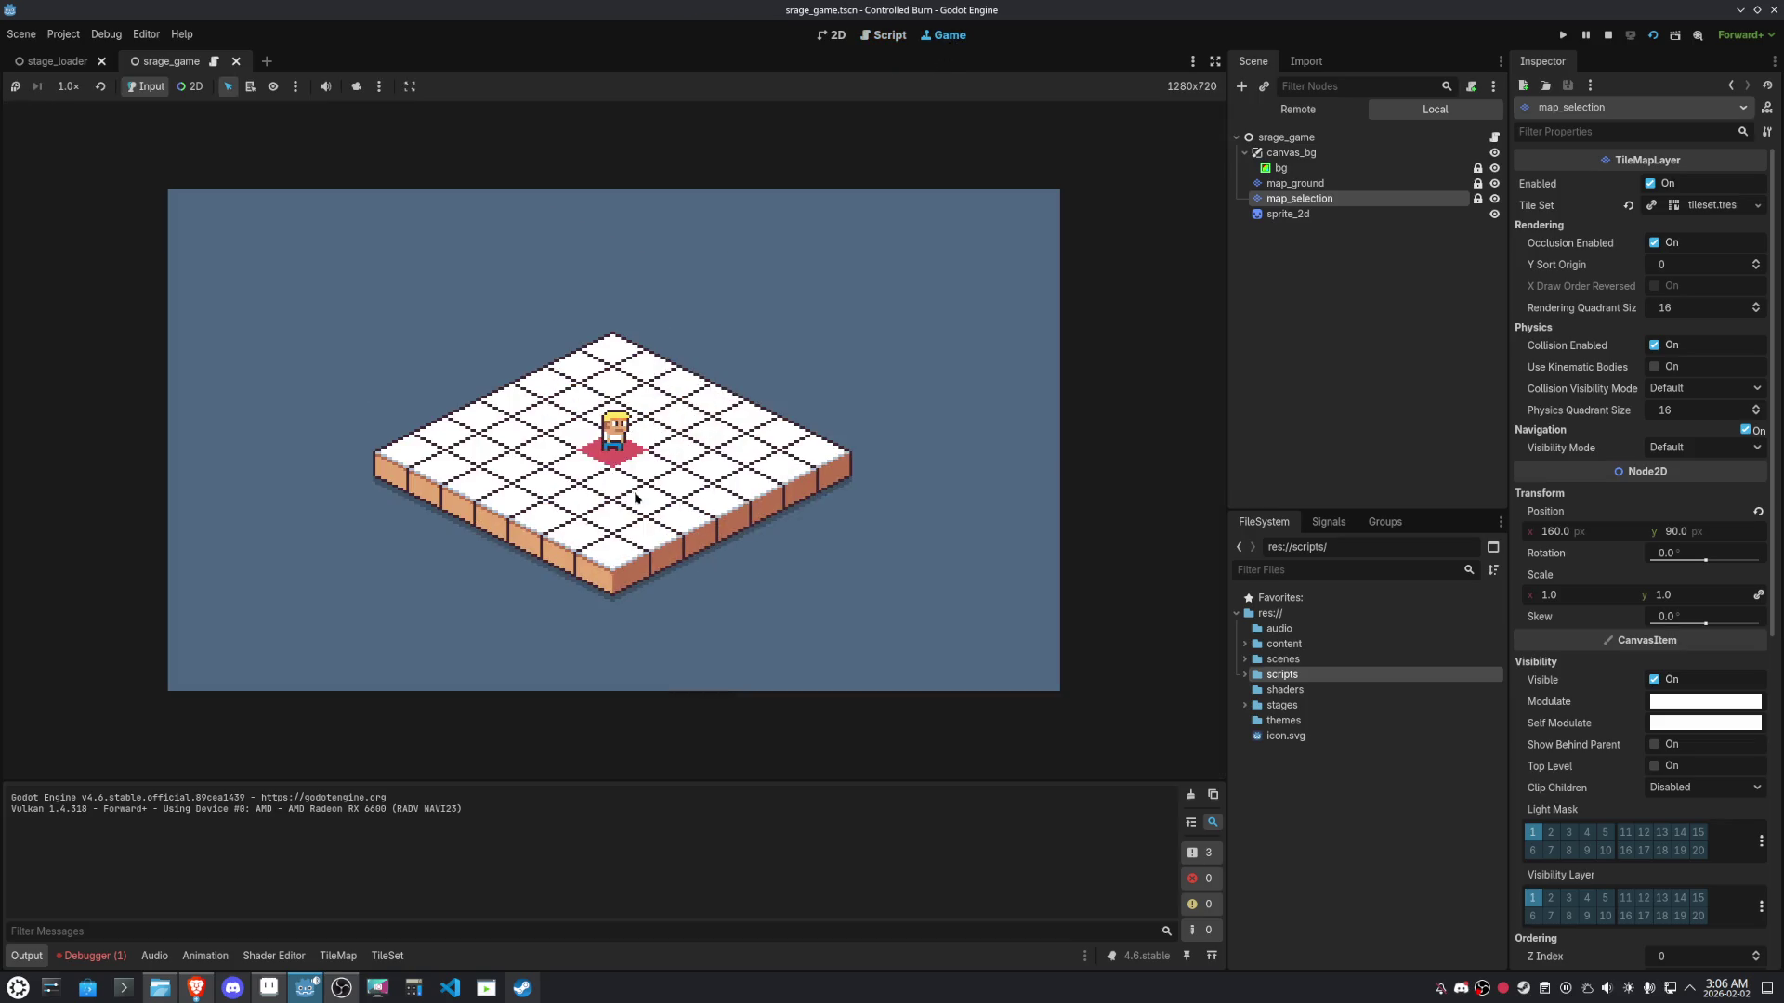
Step: Revert the offset direction to Vector2.DOWN and recheck it in the running game
click(884, 35)
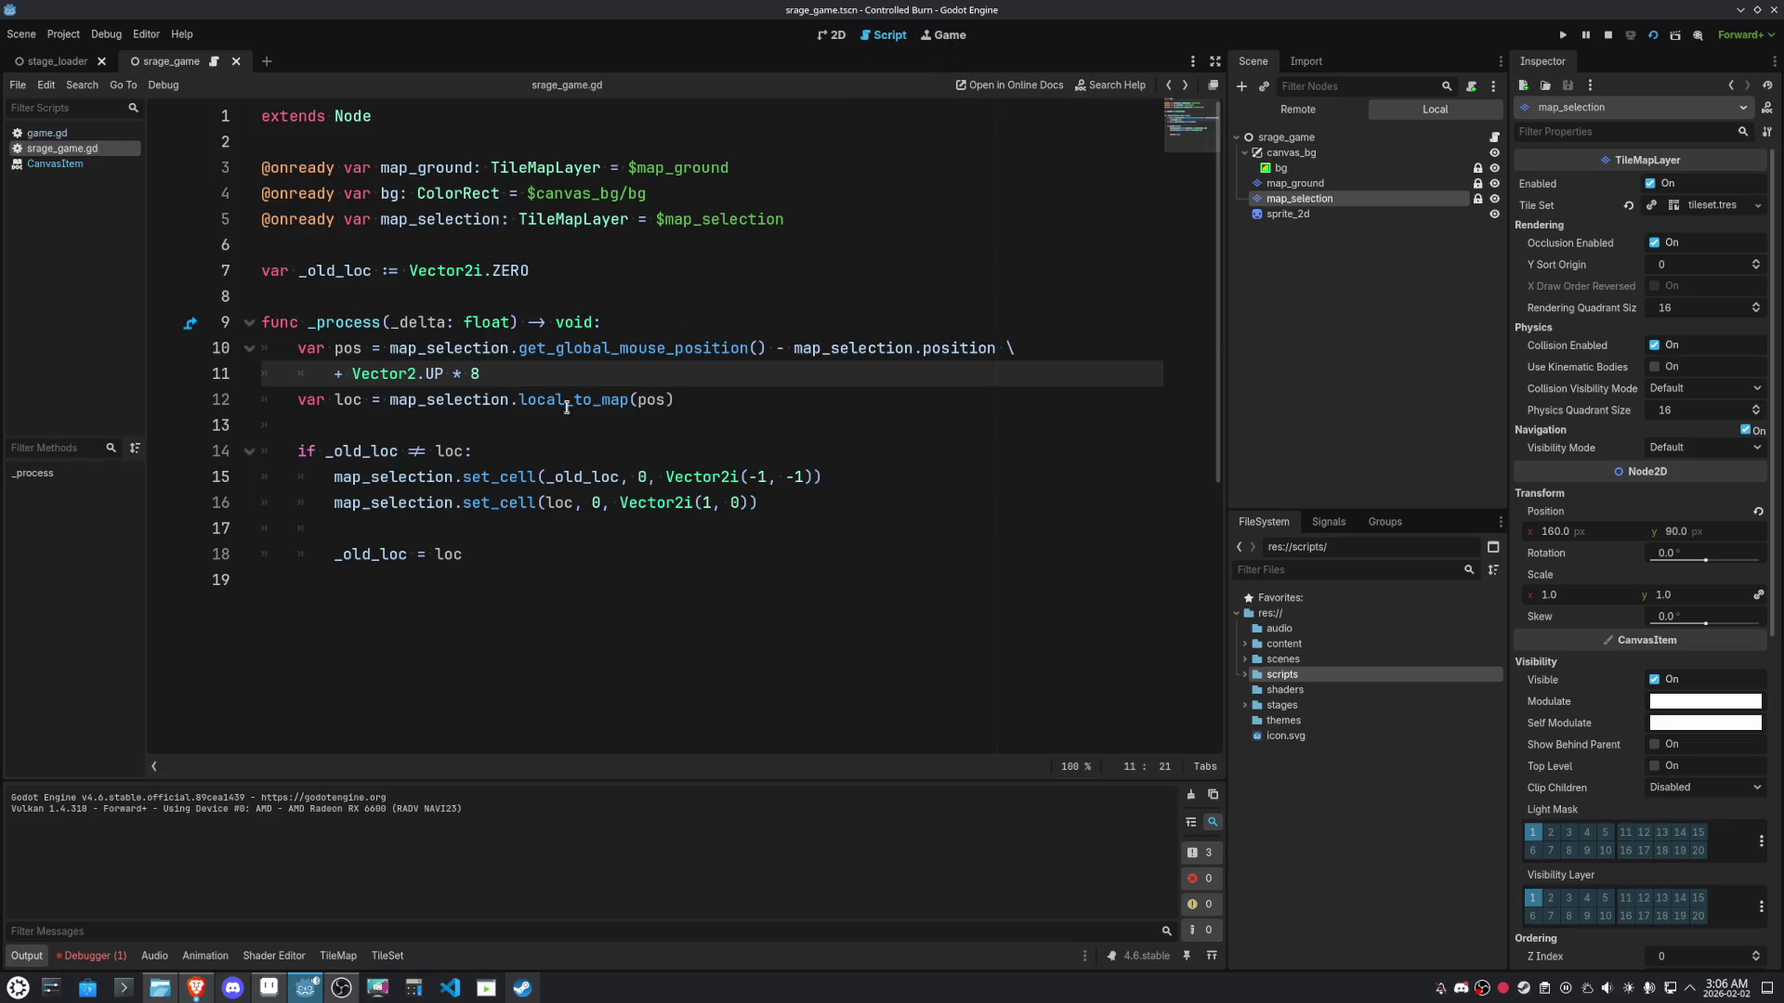
double_click(432, 374)
text(DOWN)
click(946, 35)
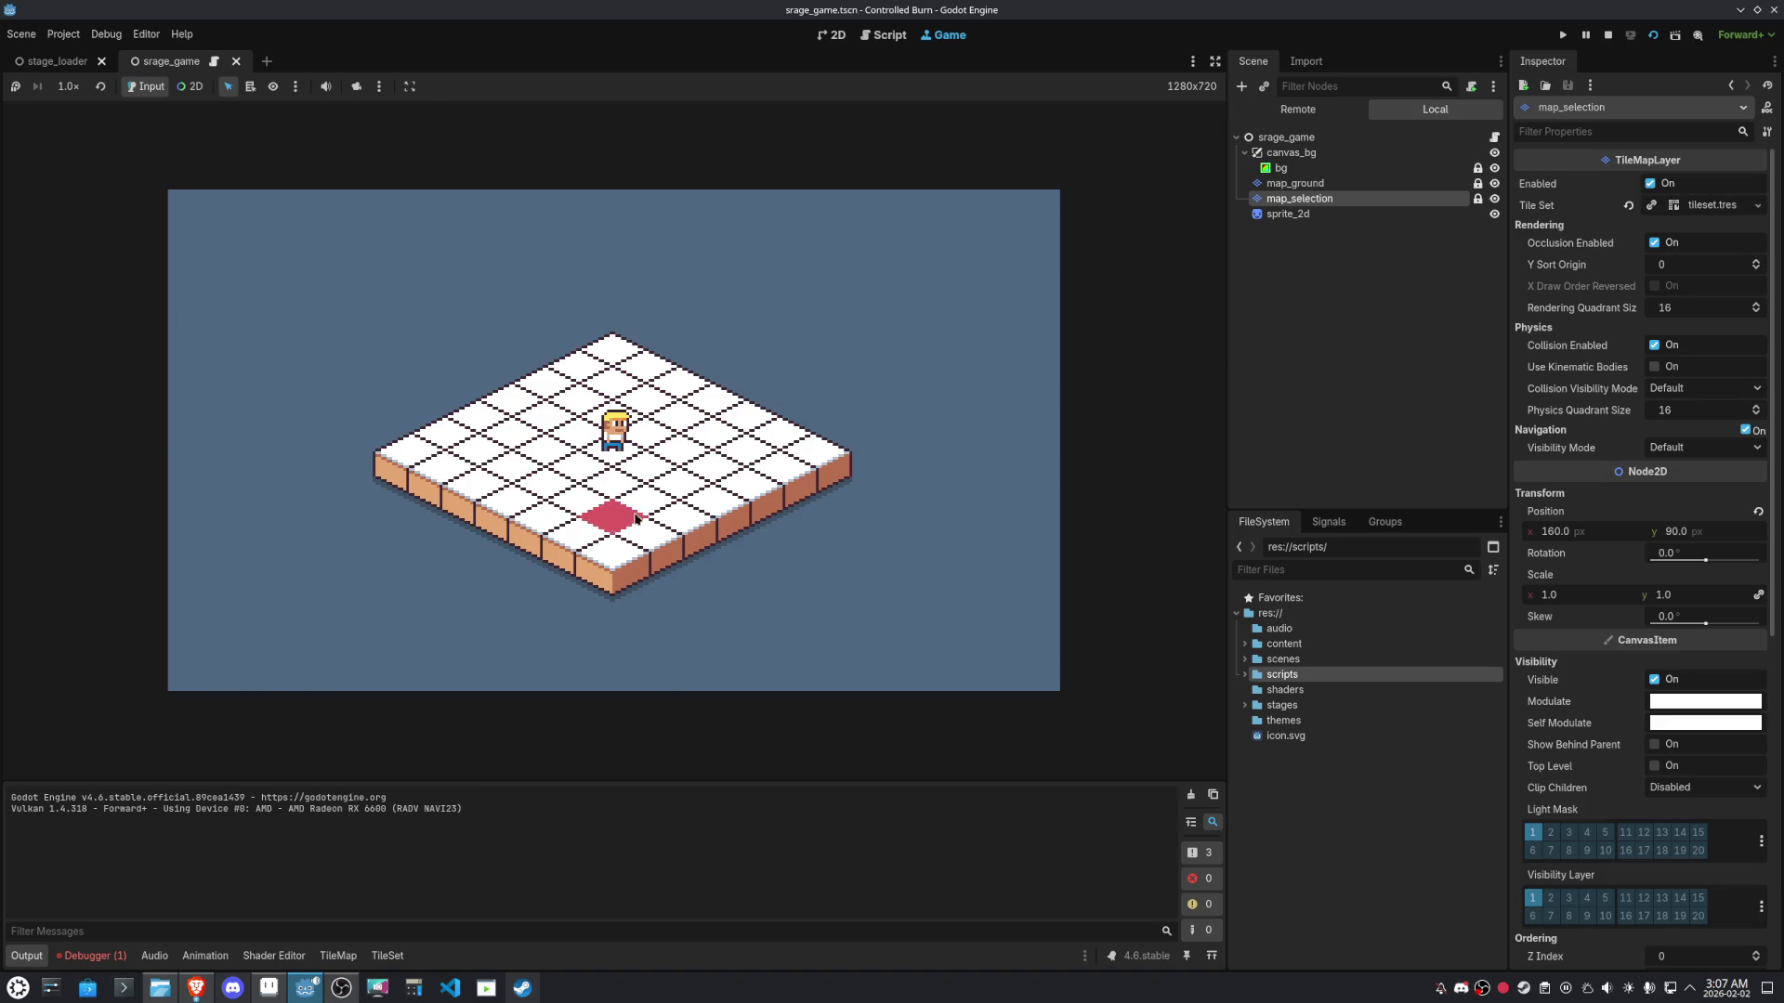
click(888, 35)
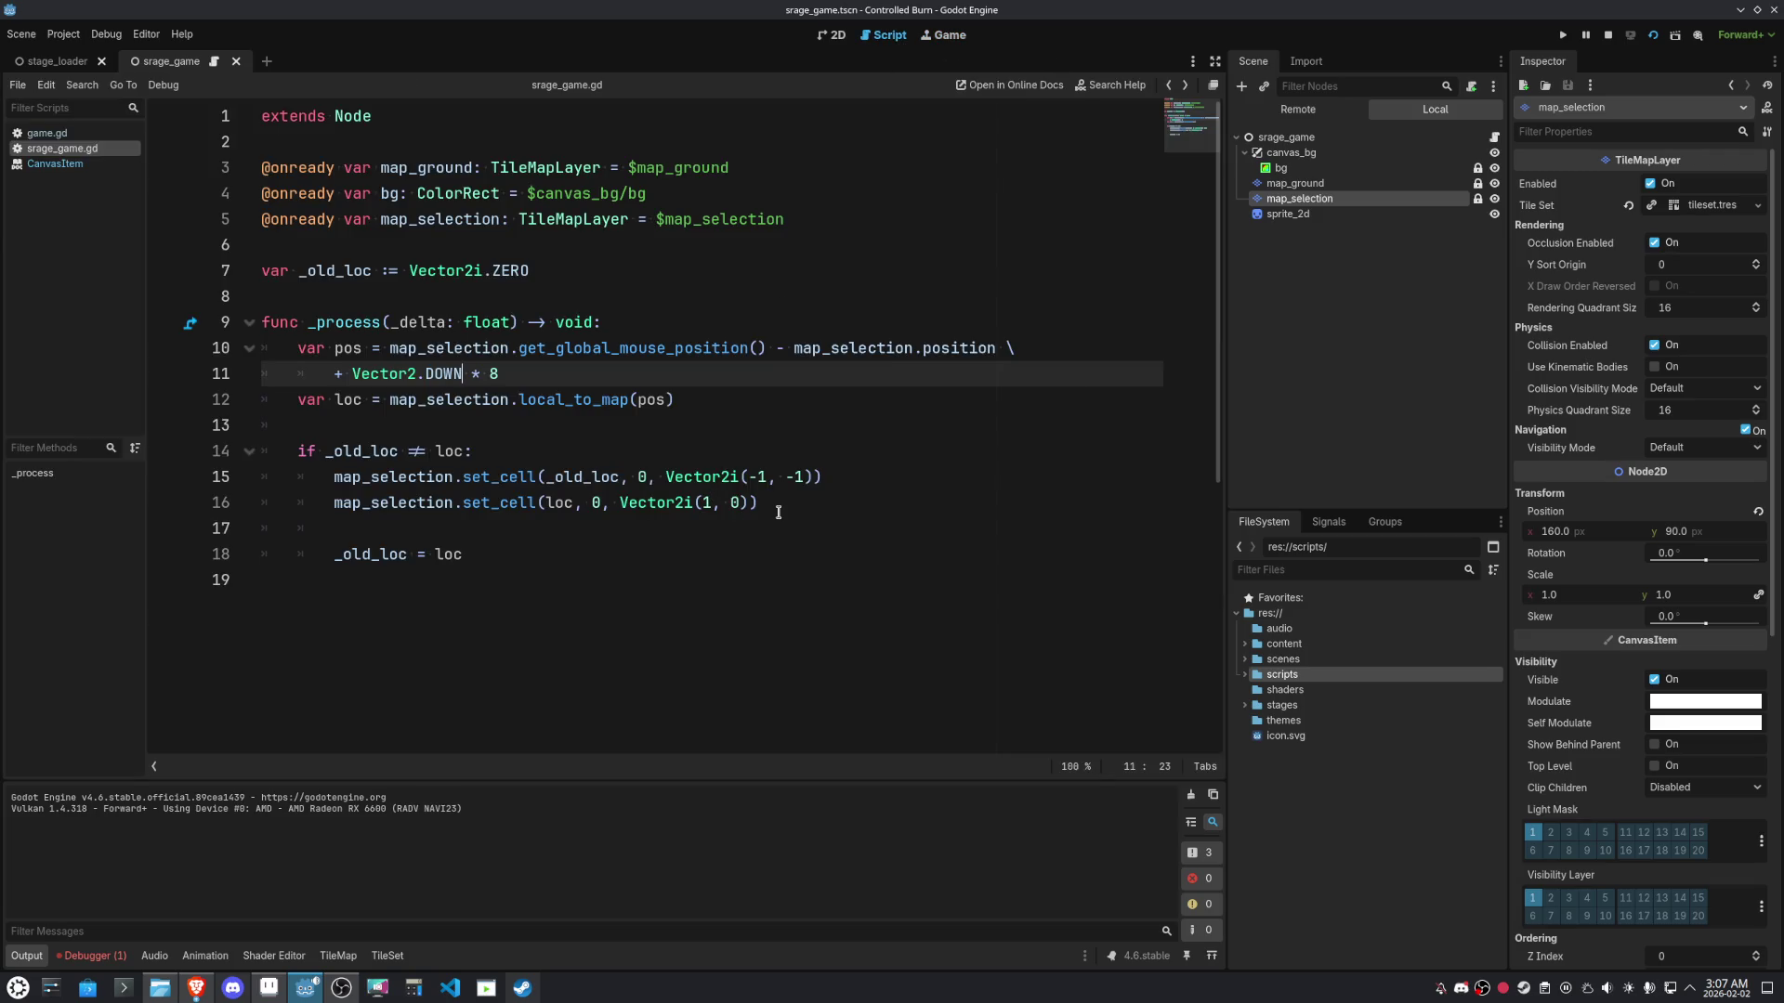
click(843, 221)
key(Return)
key(Return)
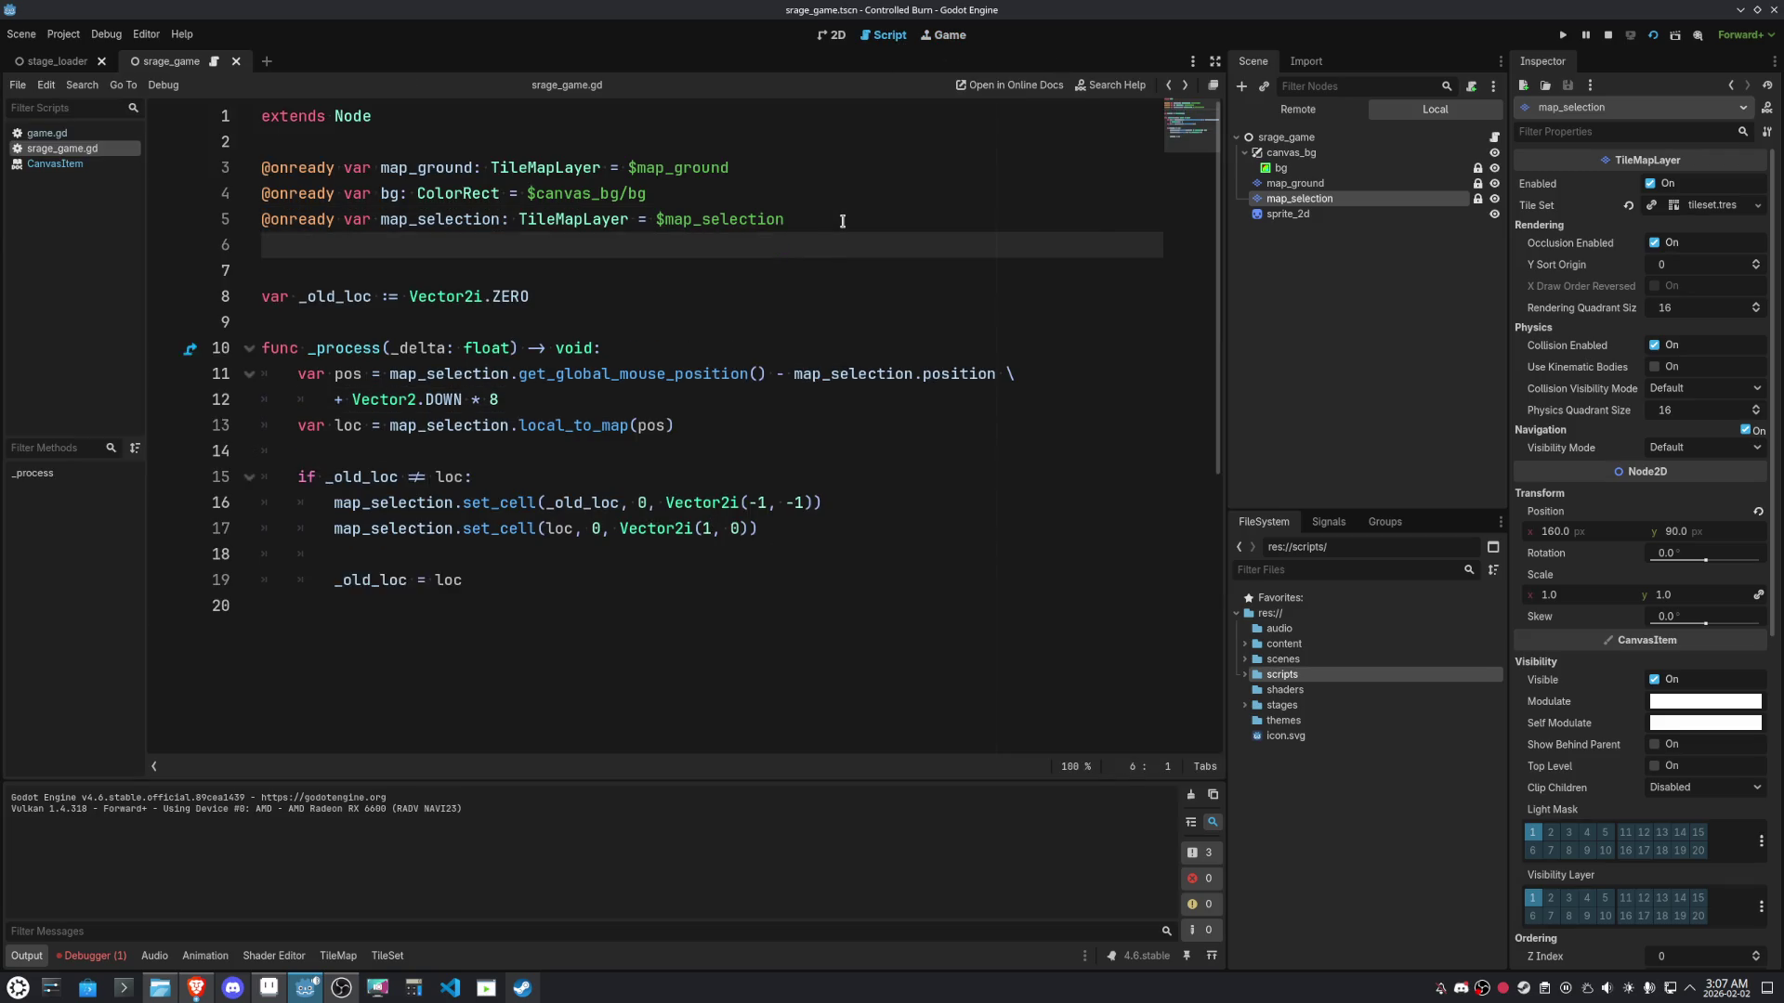
text(@onready var )
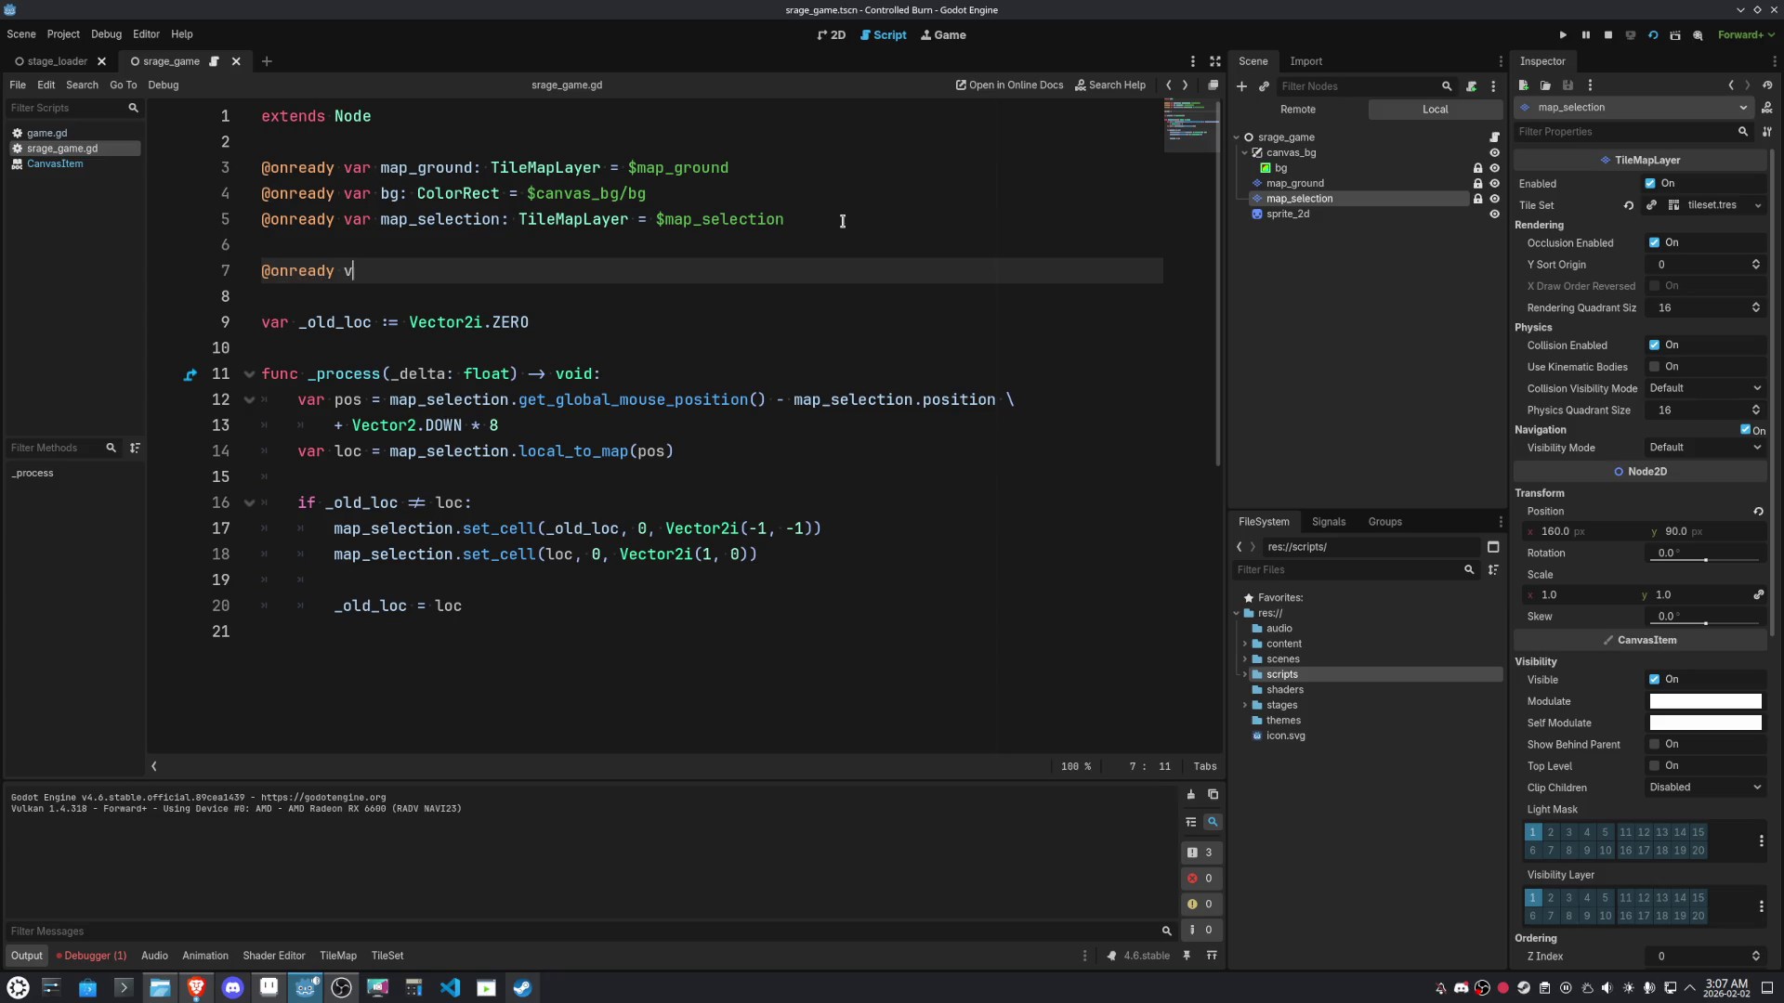
text(tiles = )
text(map)
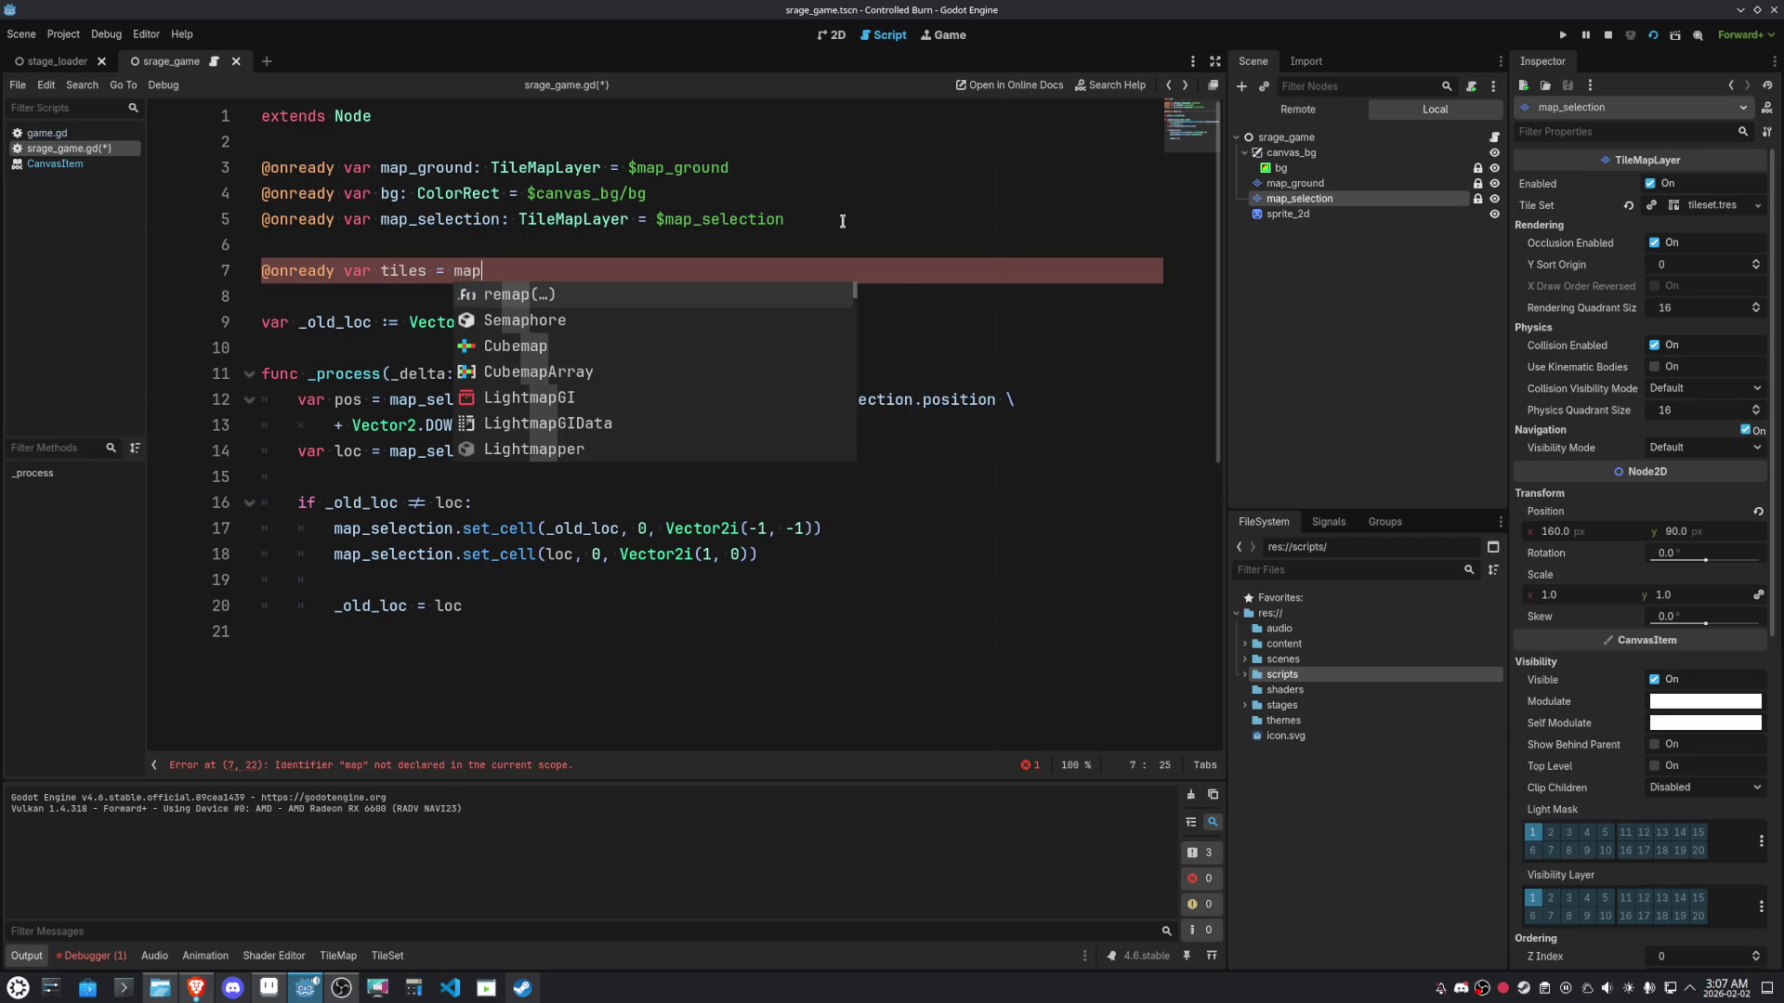
text(_)
key(BackSpace)
text(_ground)
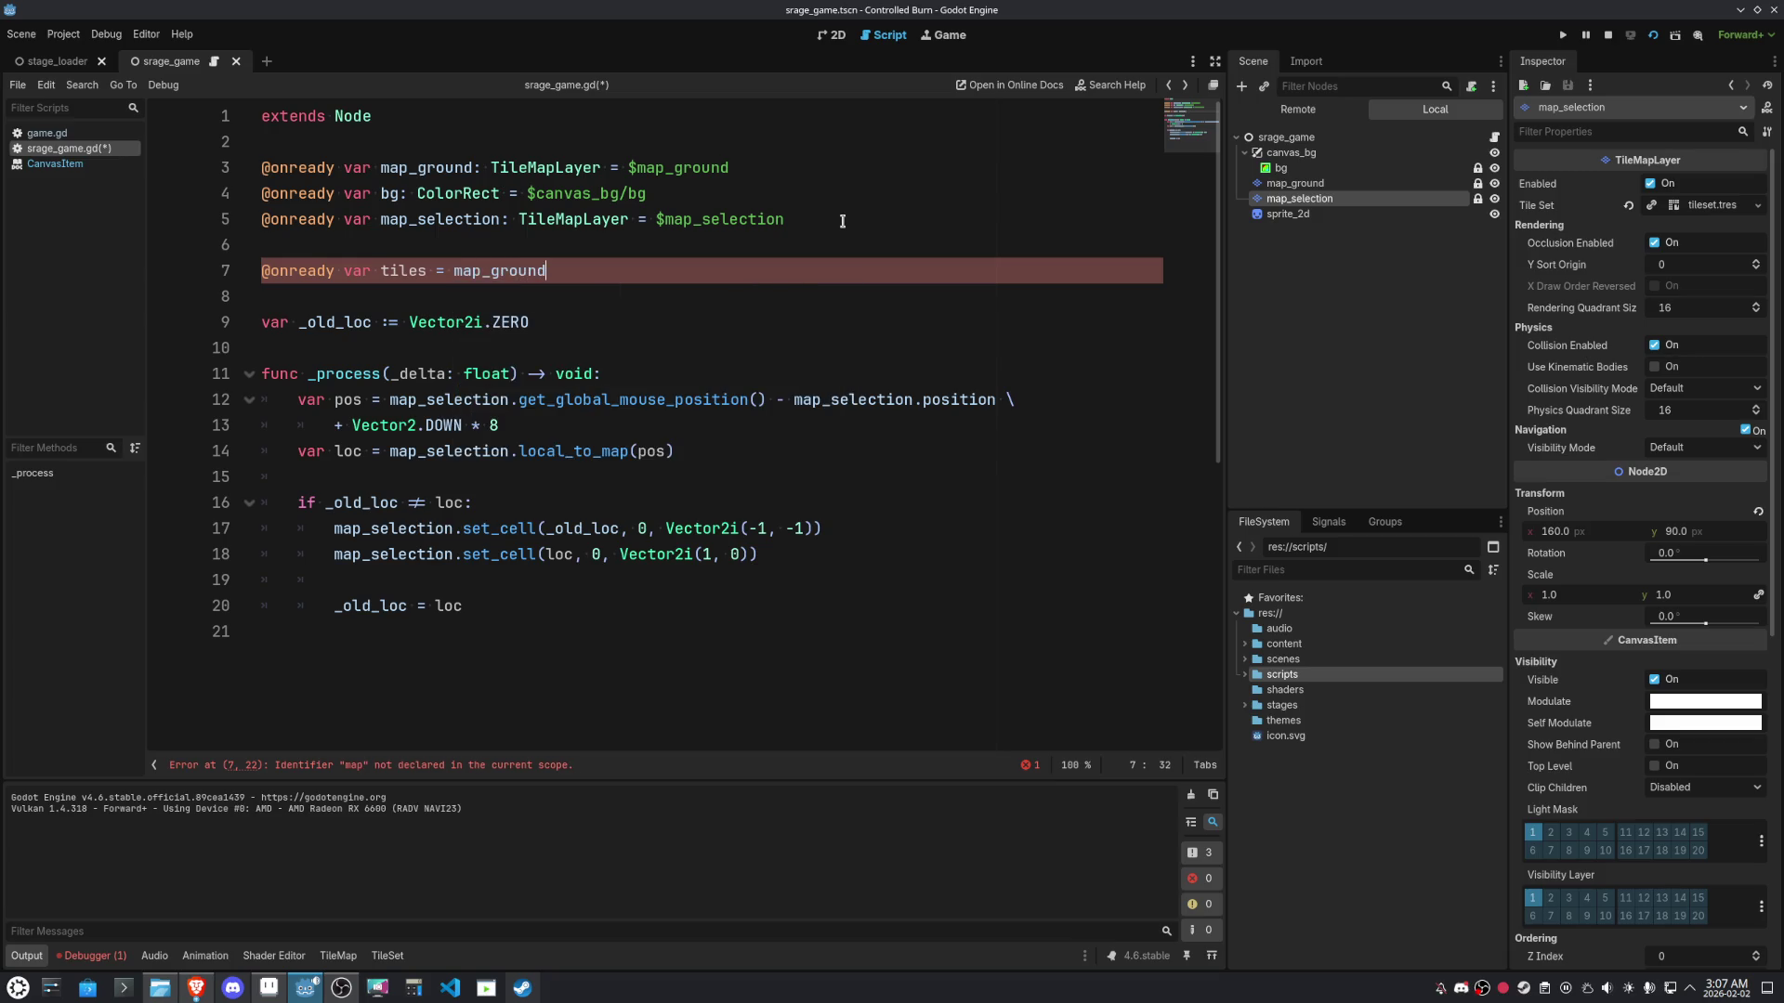
text(.)
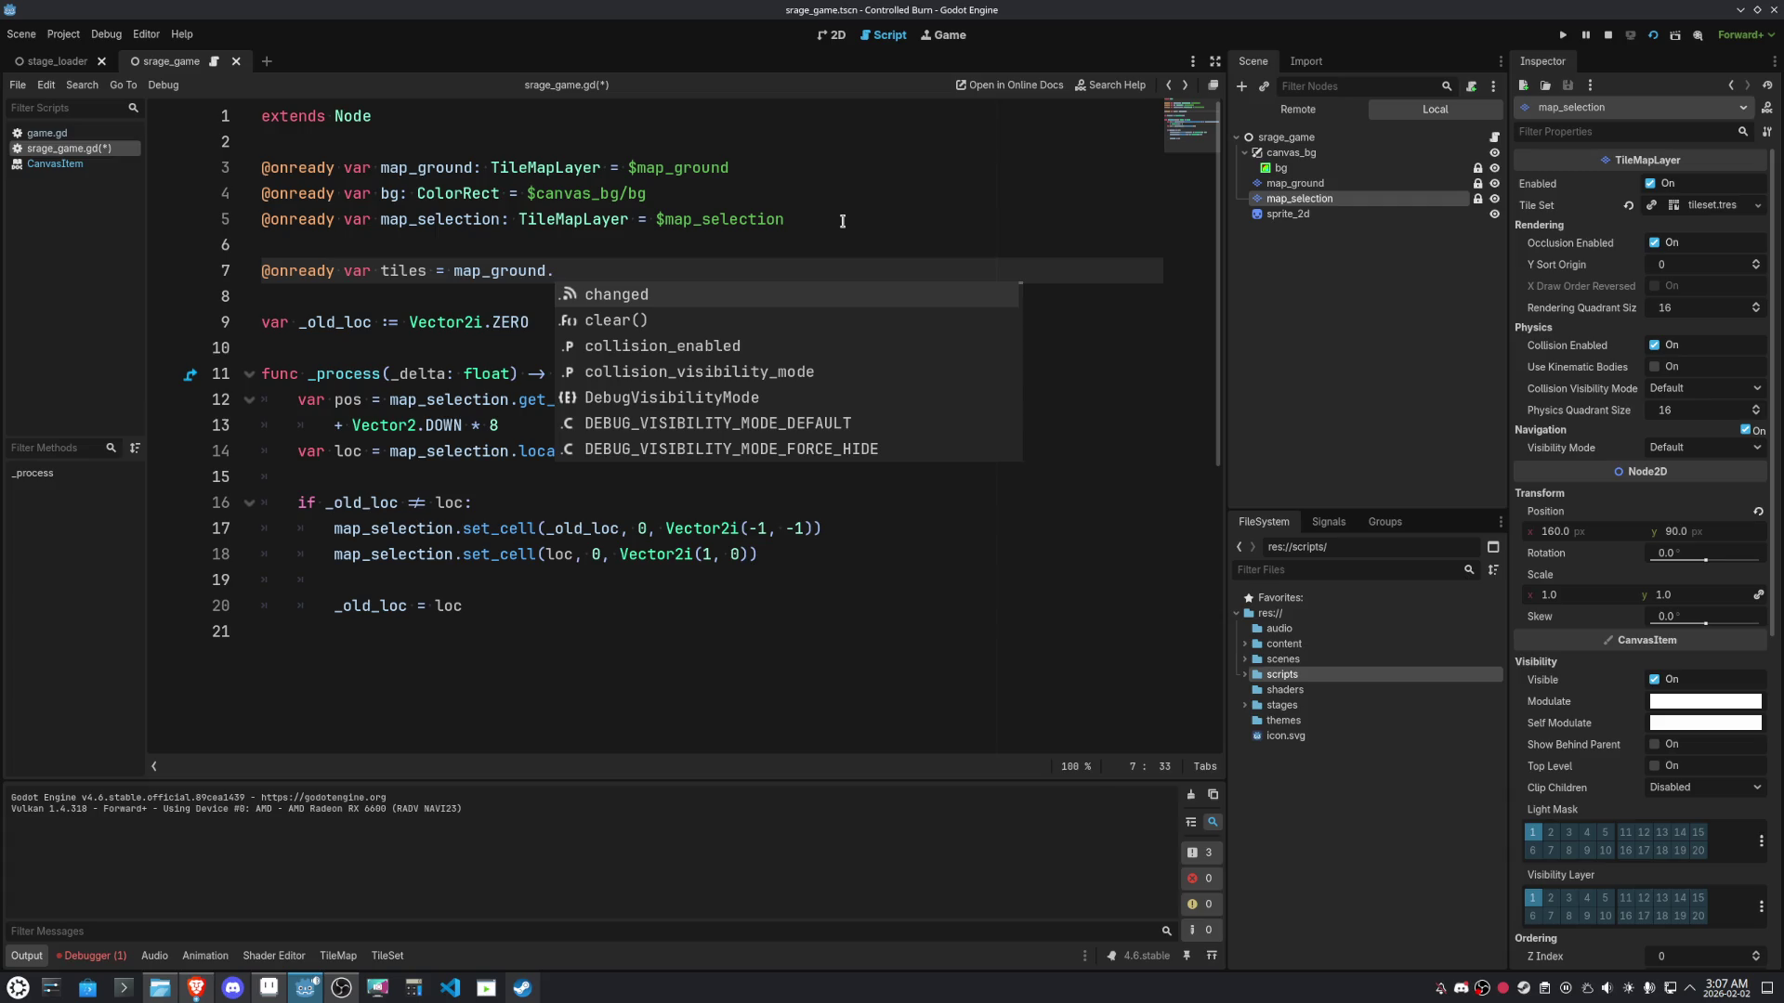
text(get_us)
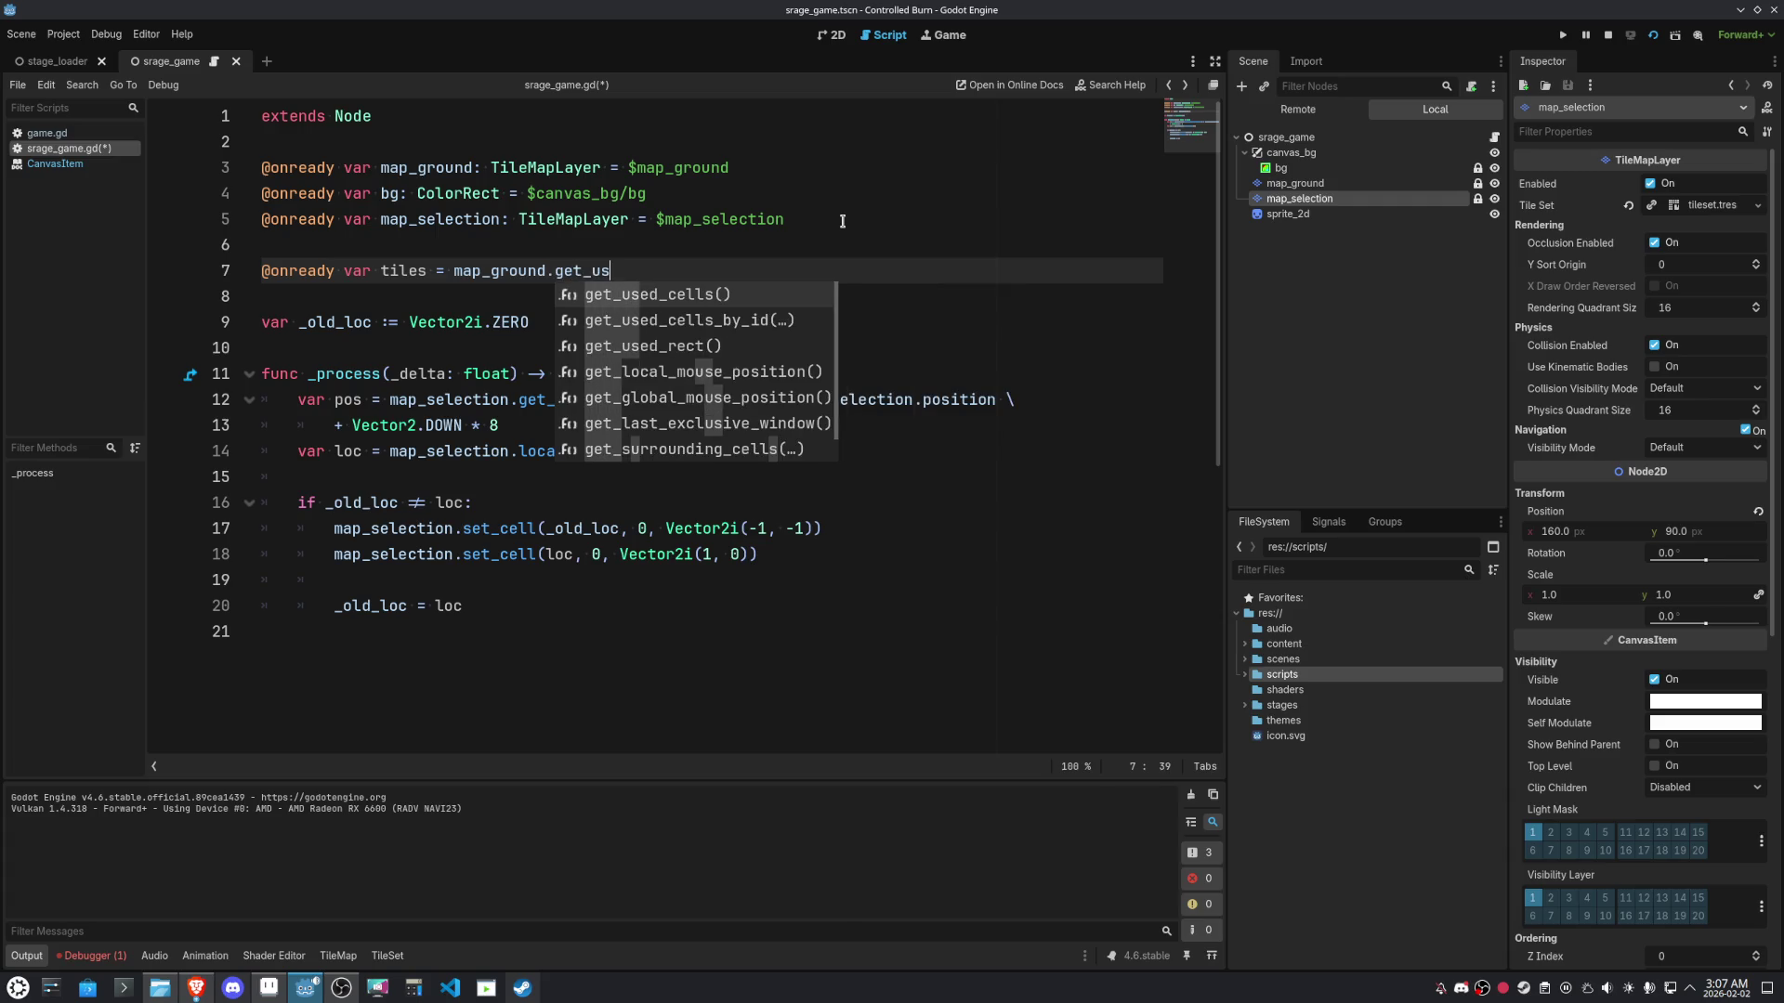
key(Return)
Step: Append 'and tiles.find' to the line 16 highlight condition
double_click(419, 271)
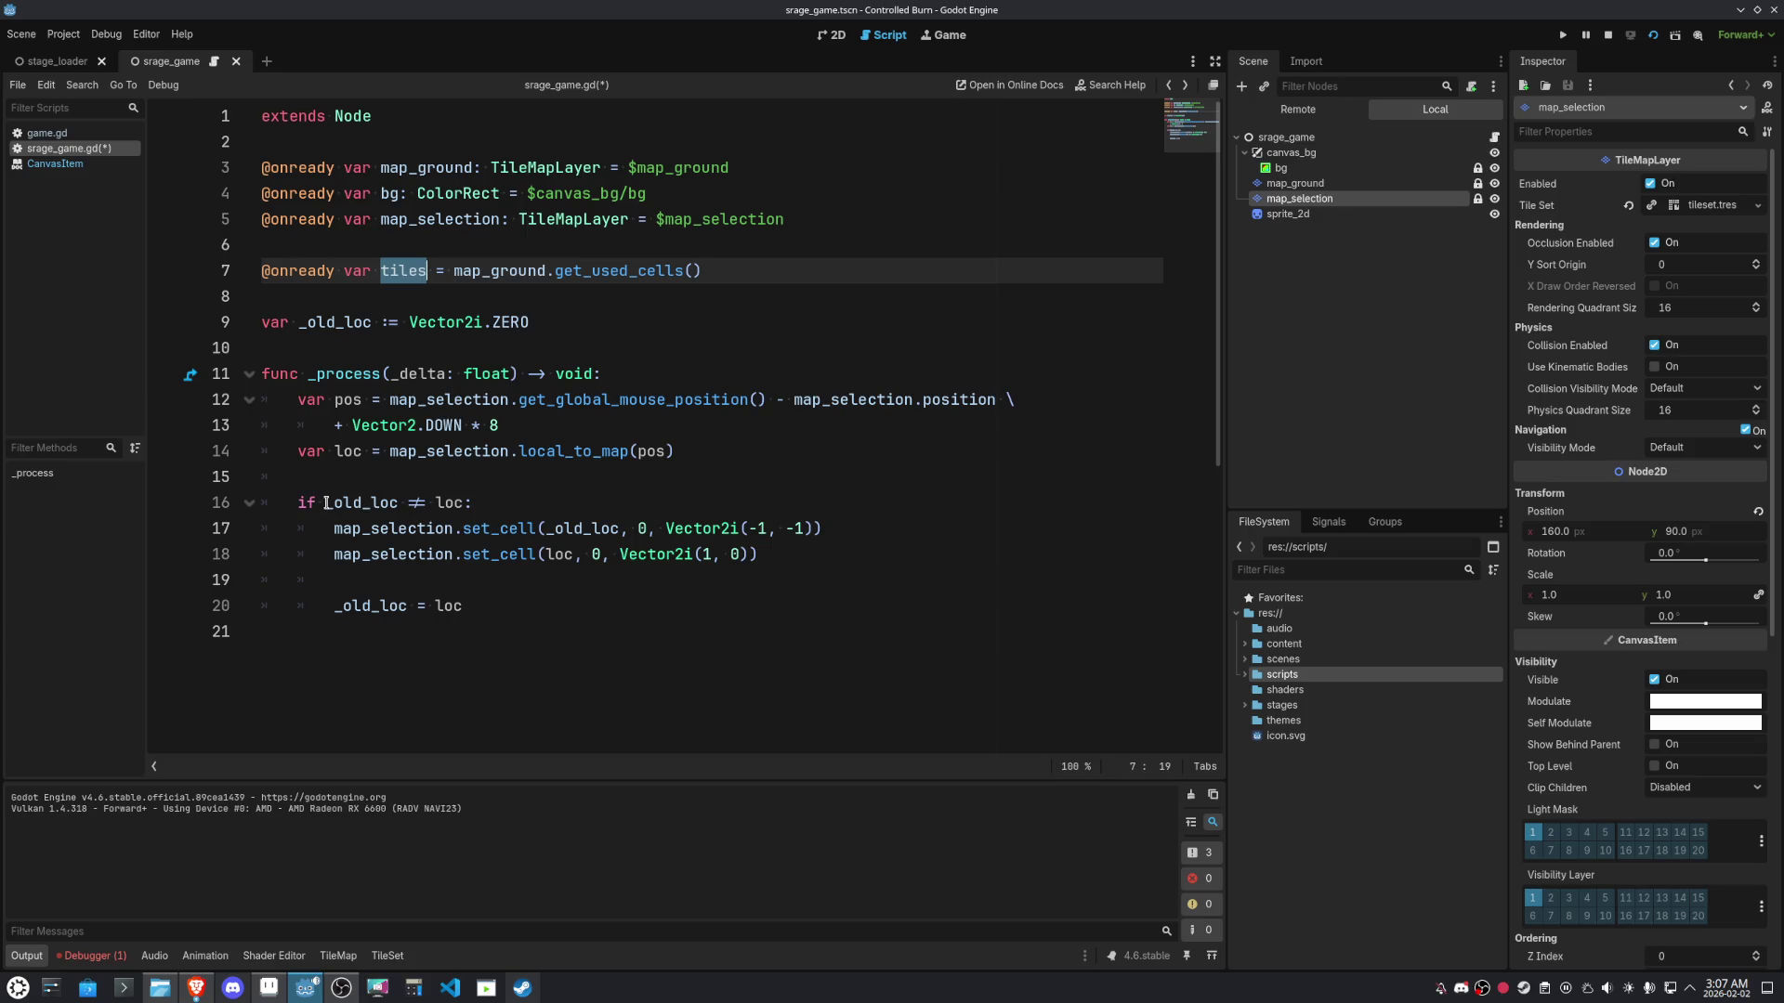
click(466, 503)
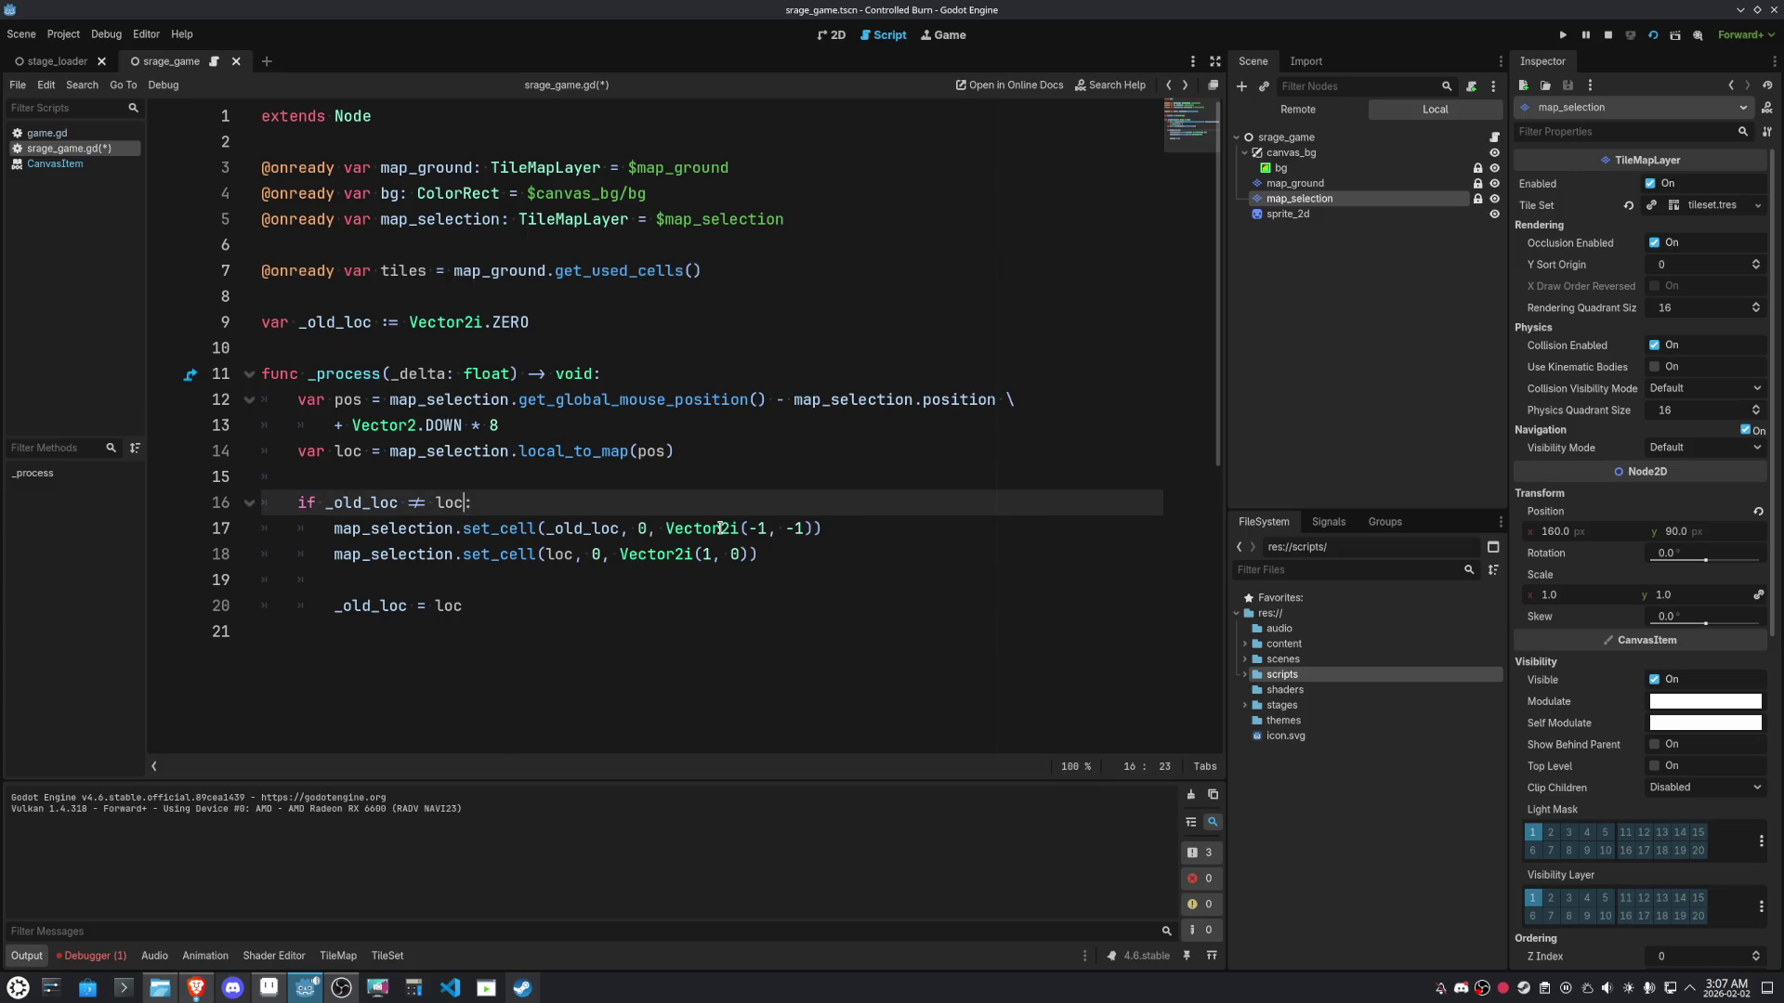
text(and tiles/)
key(BackSpace)
text(.con)
key(BackSpace)
key(BackSpace)
key(BackSpace)
text(.)
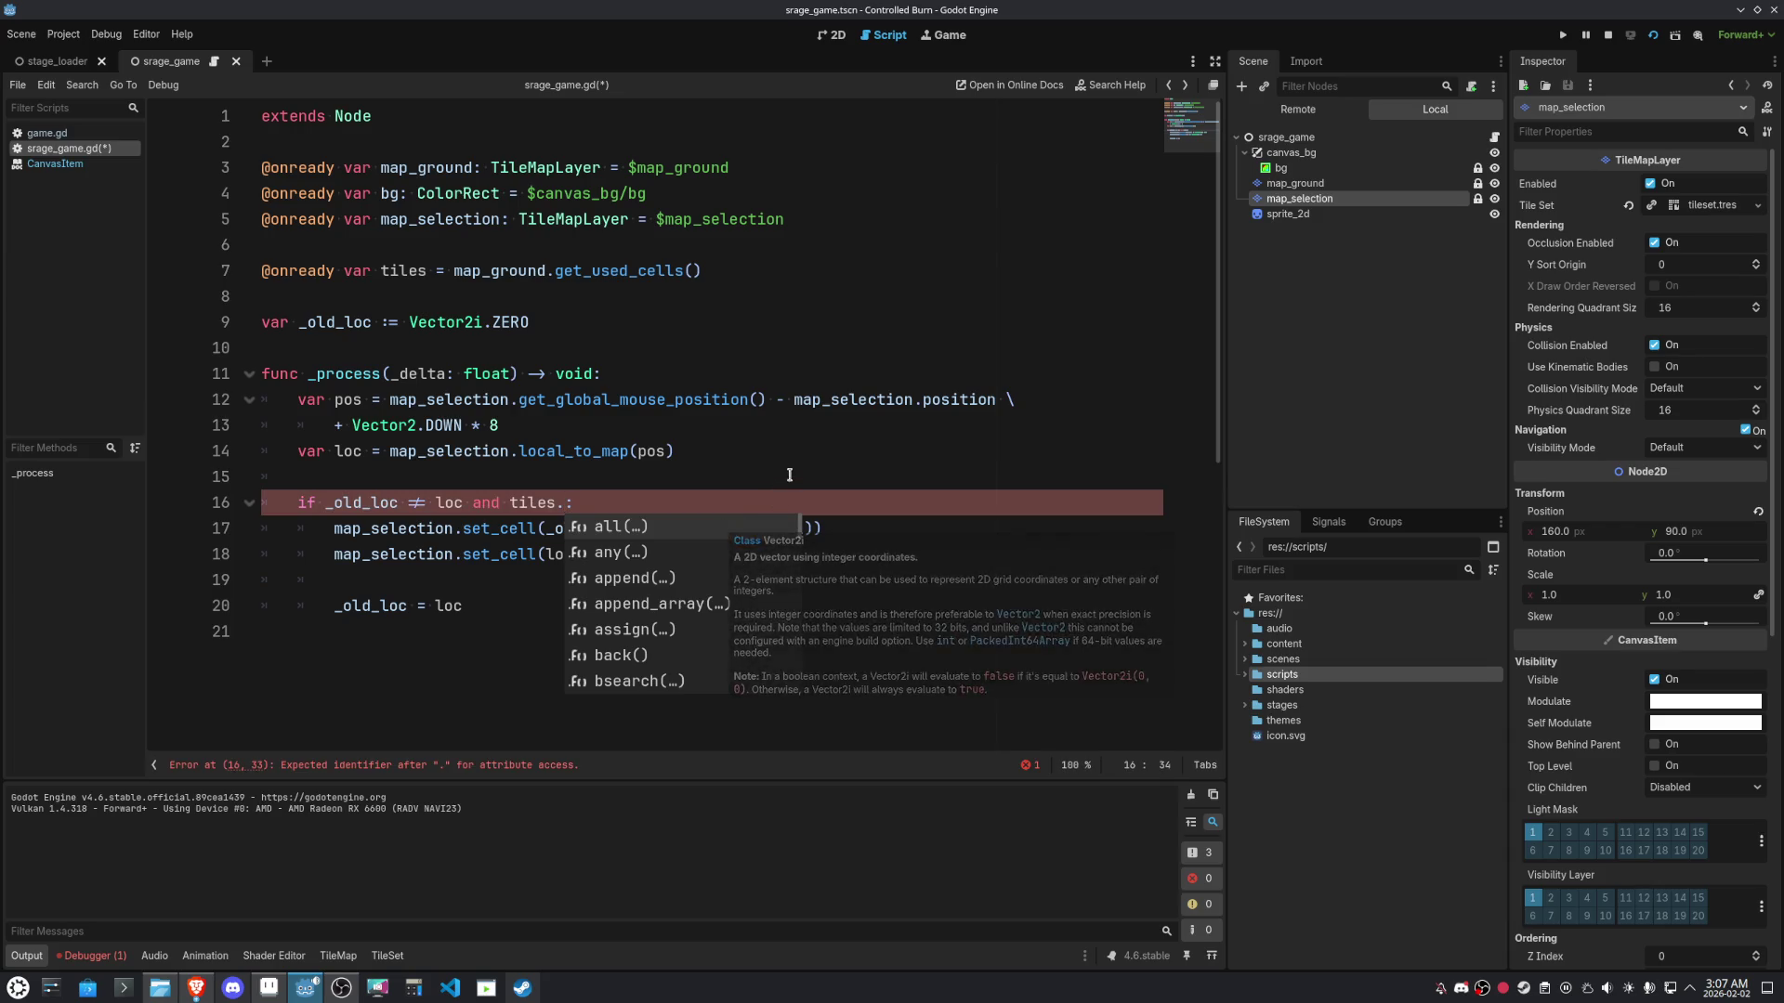
scroll(700, 581, down, 8)
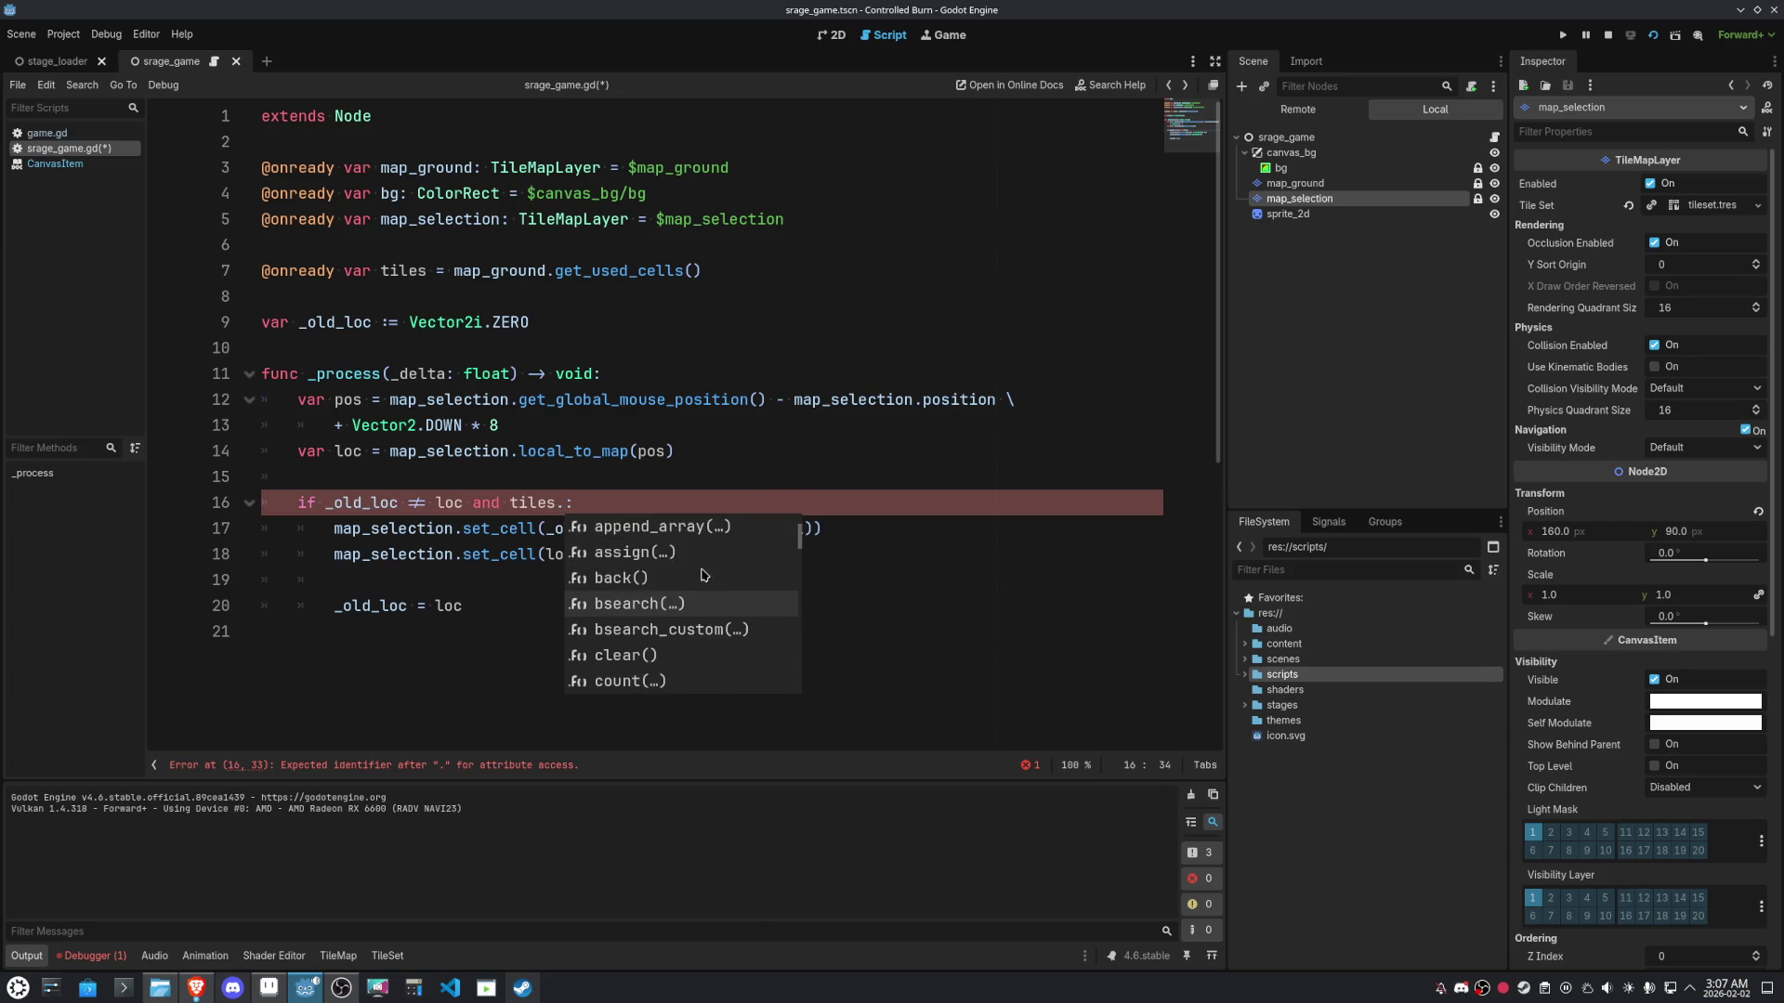
scroll(709, 564, down, 4)
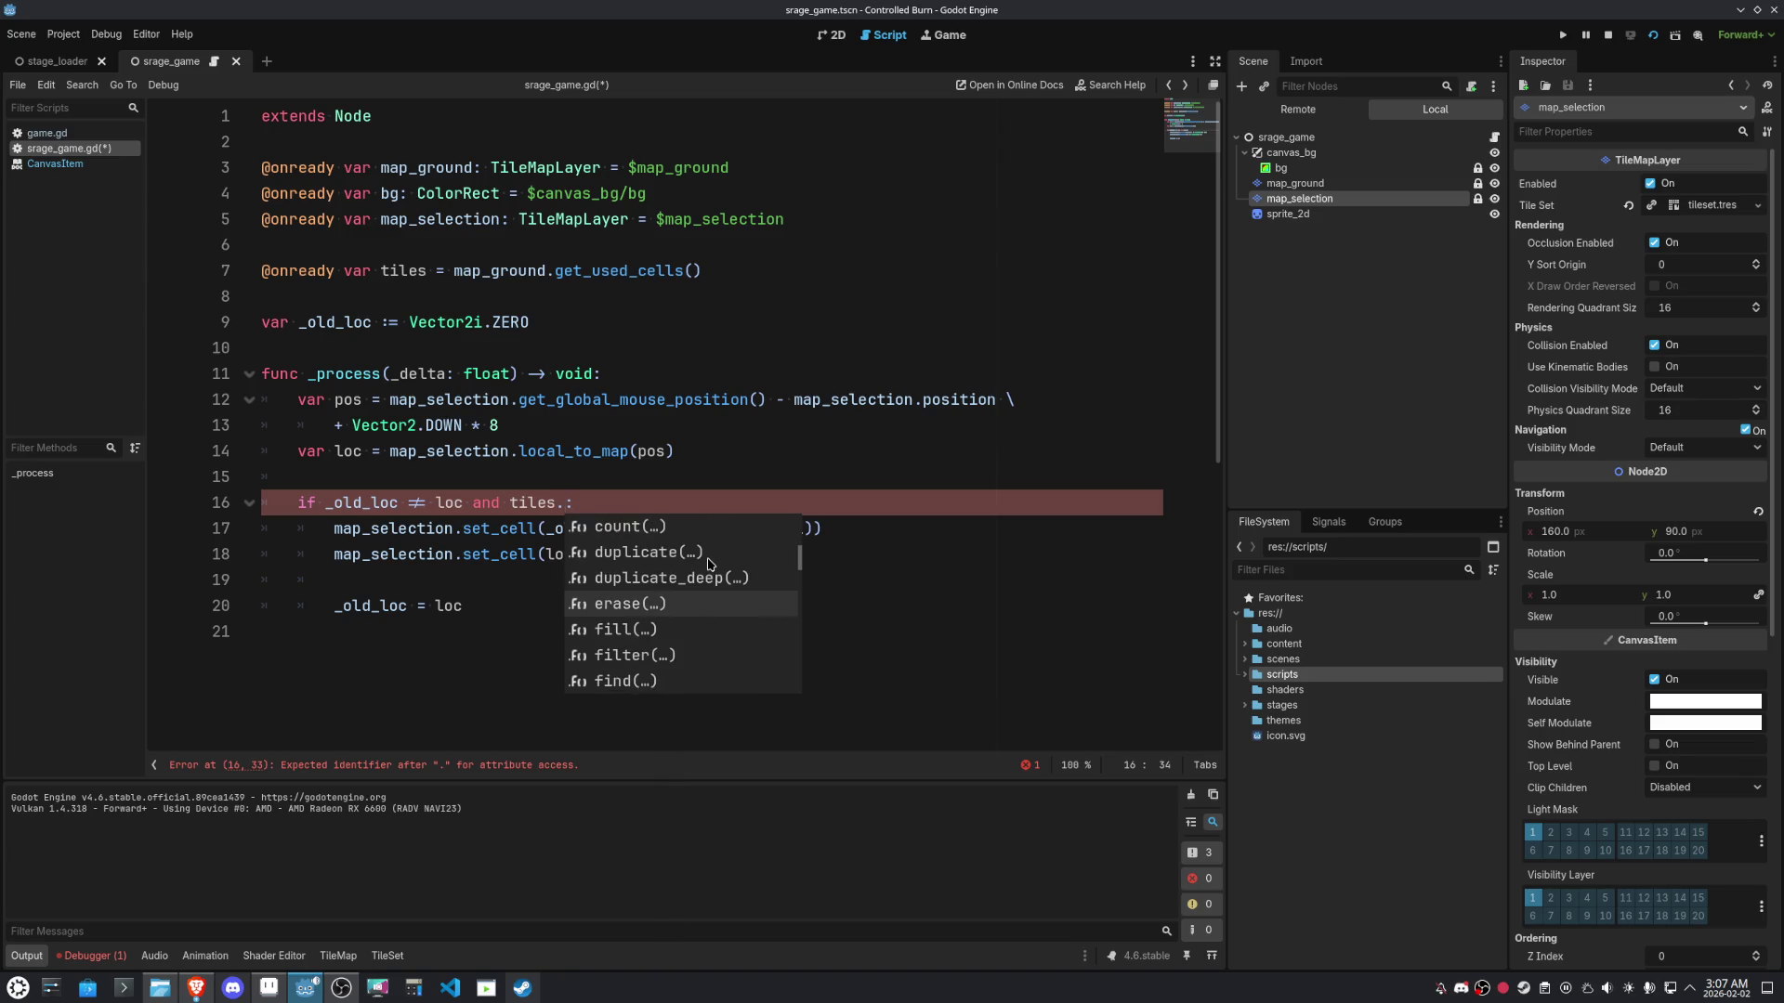
scroll(709, 564, down, 3)
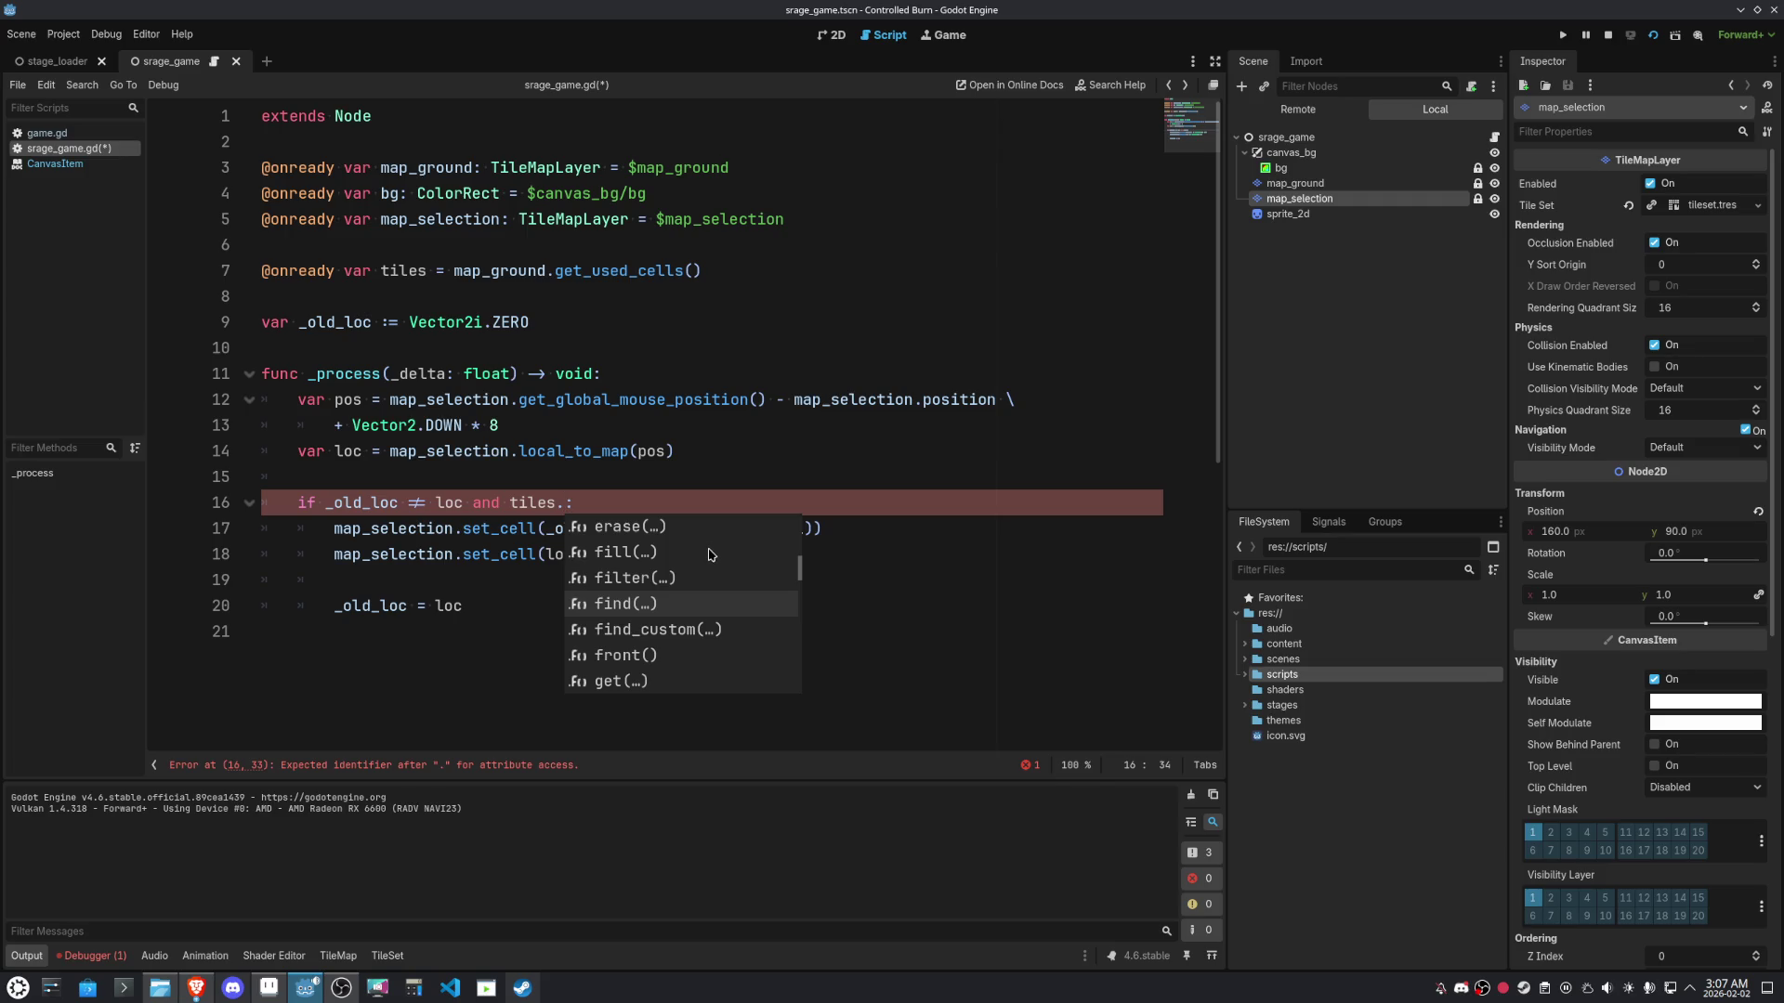
key(Return)
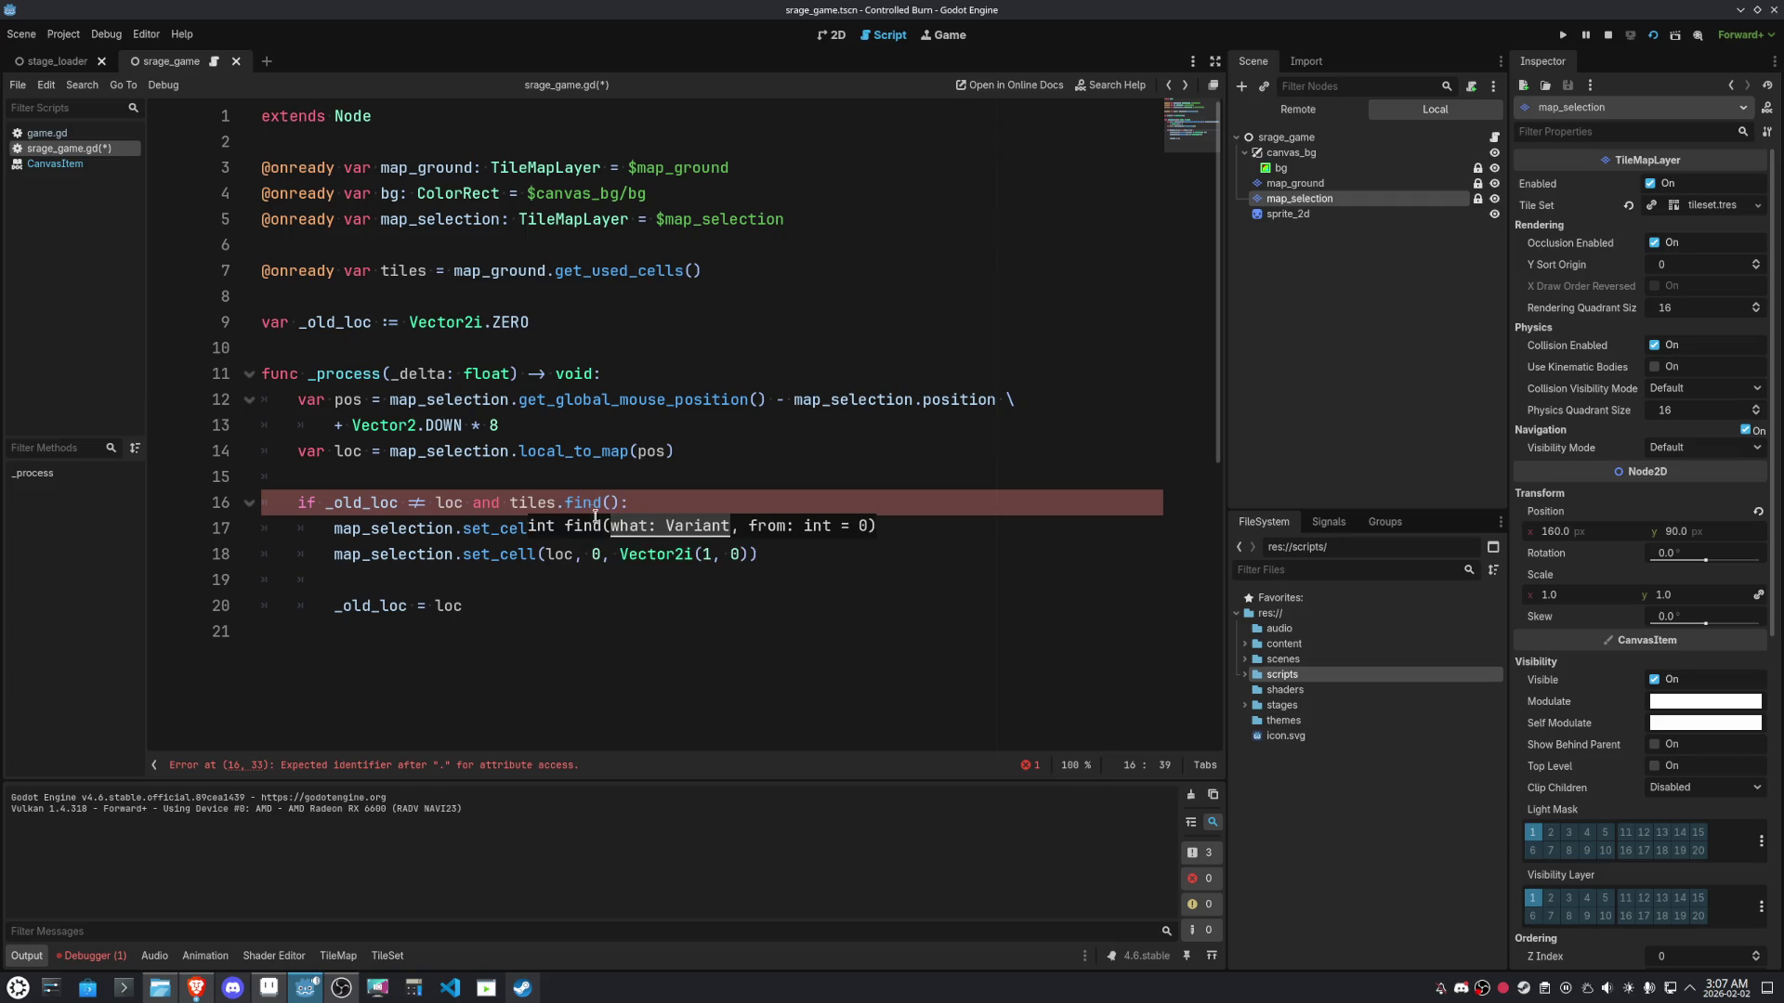
Step: Check the Array find docs, then complete the condition as tiles.find(loc) > -1 and save
key(alt+F1)
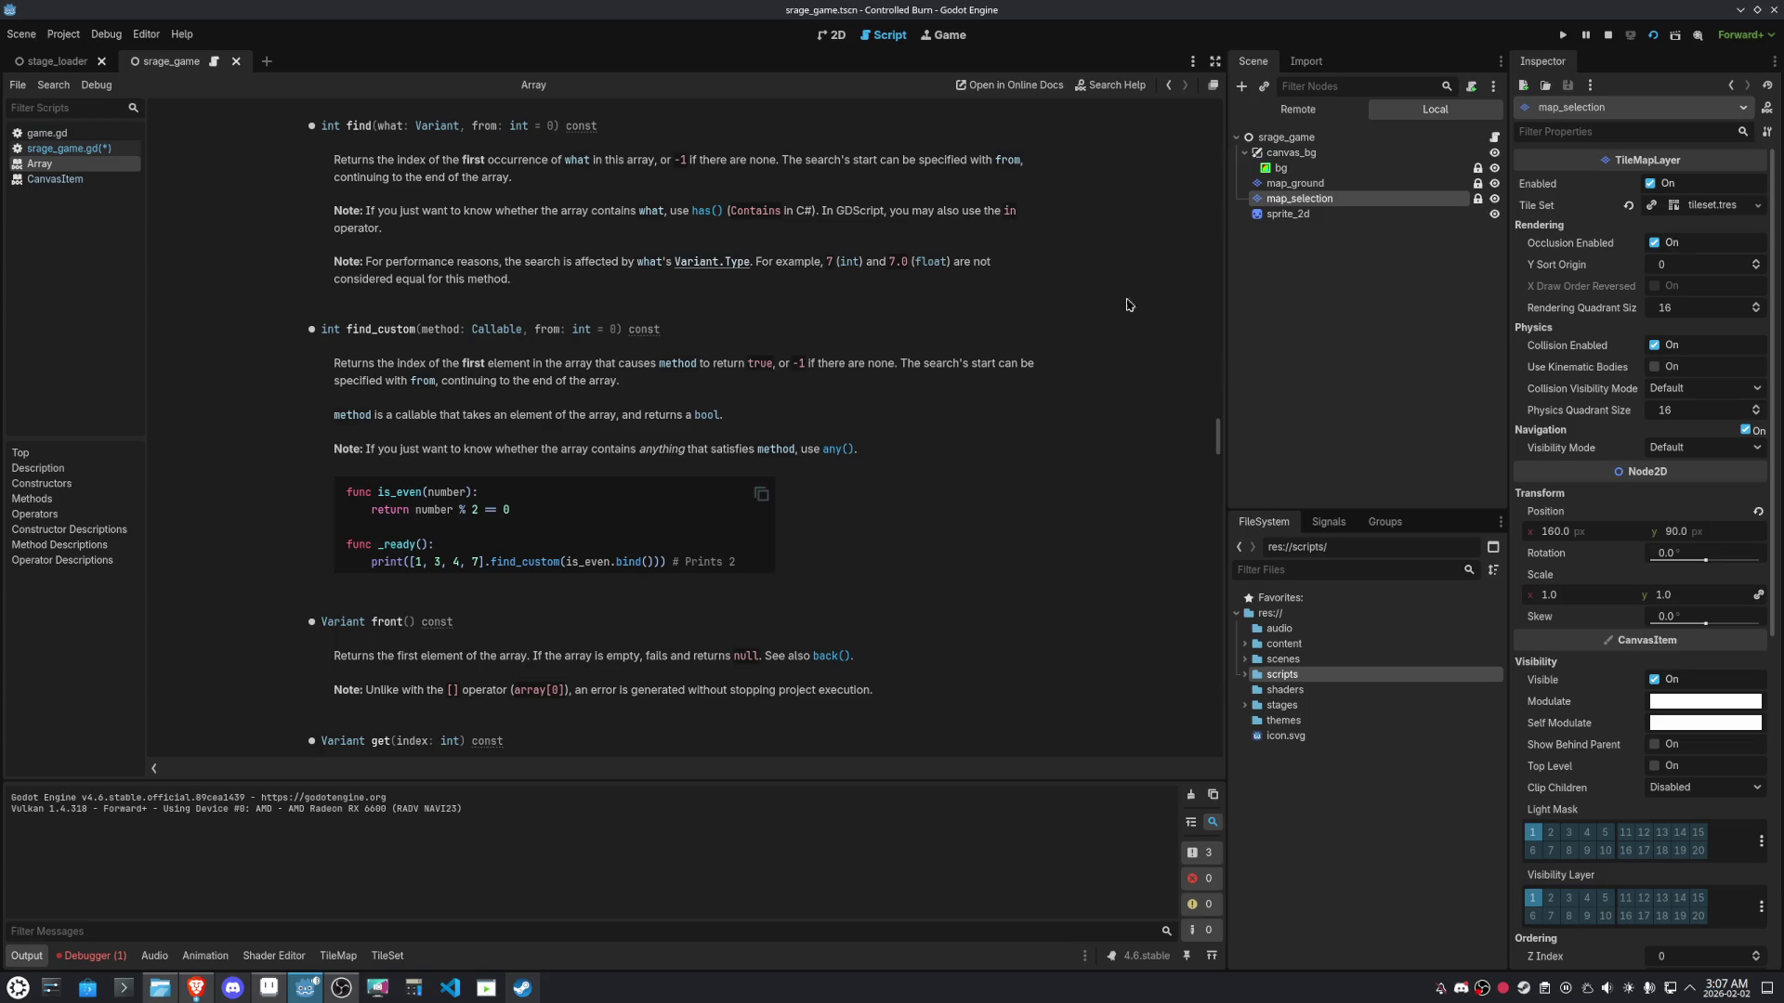
click(1169, 84)
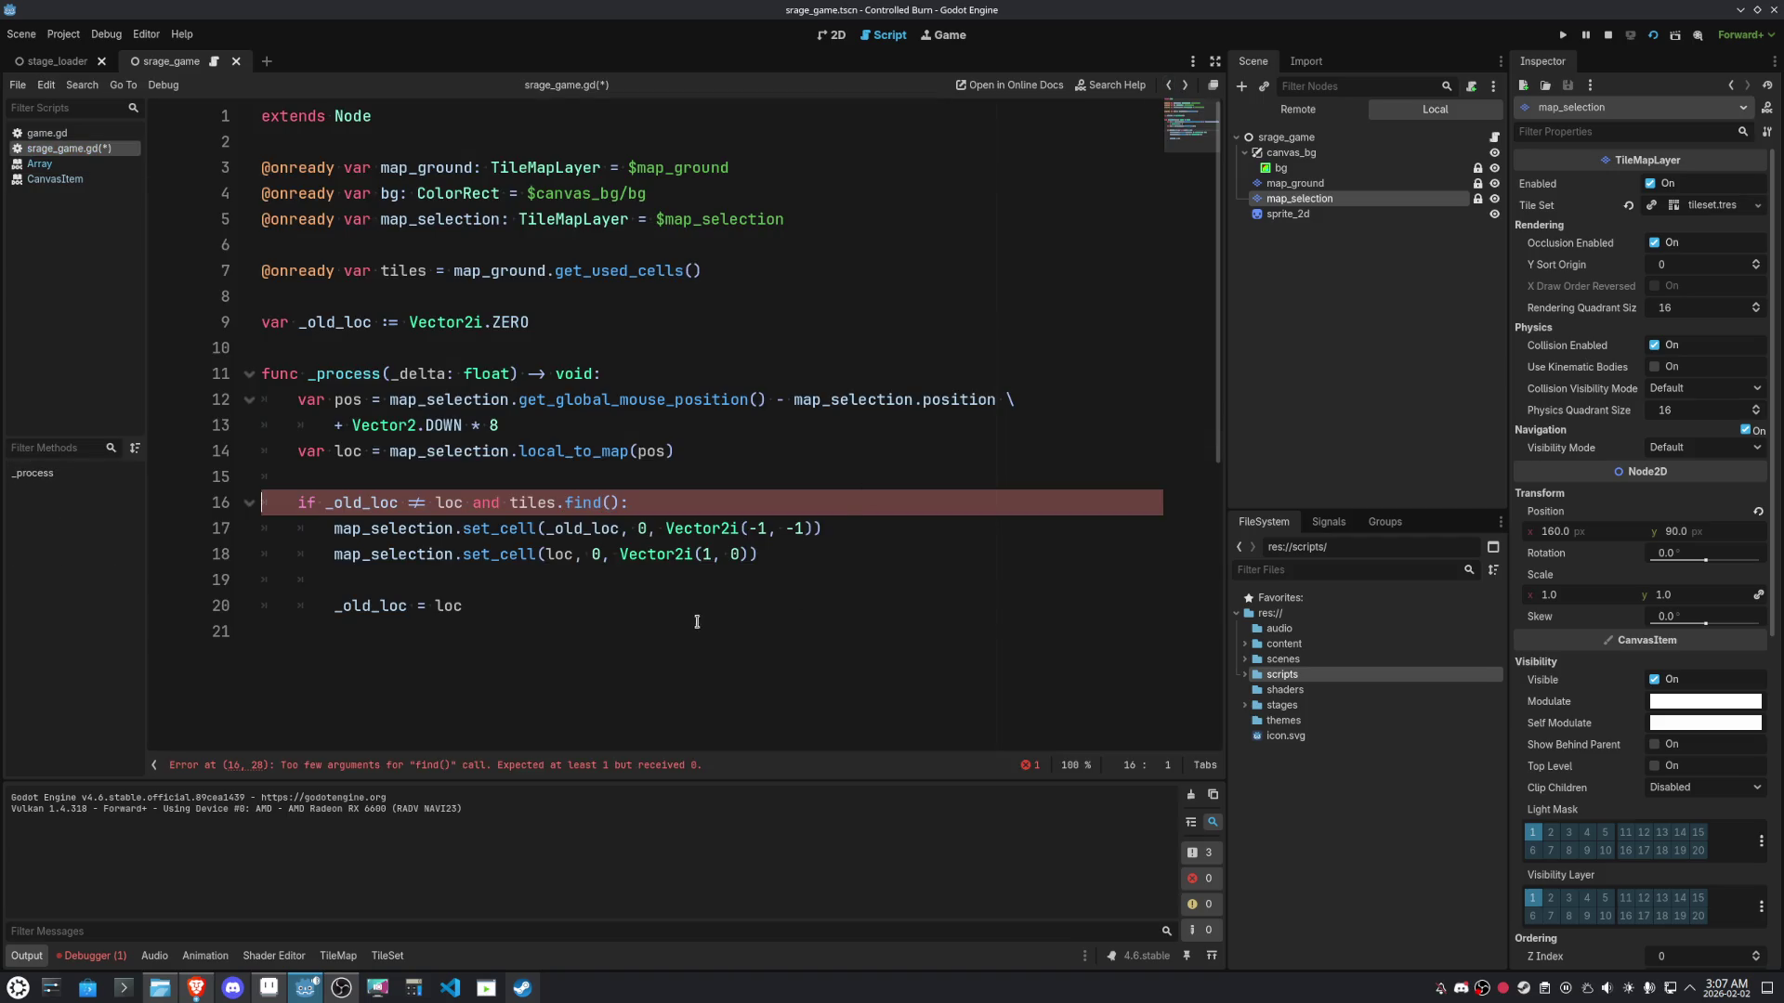
mouse_move(574, 501)
double_click(349, 452)
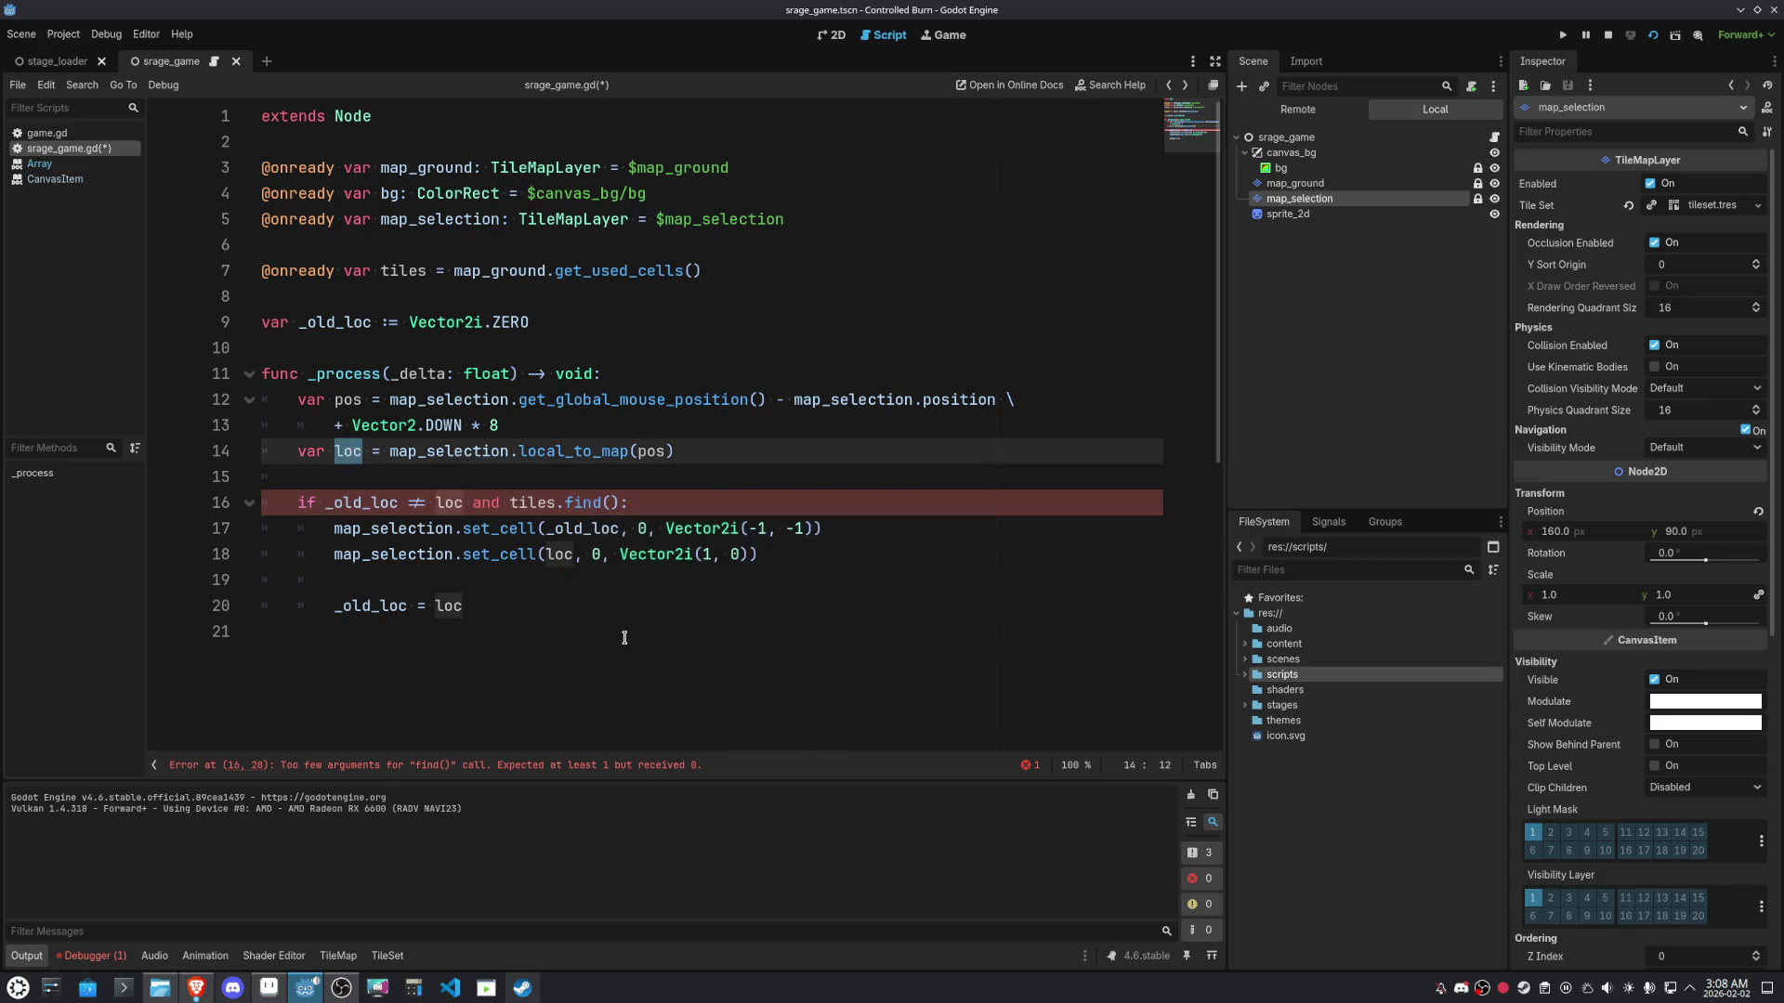
middle_click(608, 502)
text() > -1)
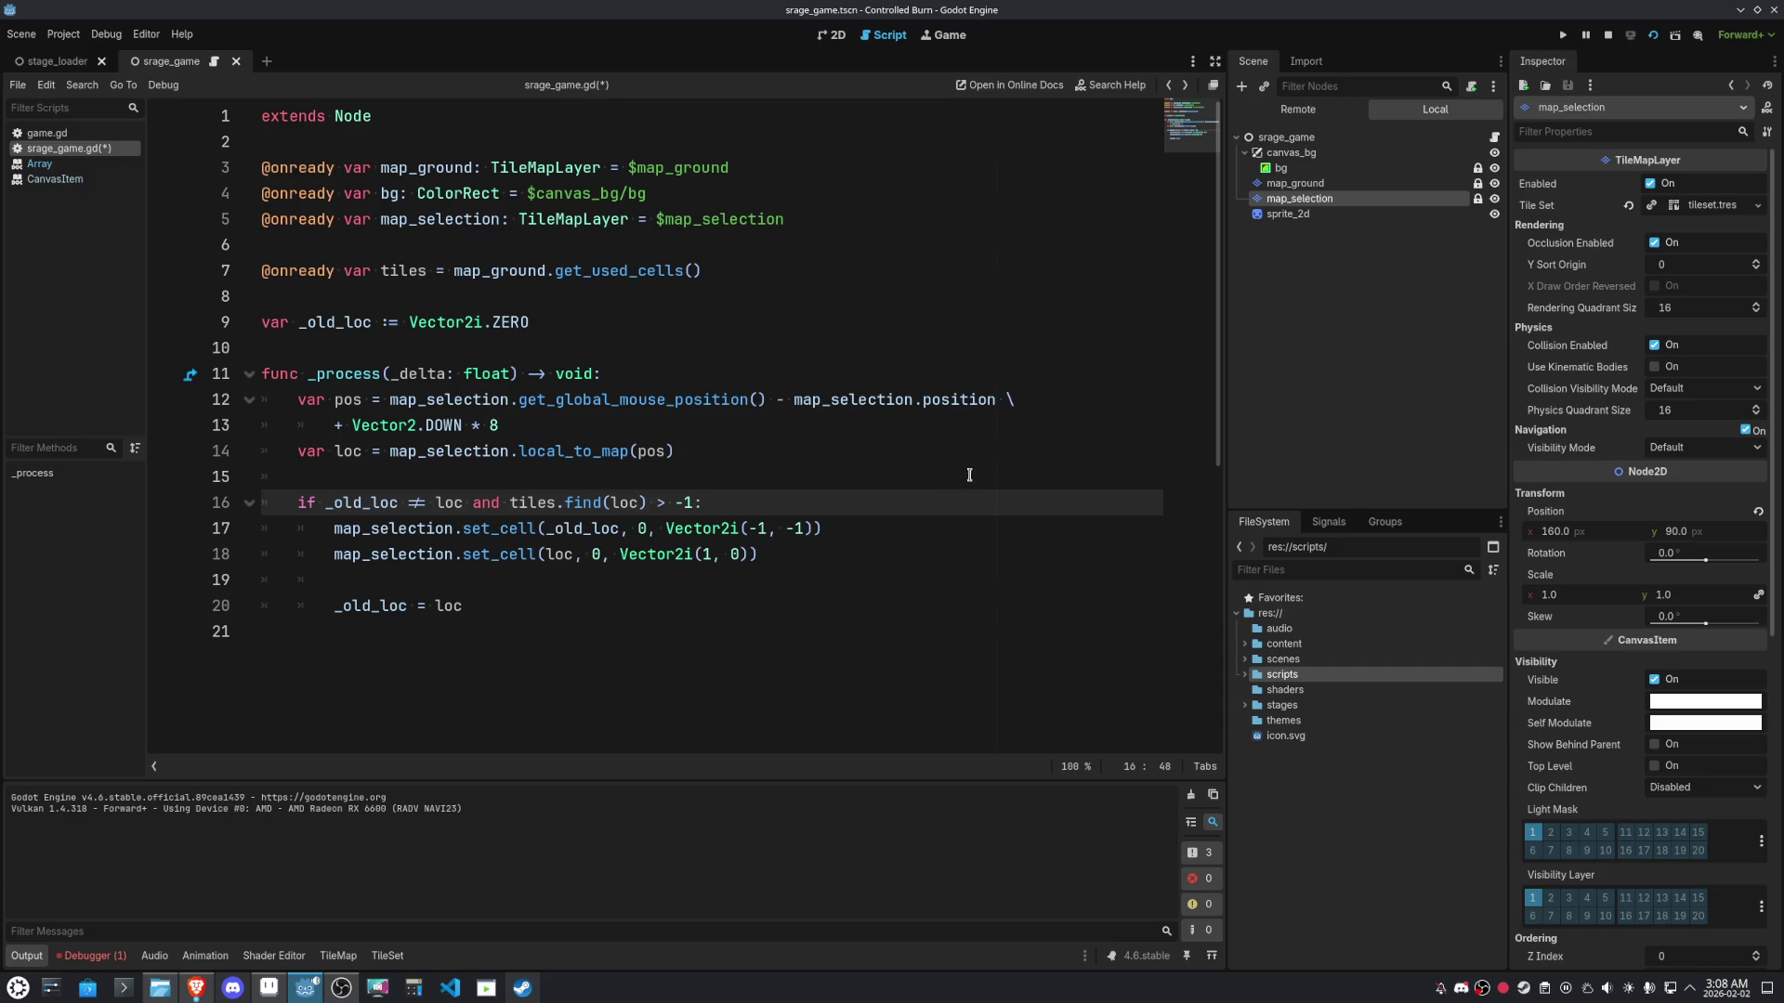
key(Up)
key(F5)
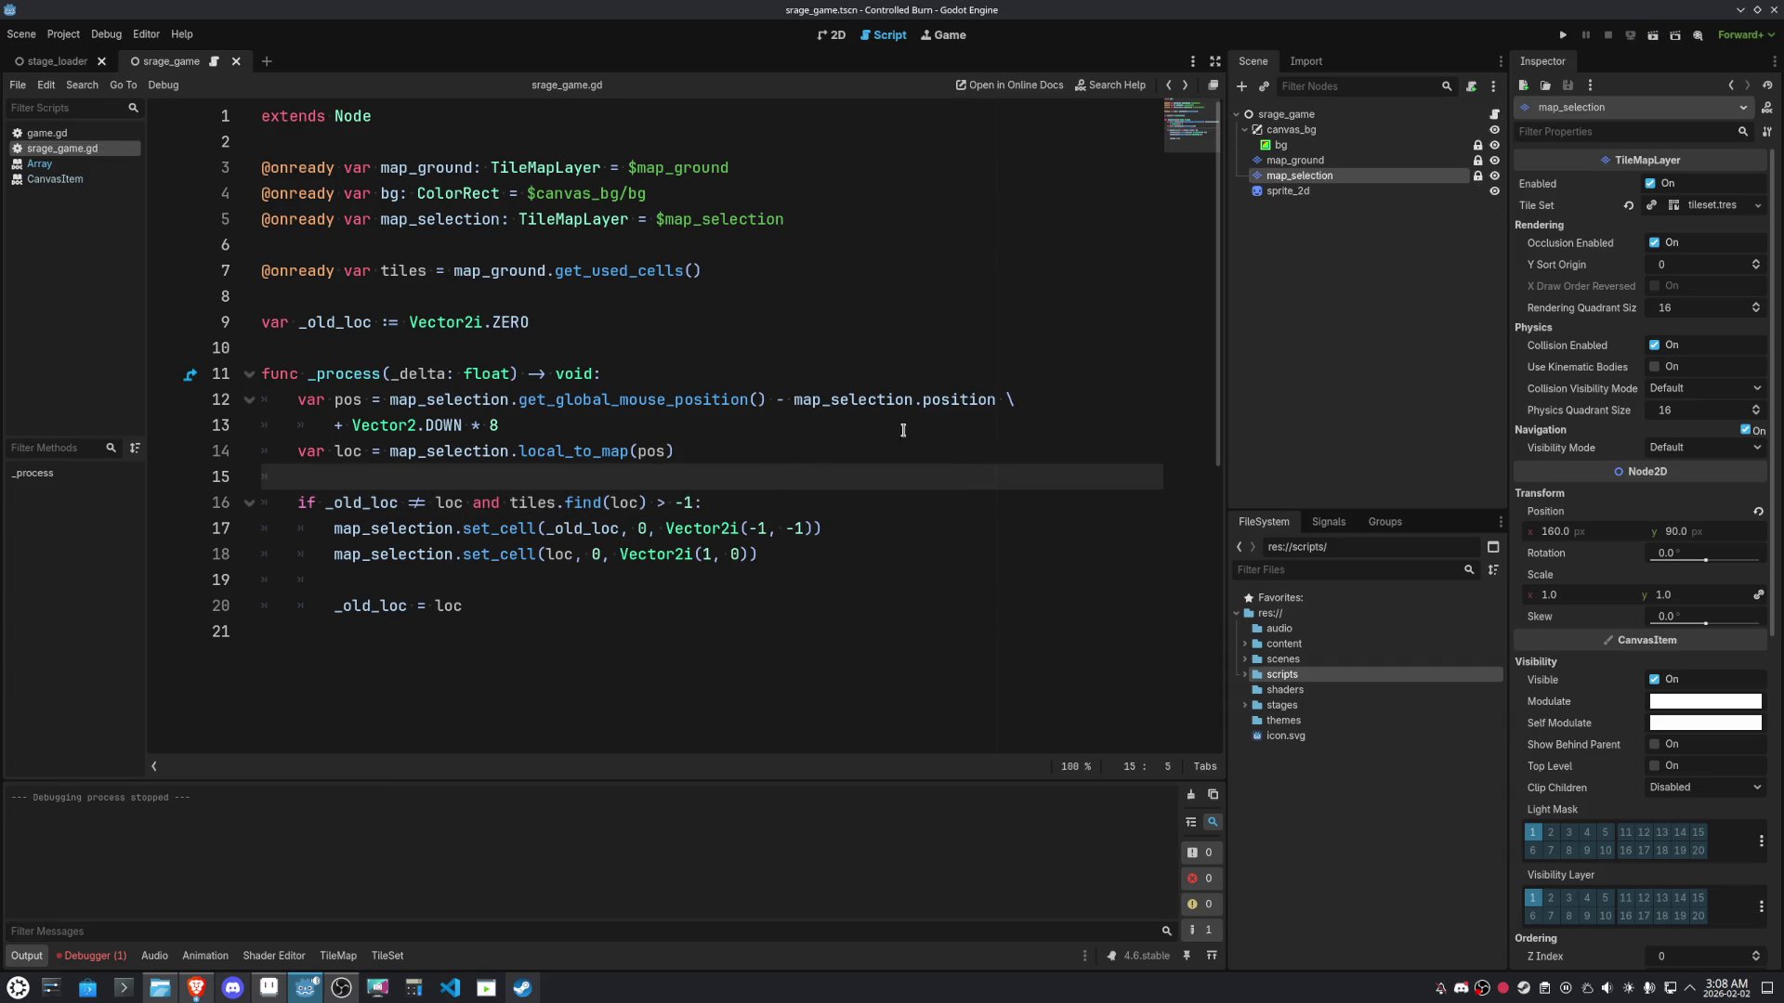
Step: Test the game, then move tiles.find(loc) > -1 into its own if below the clear-cell call
click(1653, 36)
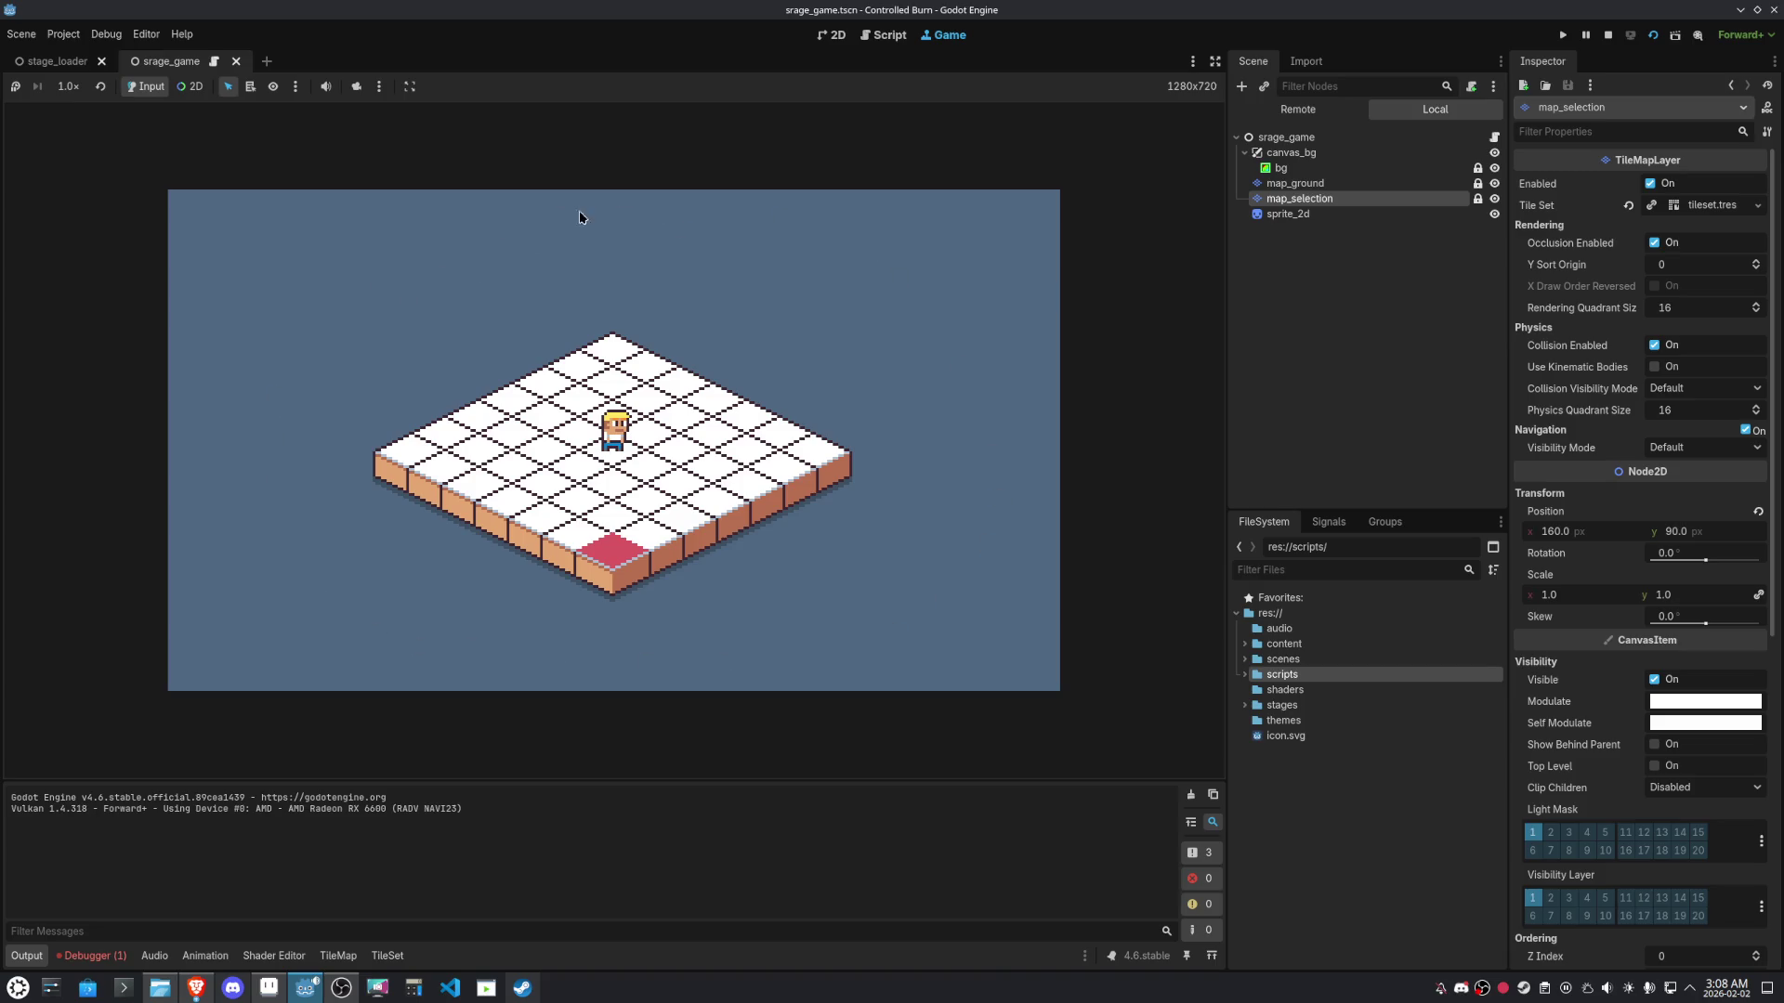
click(1608, 35)
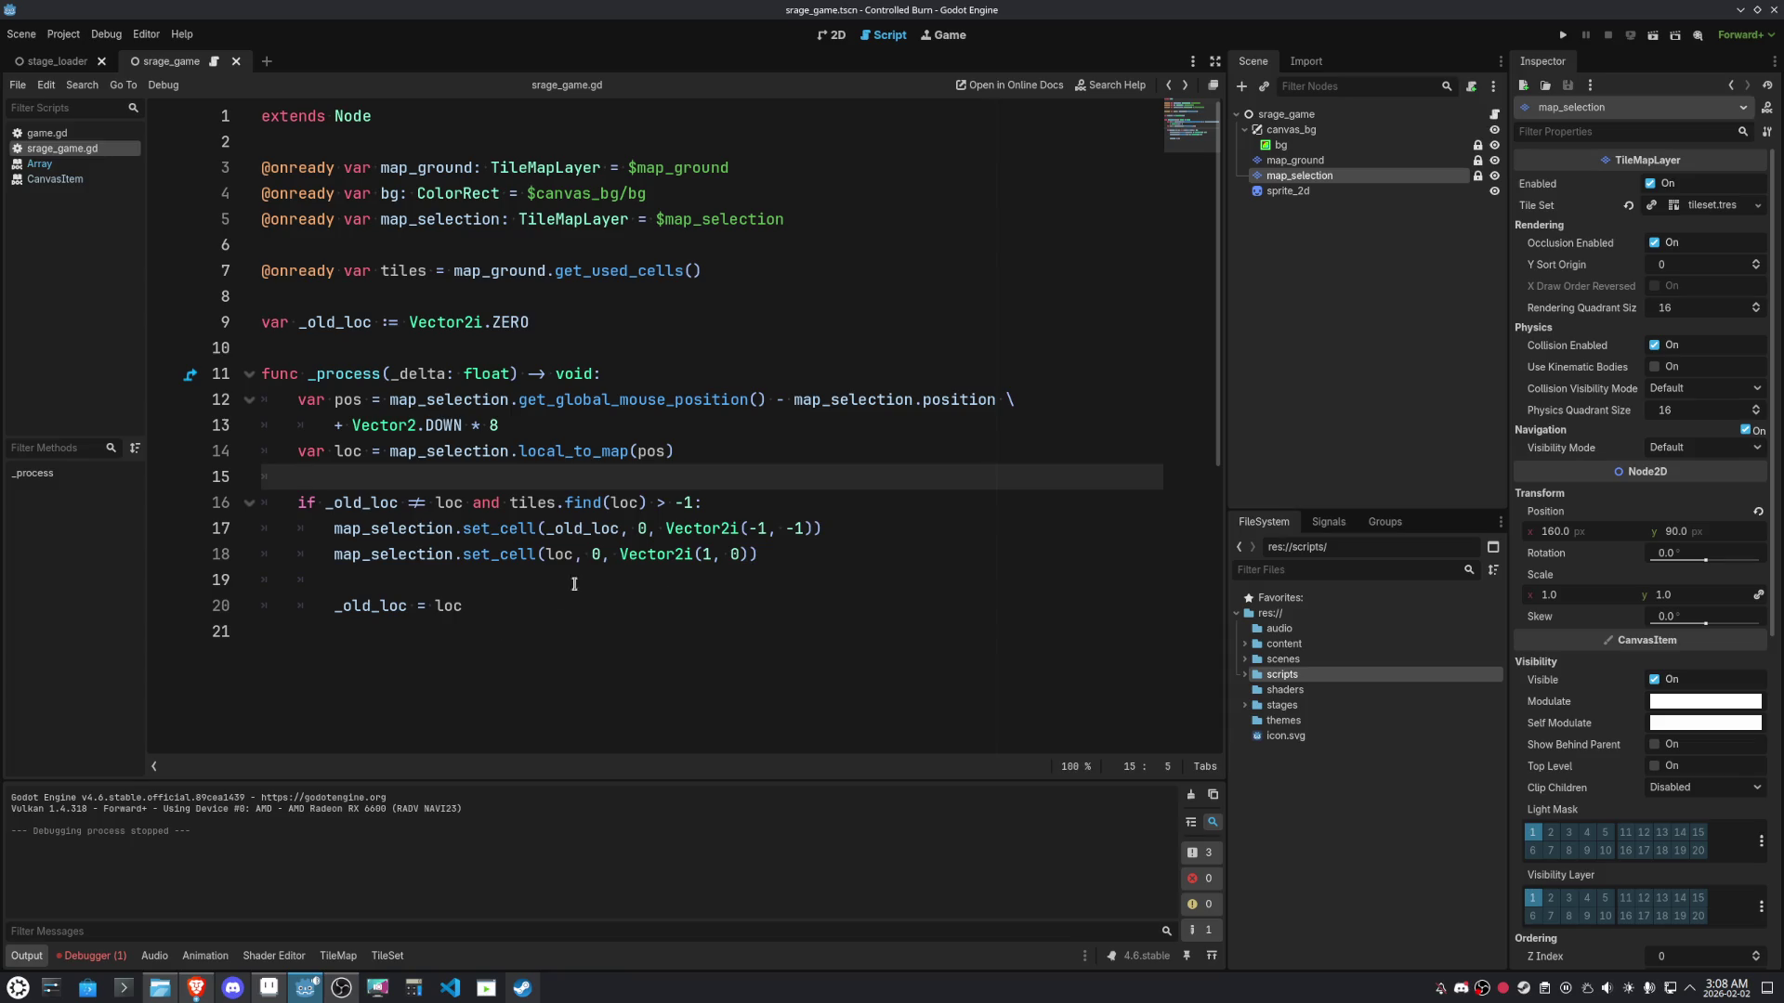
drag(693, 503, 509, 502)
key(BackSpace)
key(BackSpace)
key(BackSpace)
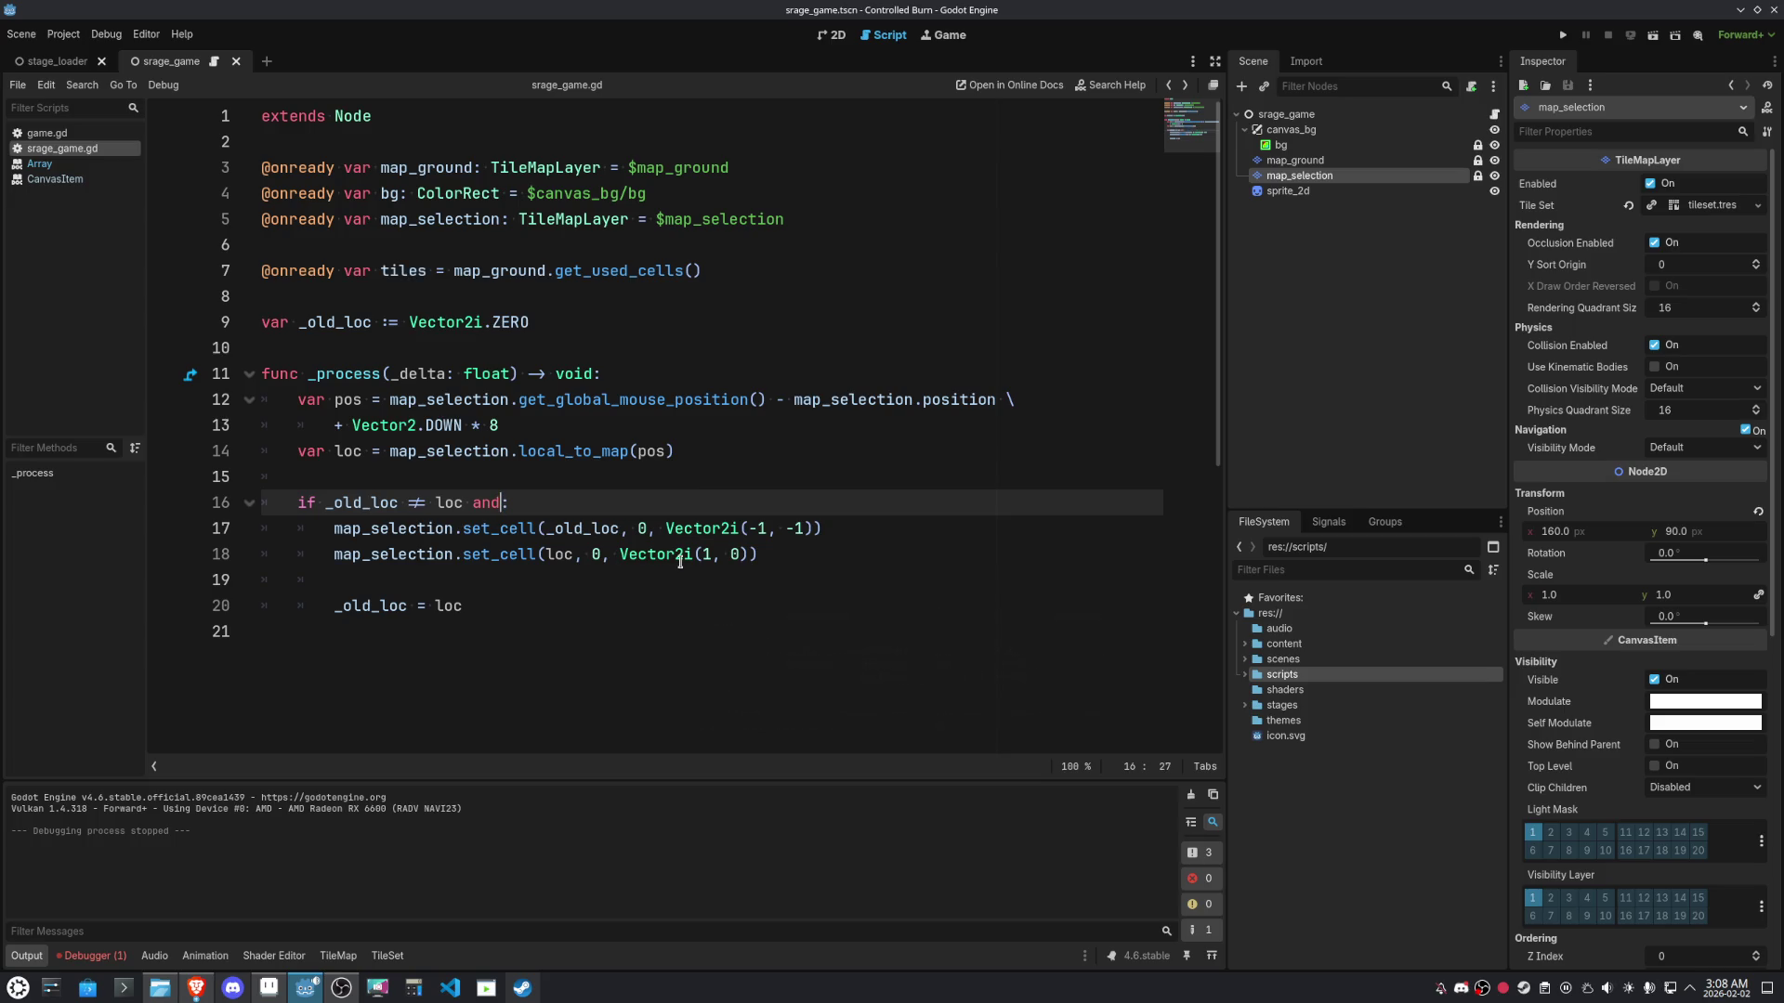
key(Down)
key(Down)
key(Up)
key(Return)
key(Return)
text(if  tiles.find(loc) > -1:)
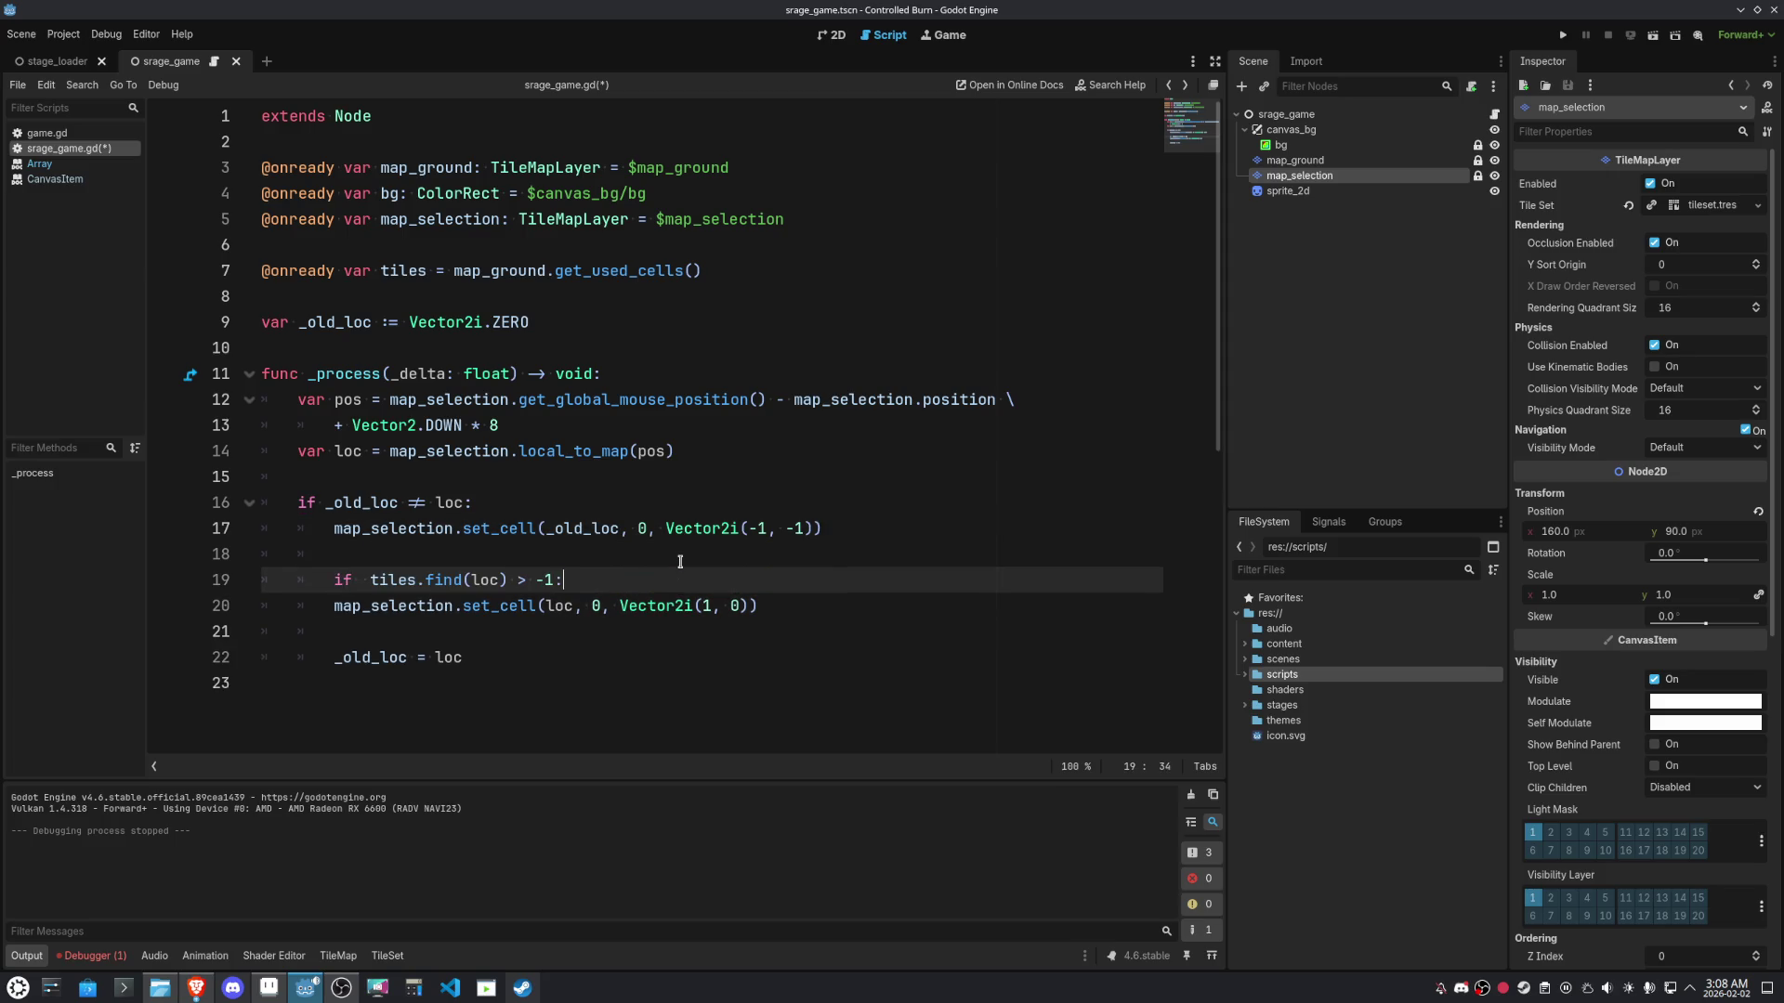
Step: Indent the highlight set_cell call under the new if and test-run the game
click(485, 656)
key(shift+Home)
key(Up)
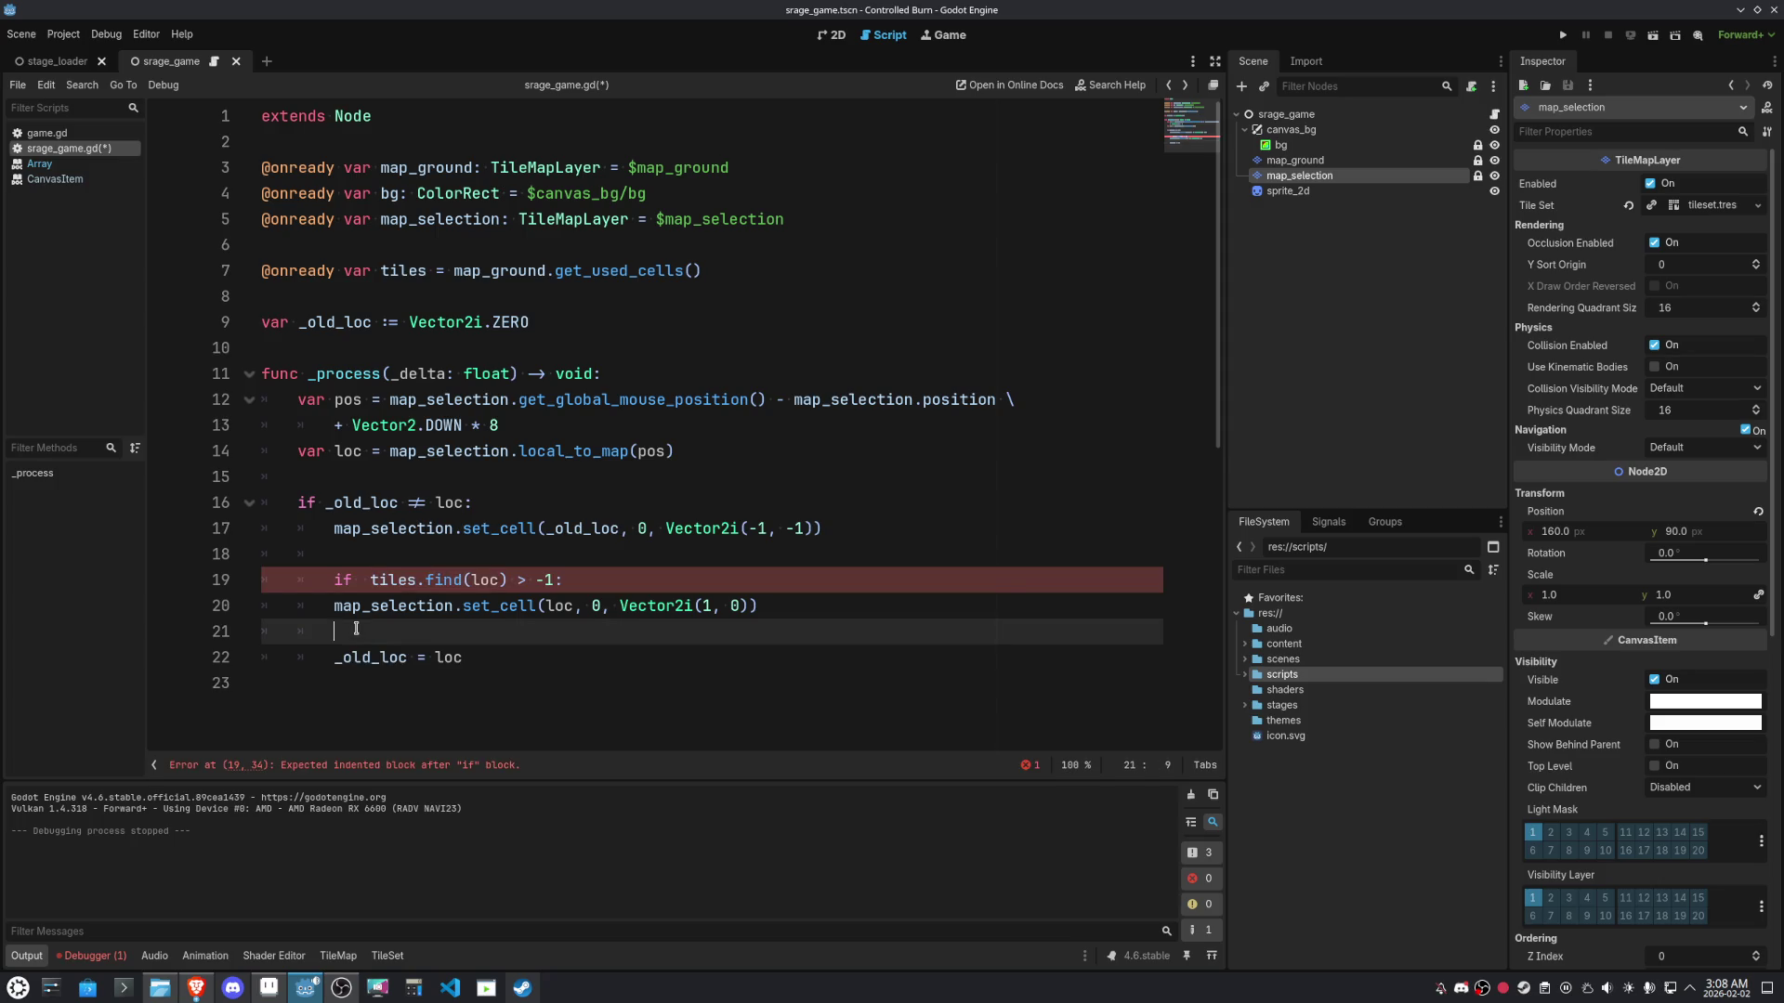
click(326, 605)
key(Tab)
click(908, 686)
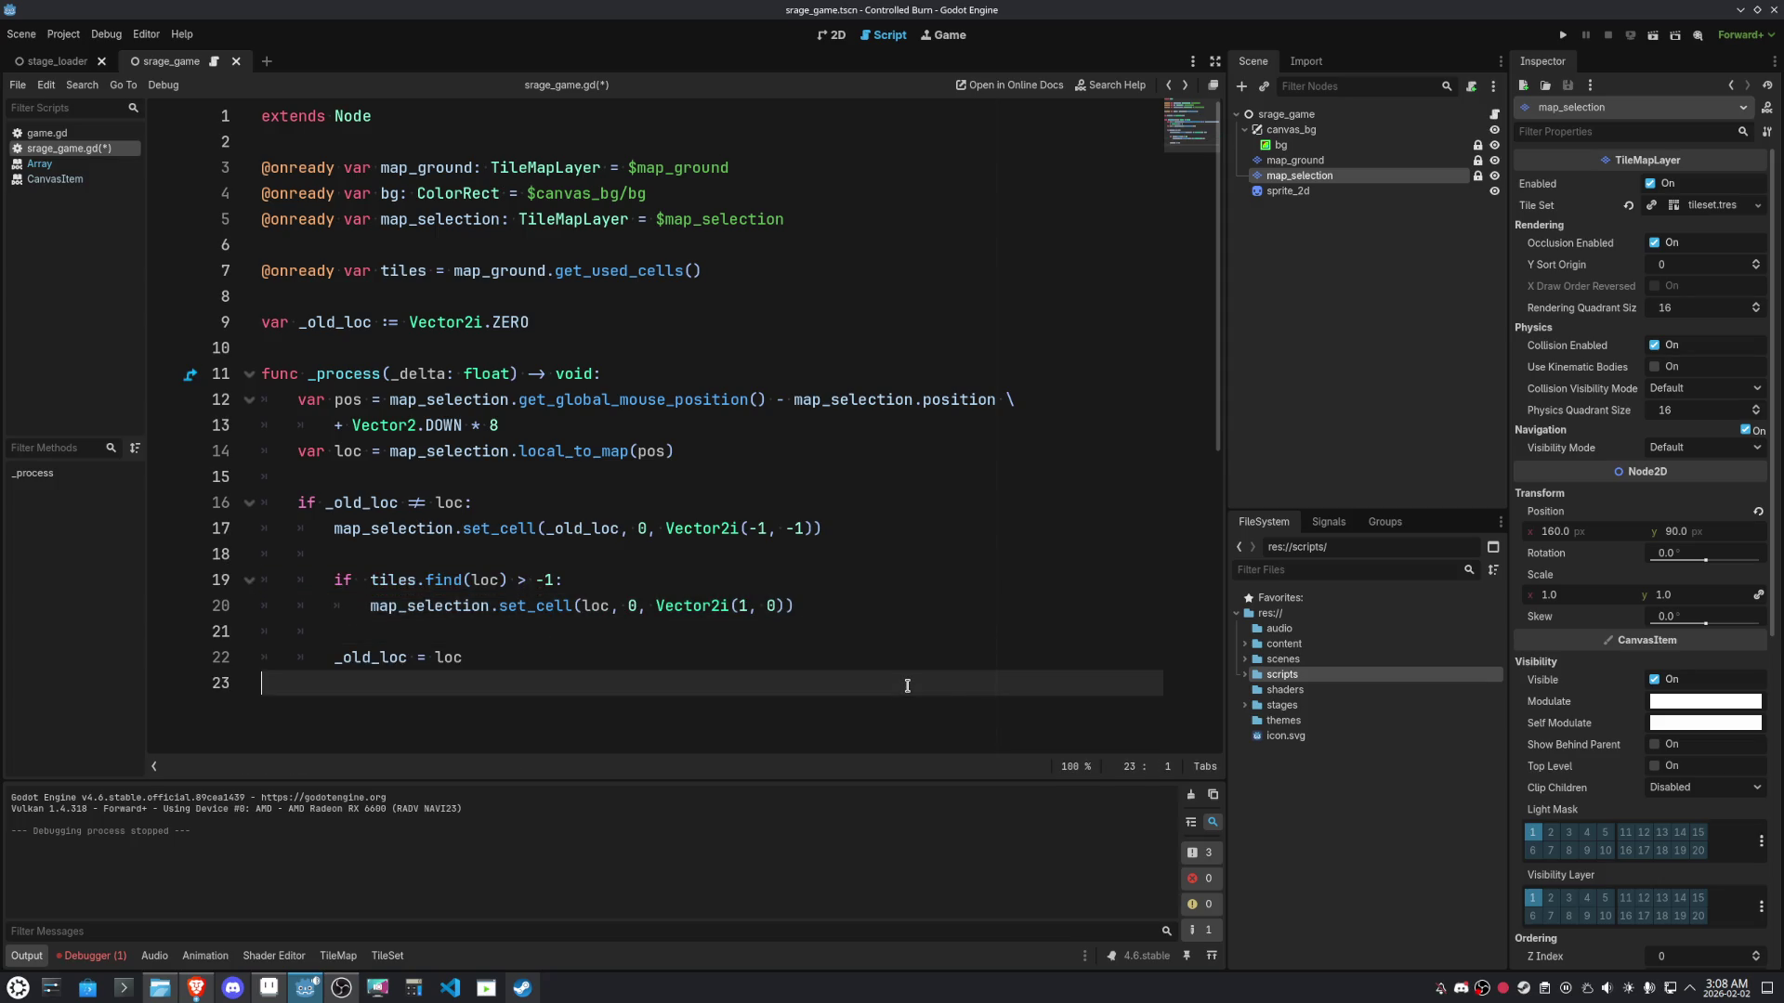
click(1653, 34)
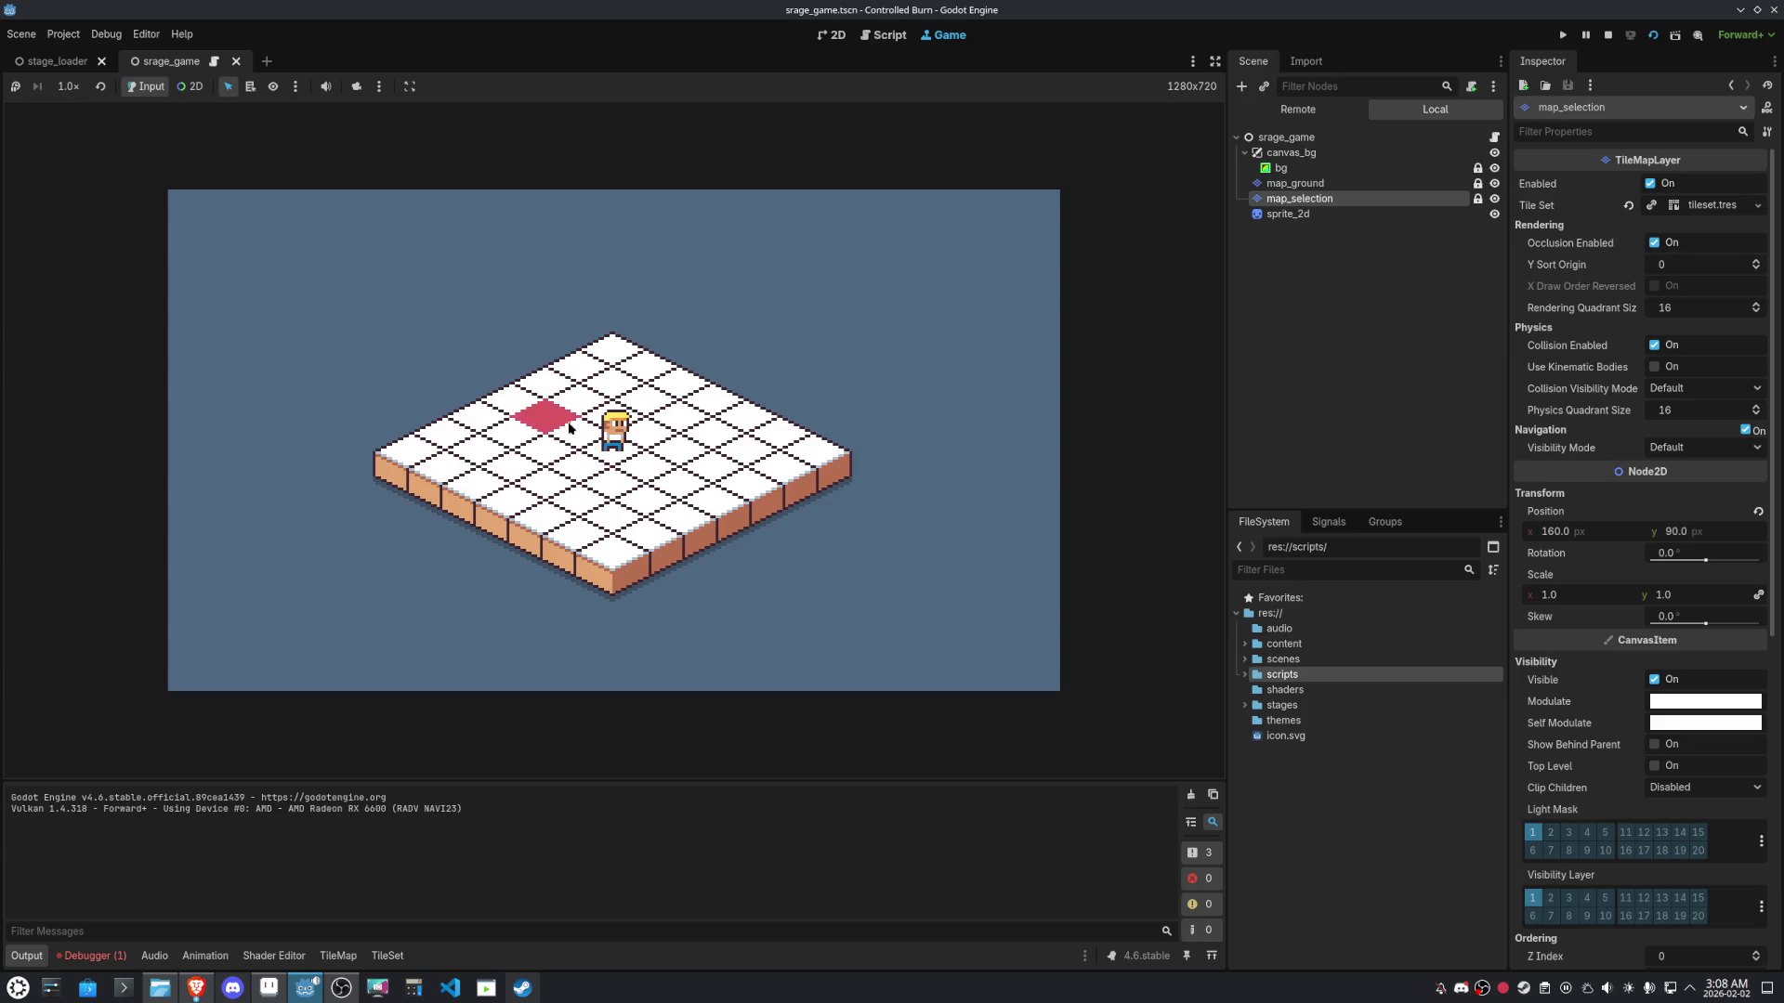
click(1610, 41)
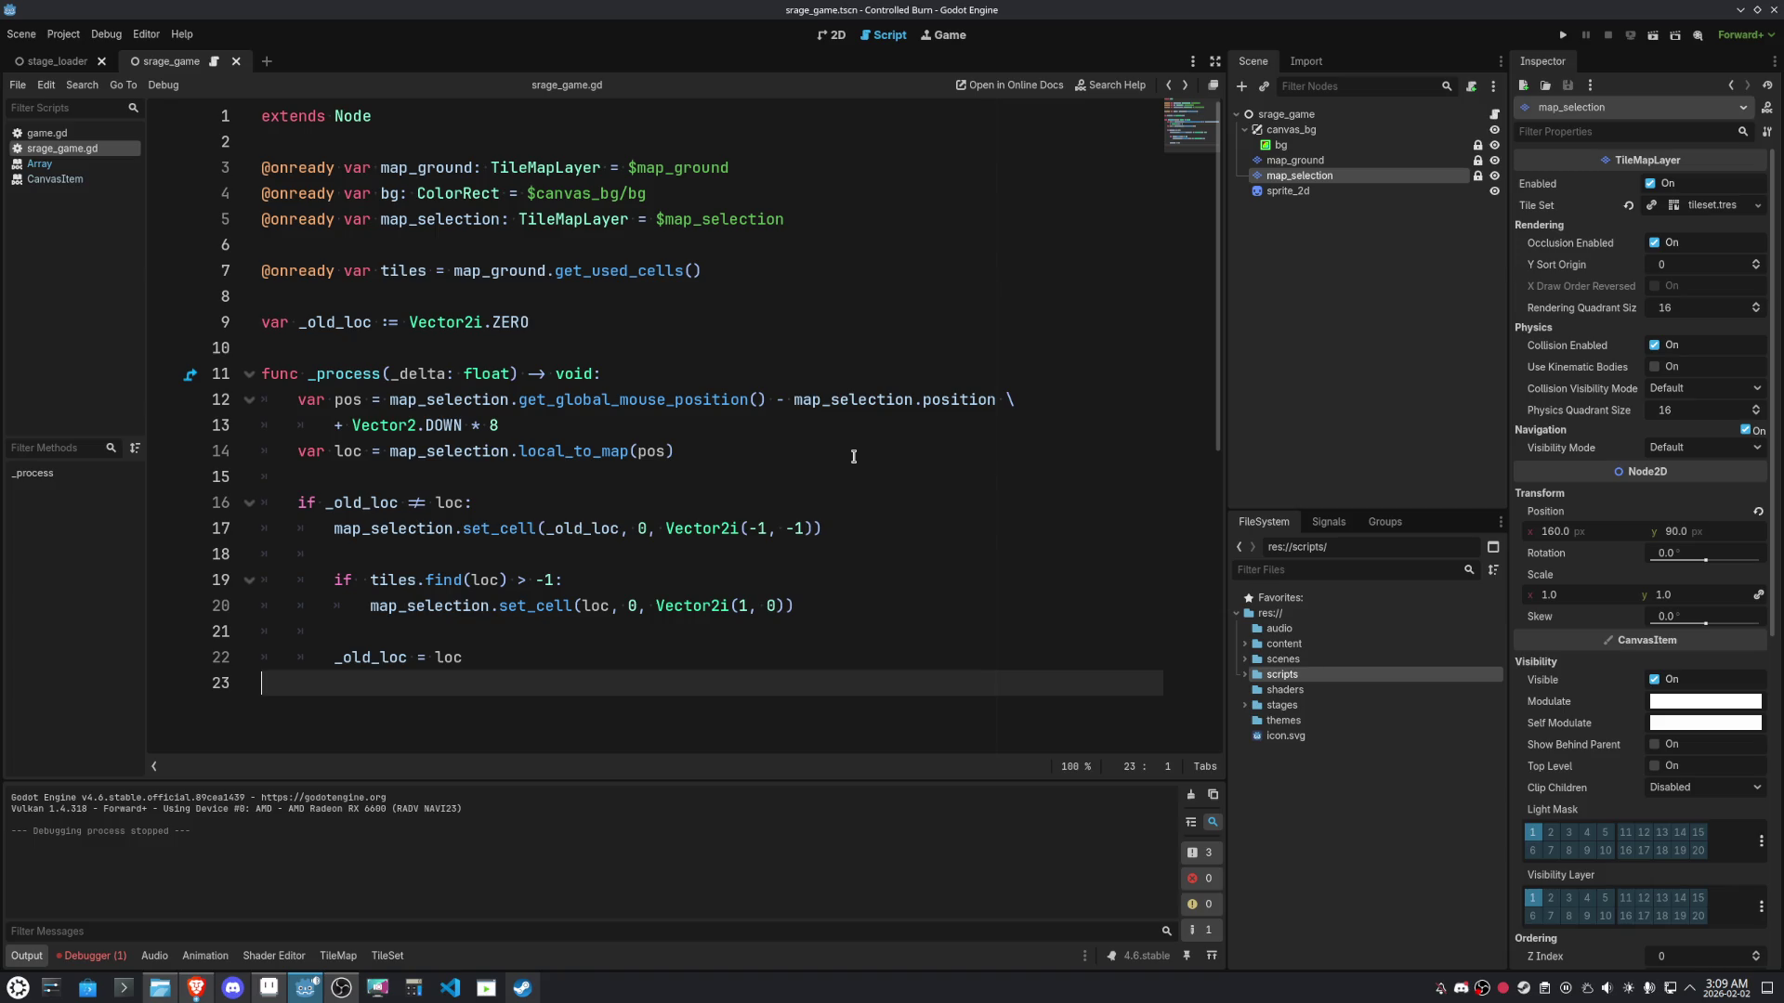
scroll(602, 390, down, 5)
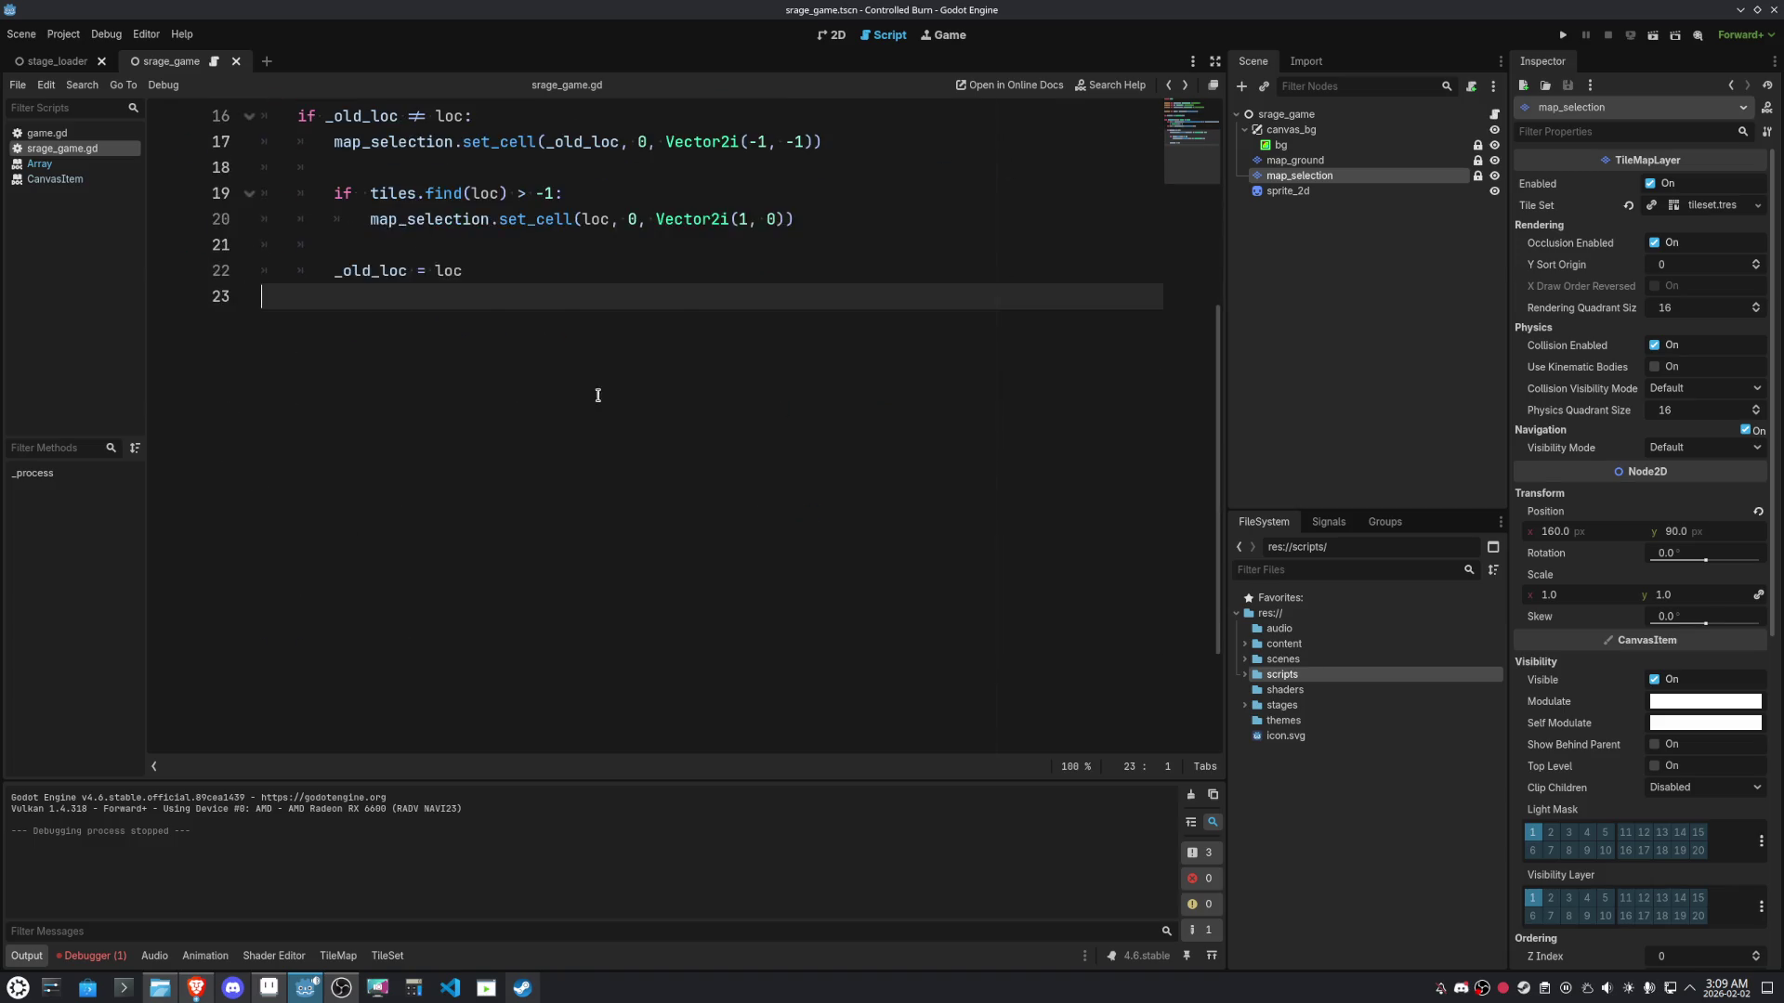
Step: Add a function to_2d(loc:Vector2i) with a pass body at the end of the script
scroll(590, 446, up, 2)
key(Return)
text(func _)
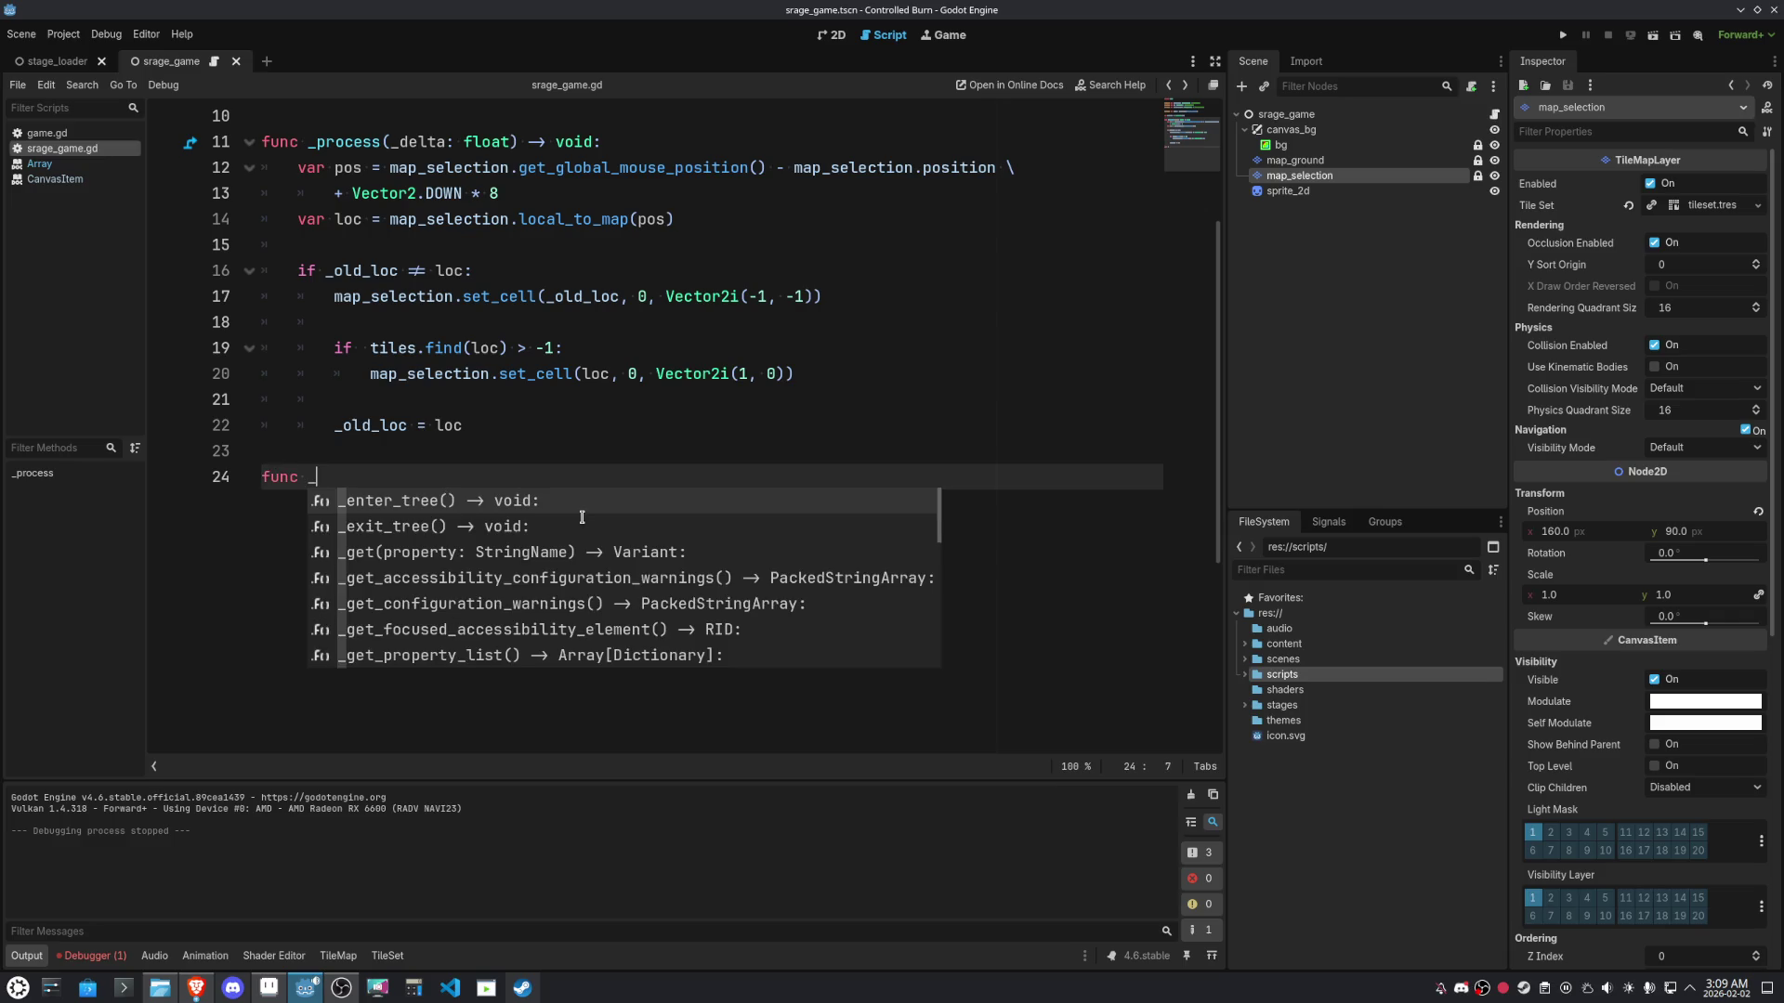
text(to_)
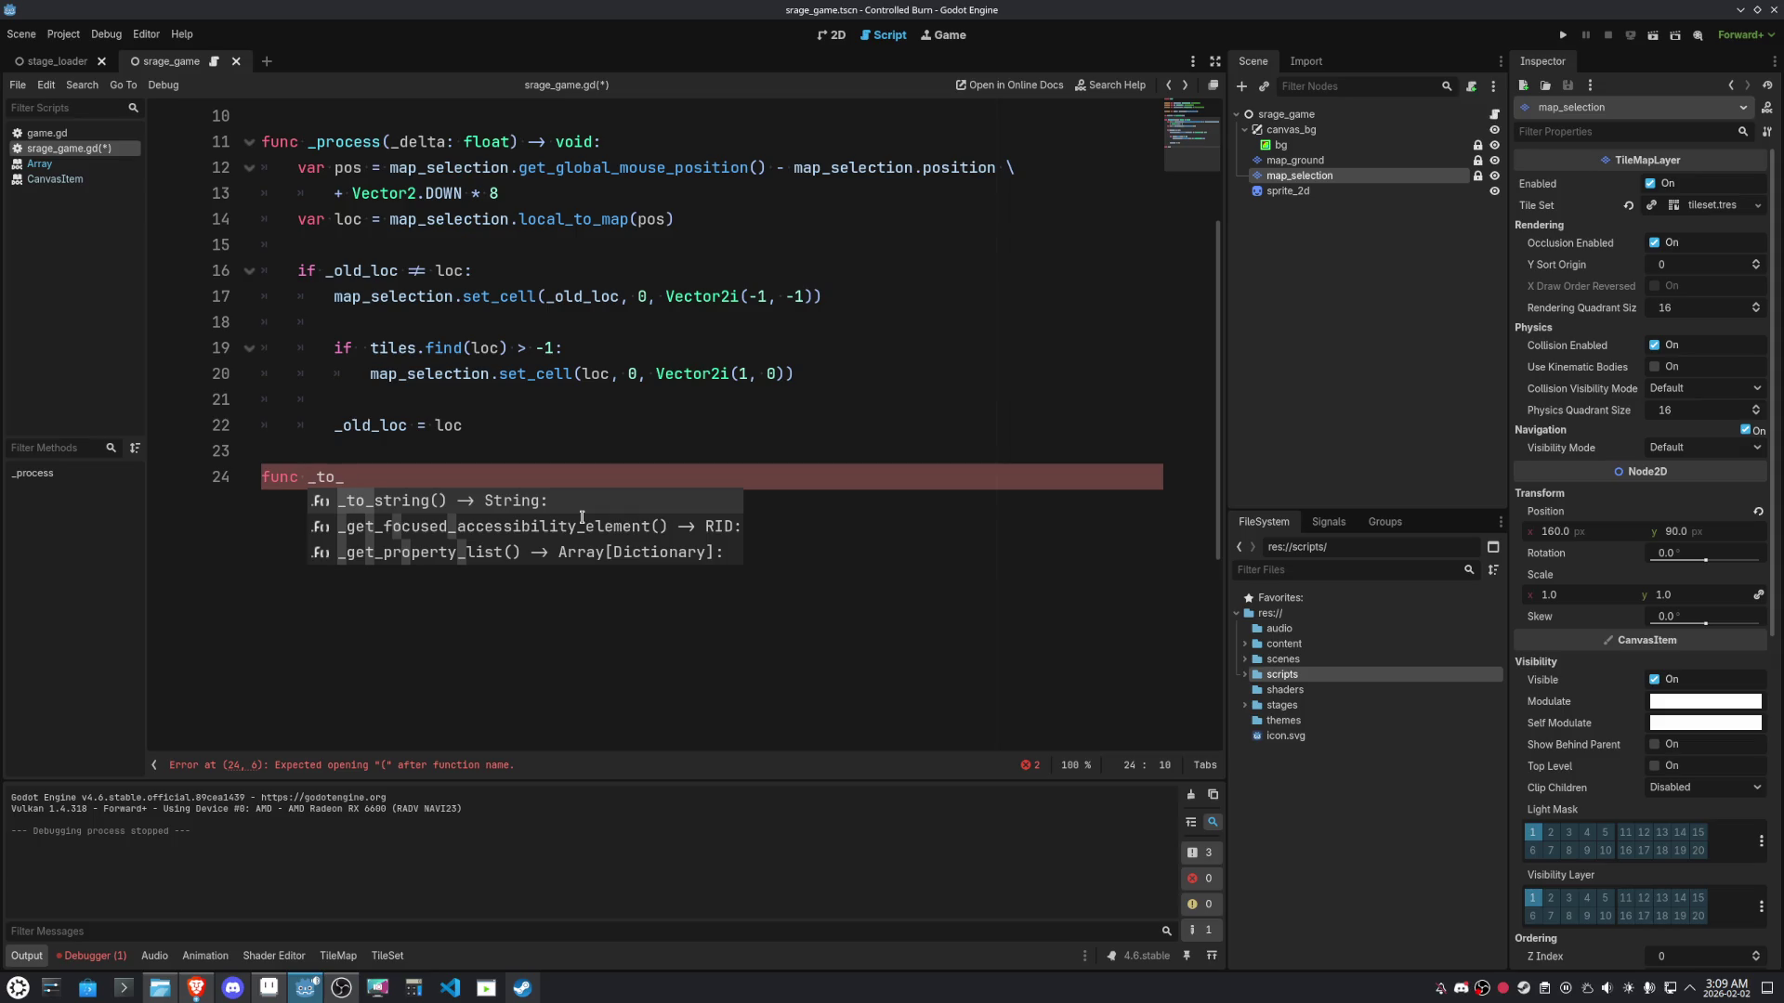
key(BackSpace)
key(BackSpace)
key(BackSpace)
text(to_2)
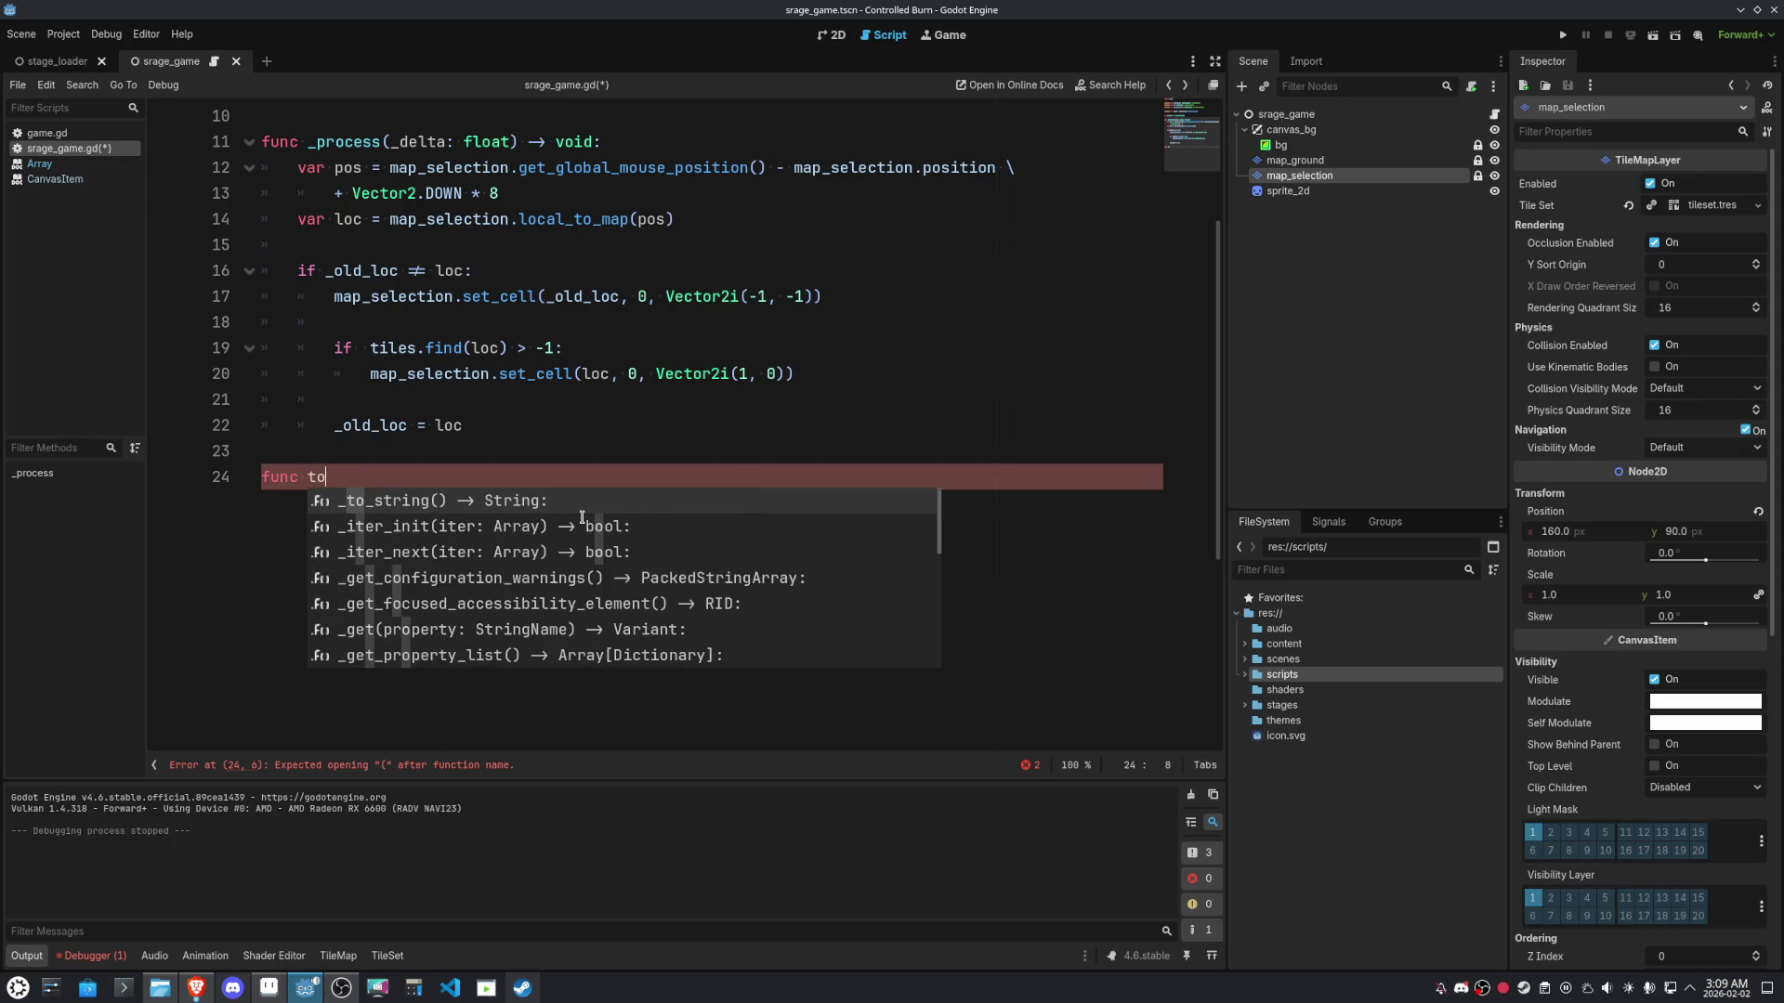
text(d()
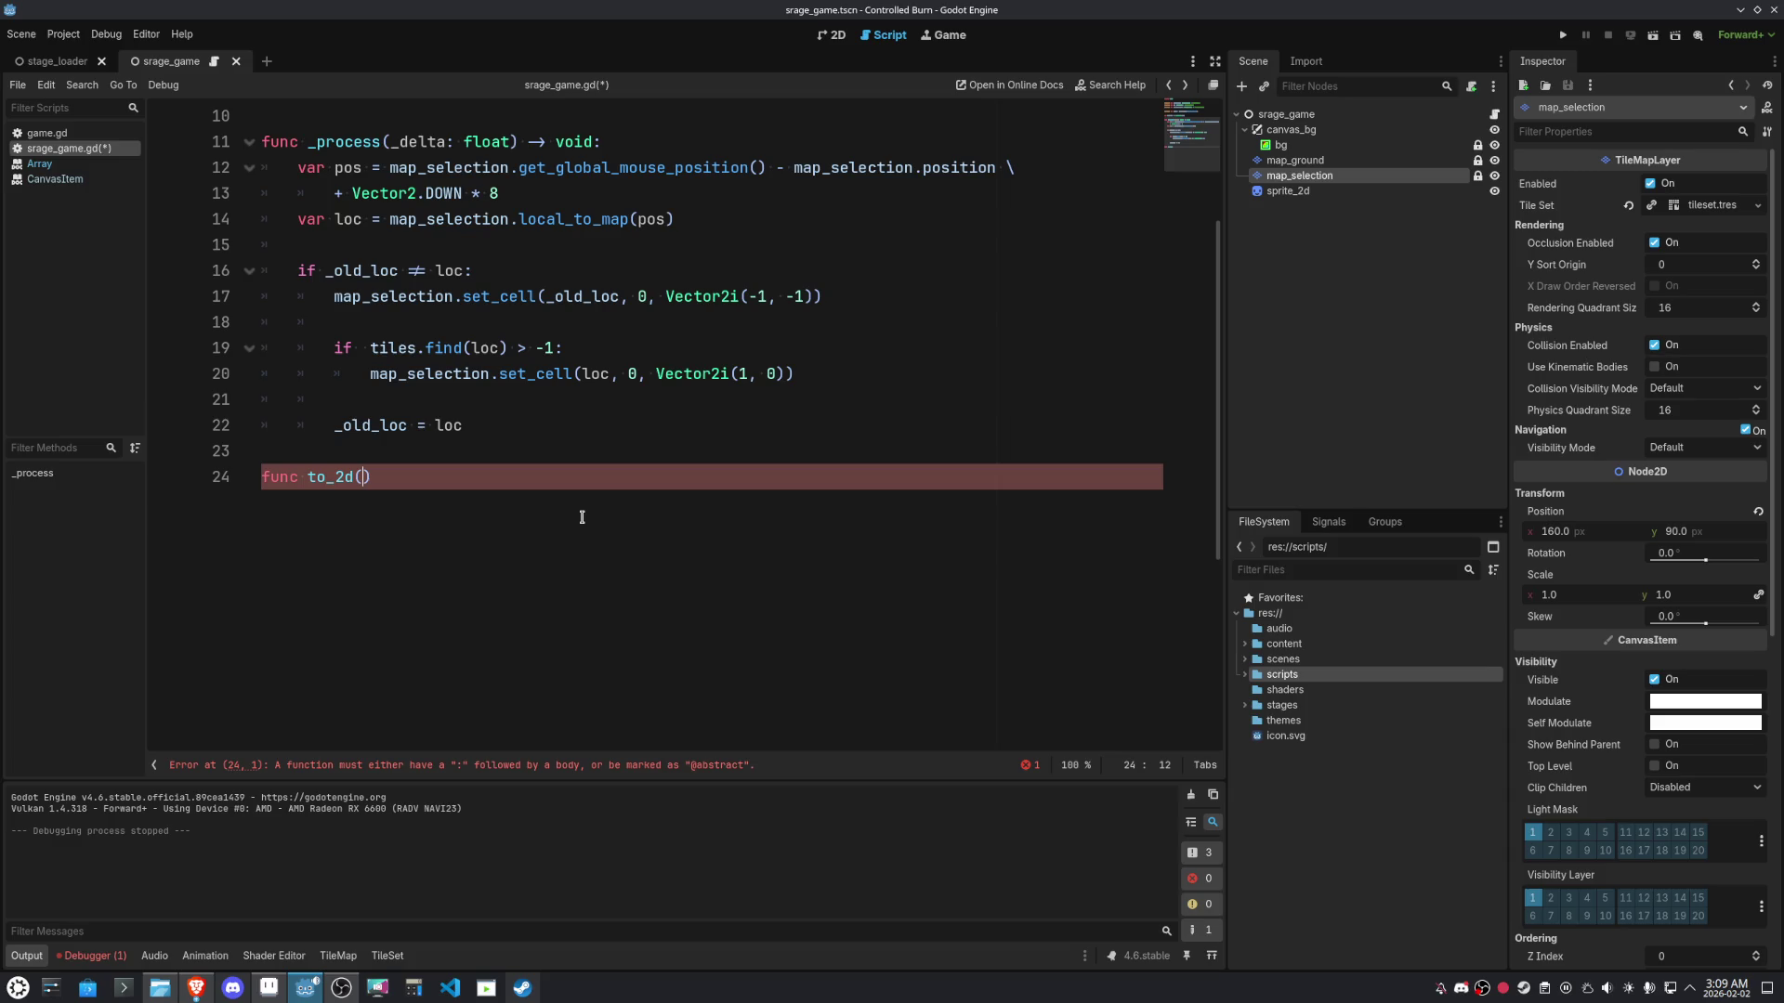
text(Vec)
text(tor)
key(BackSpace)
key(BackSpace)
key(BackSpace)
text(loc:Vec)
text(tor2i))
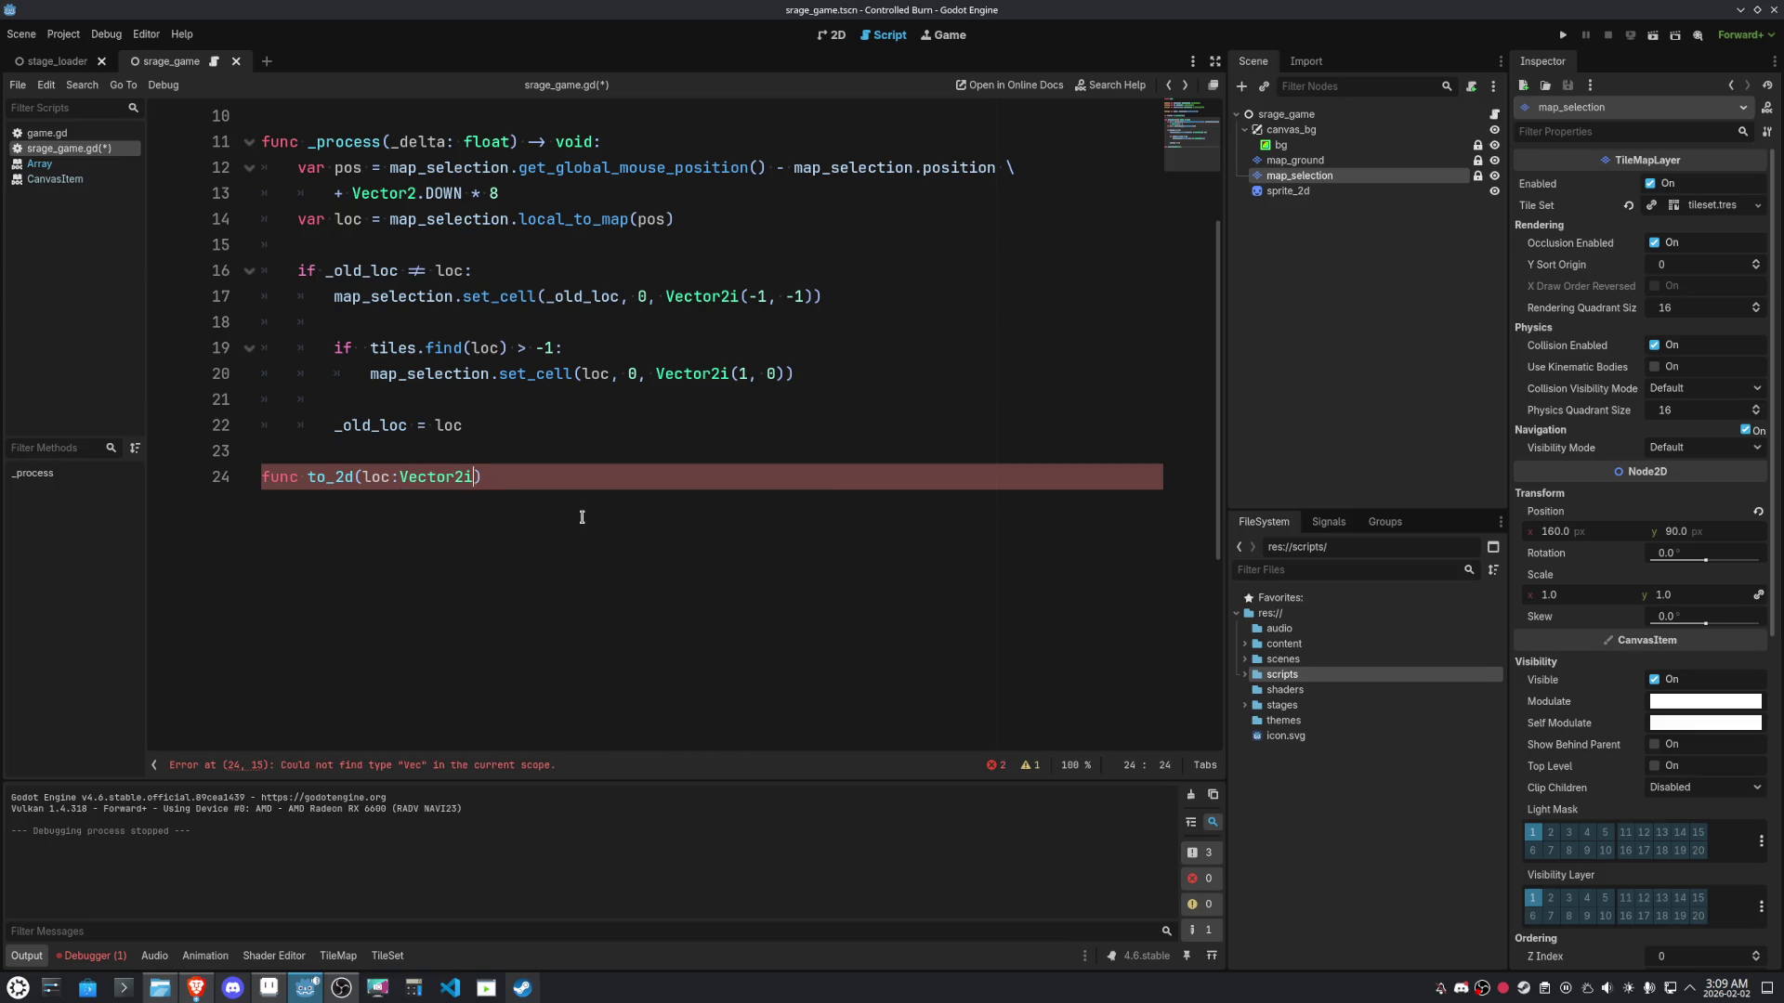
key(Return)
text(pass)
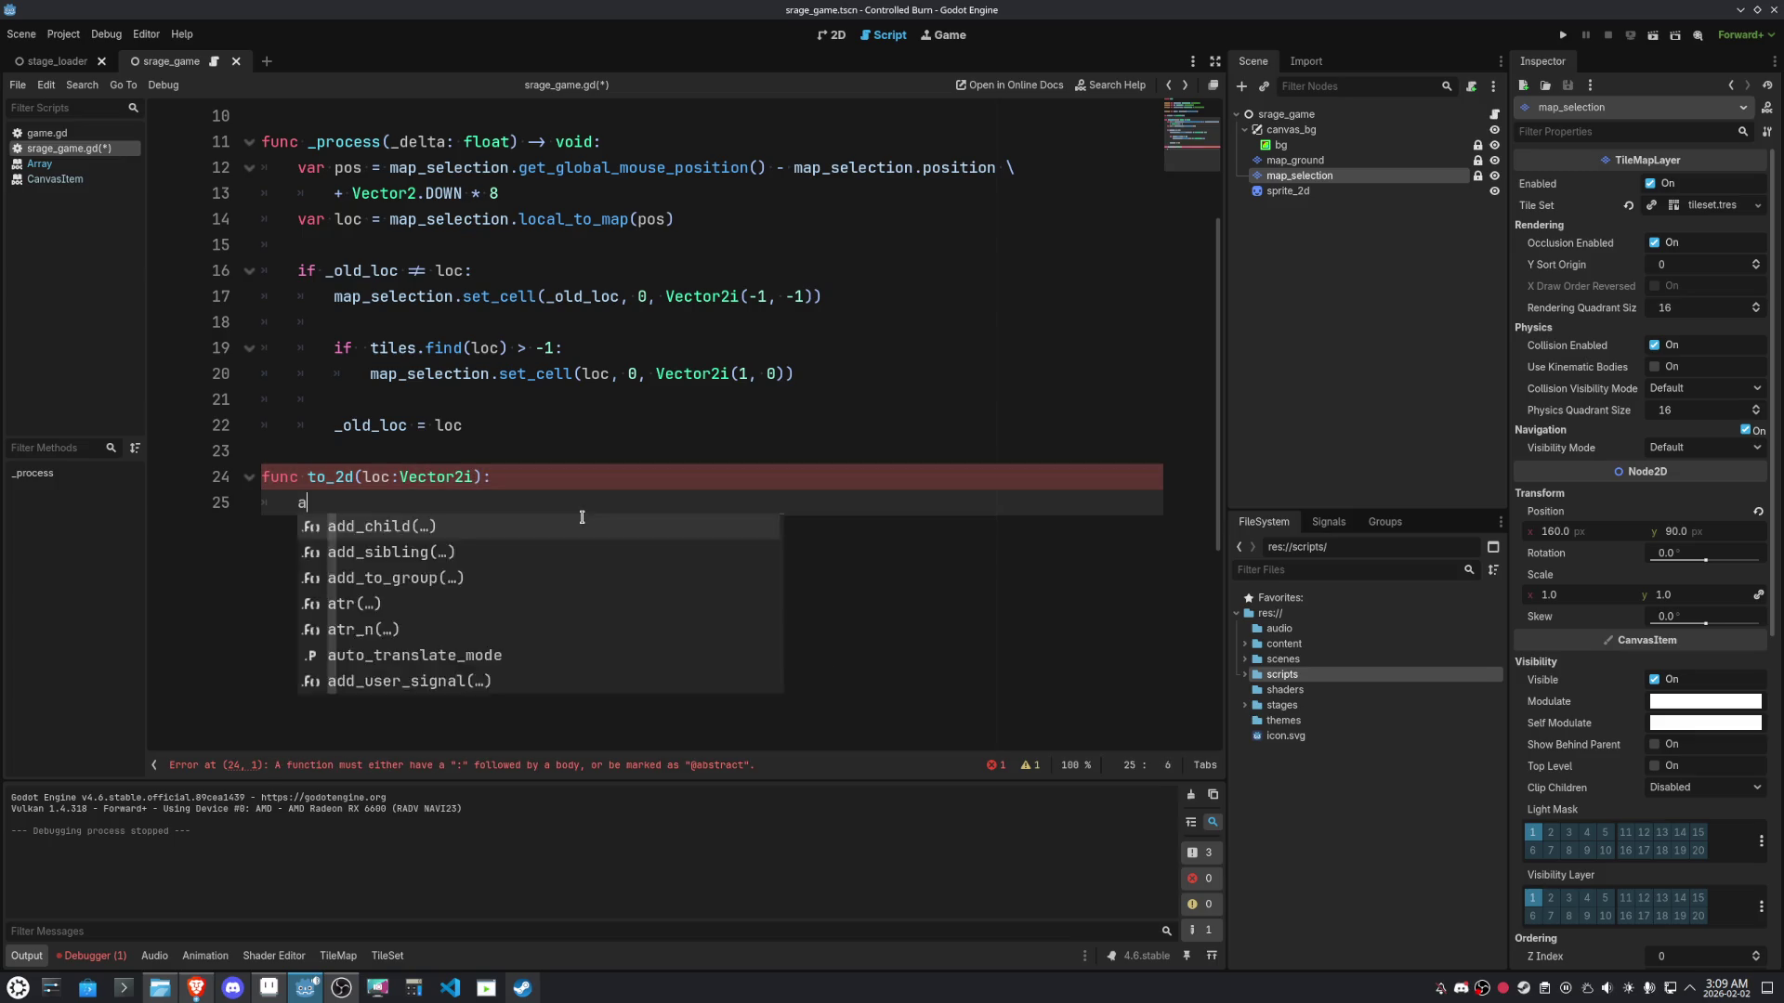
Step: Declare Vector2i as the return type of to_2d
key(Up)
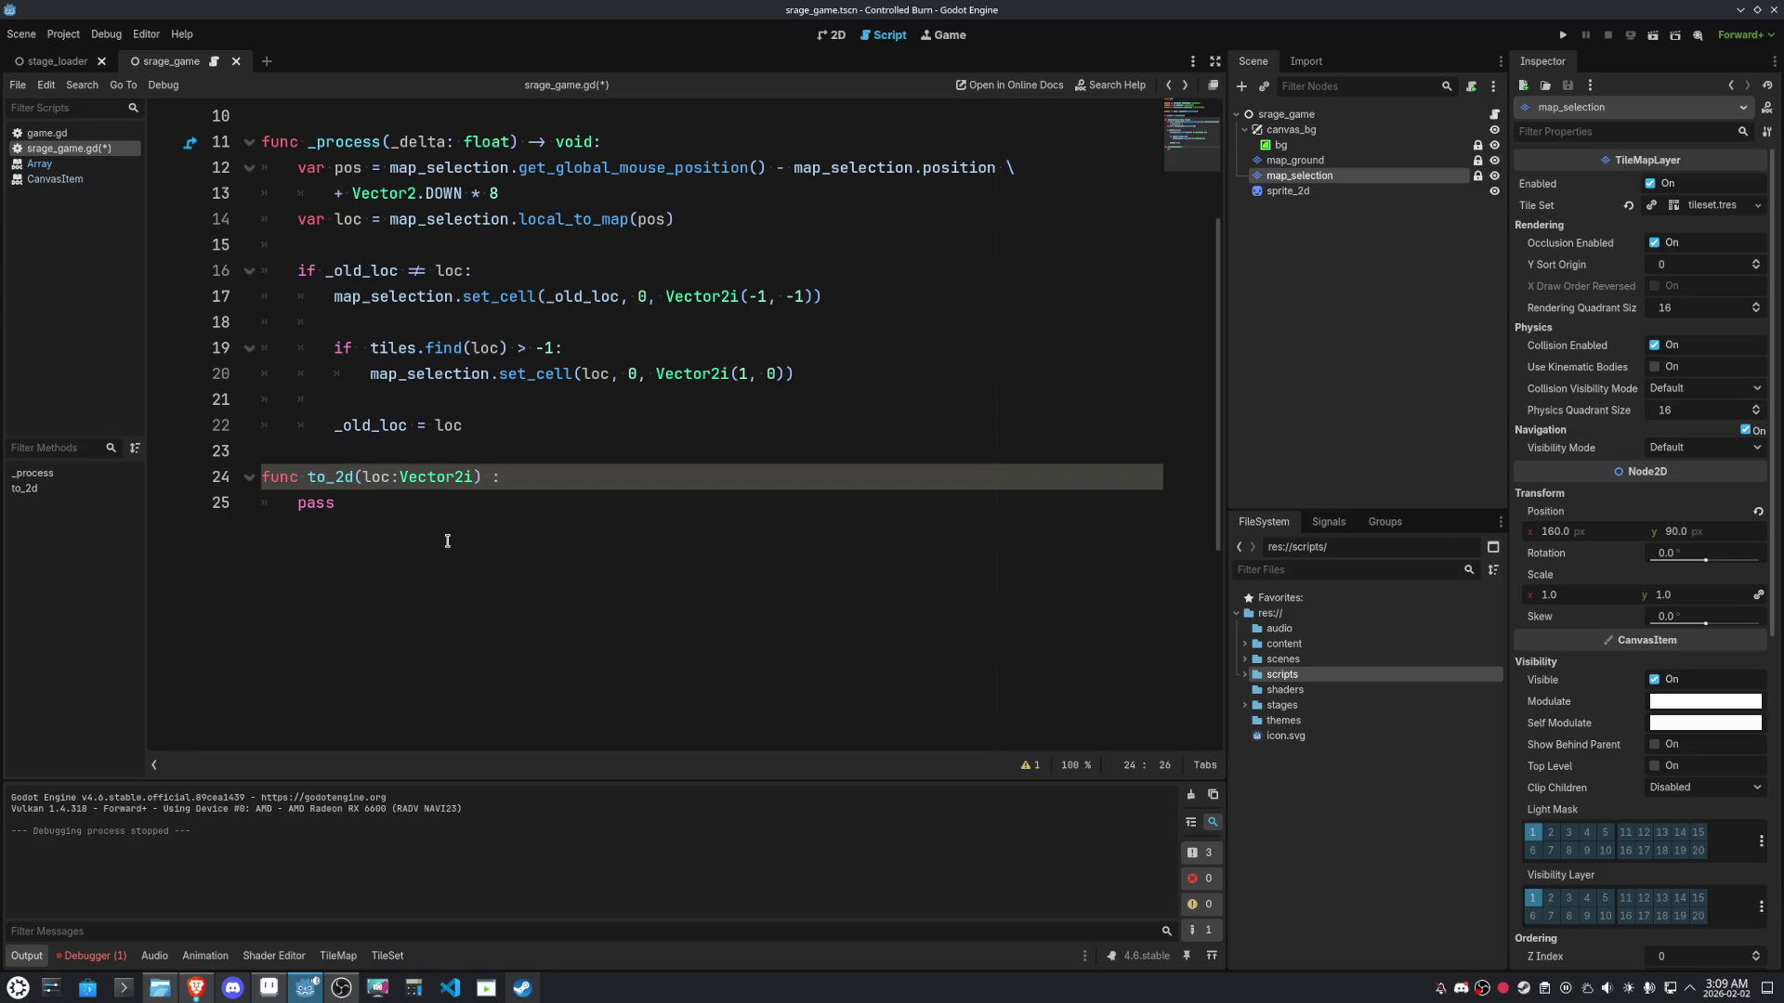
scroll(447, 540, up, 1)
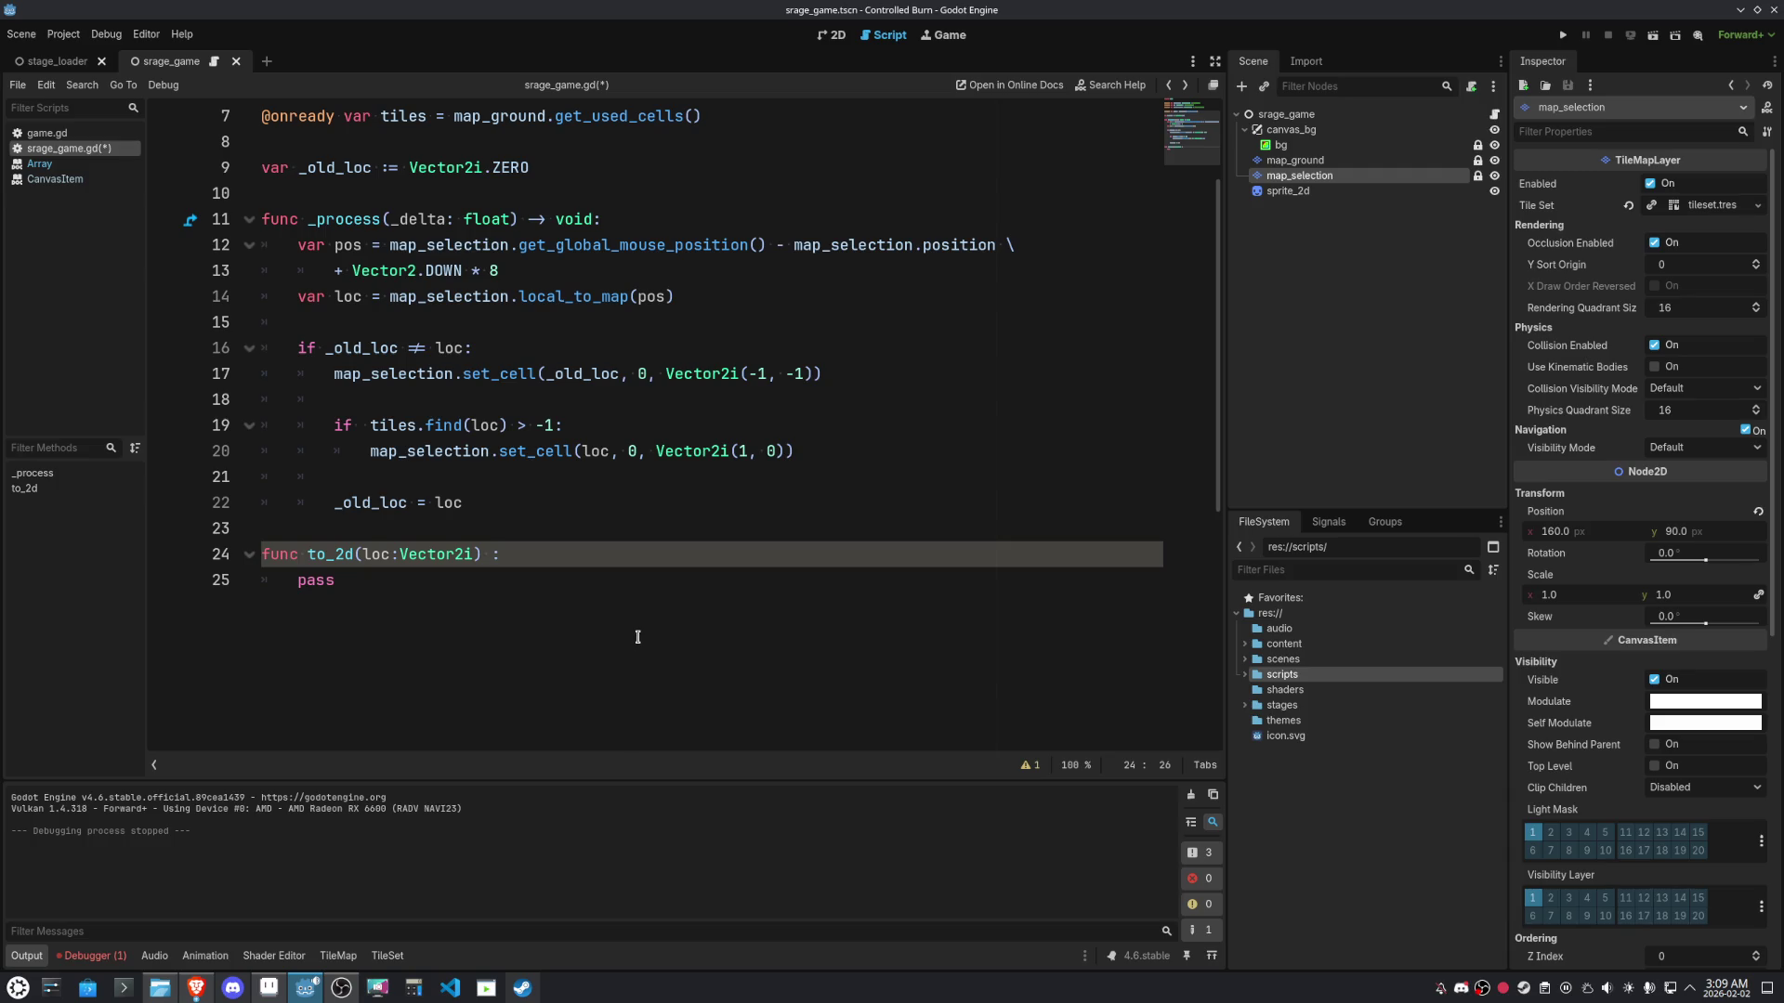
text(->)
text( Vec)
key(Return)
Step: Retype to_2d's loc parameter as int and replace pass with 'return Vector2i(lo'
double_click(443, 555)
text(int)
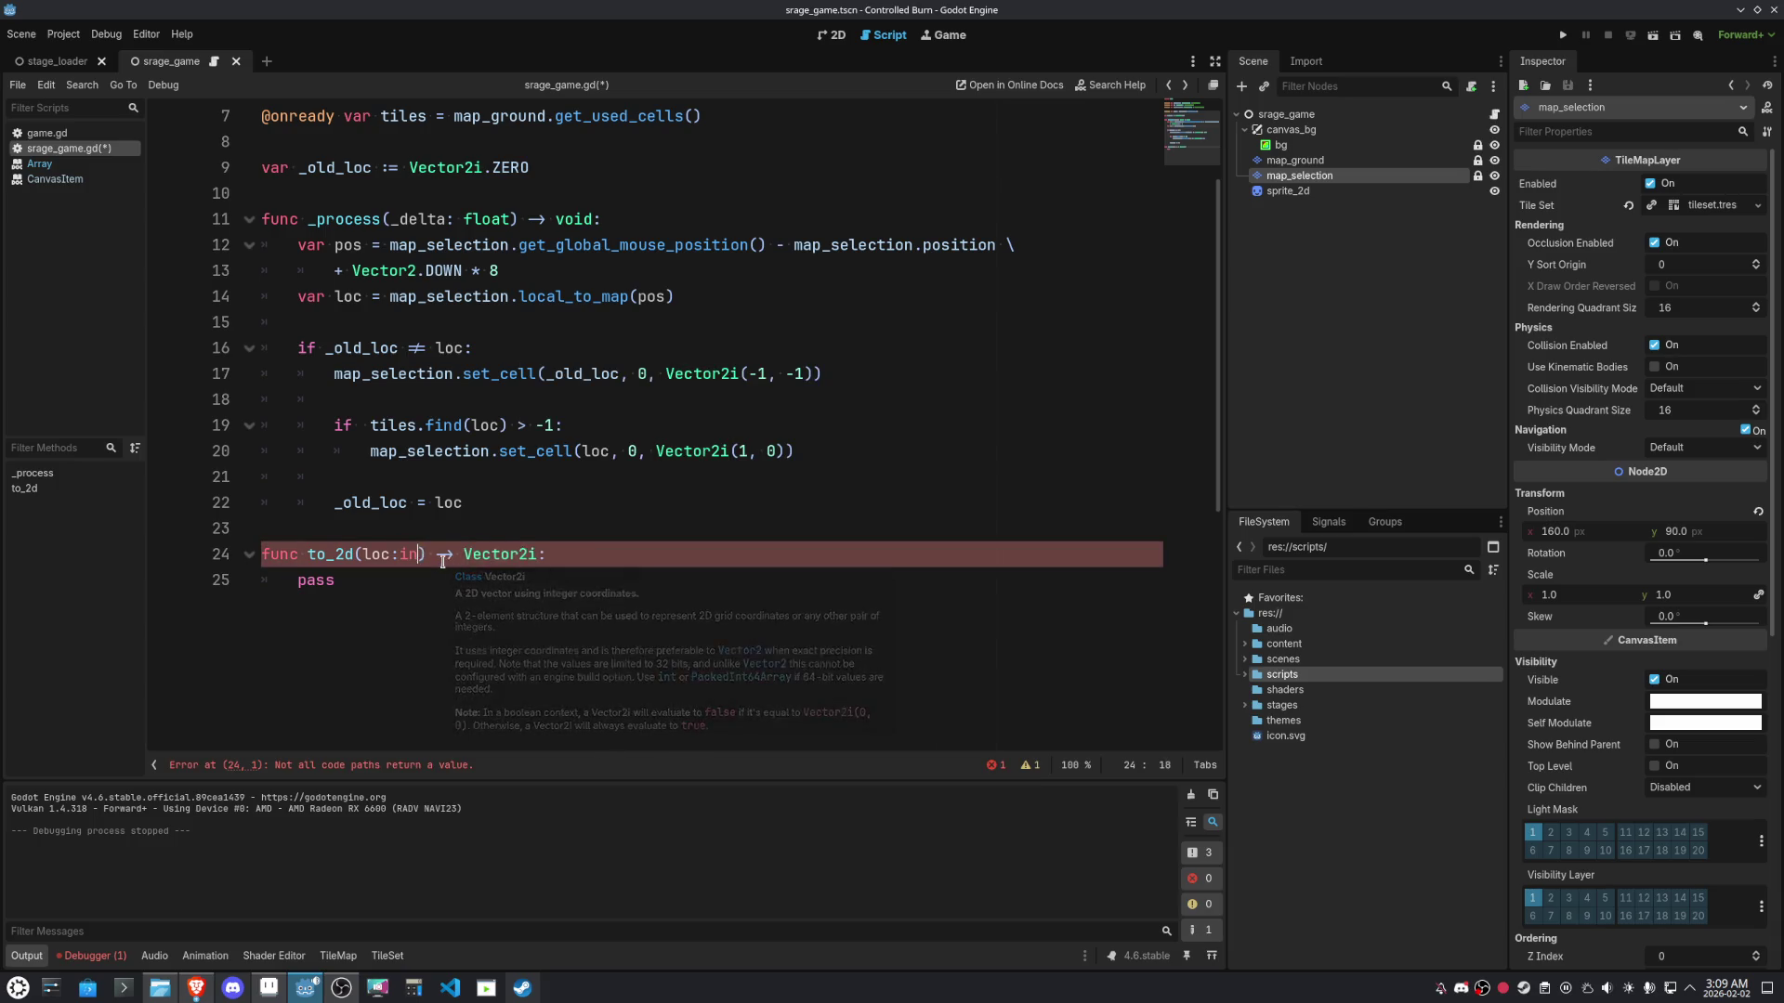
click(314, 581)
double_click(316, 581)
text(return VEc)
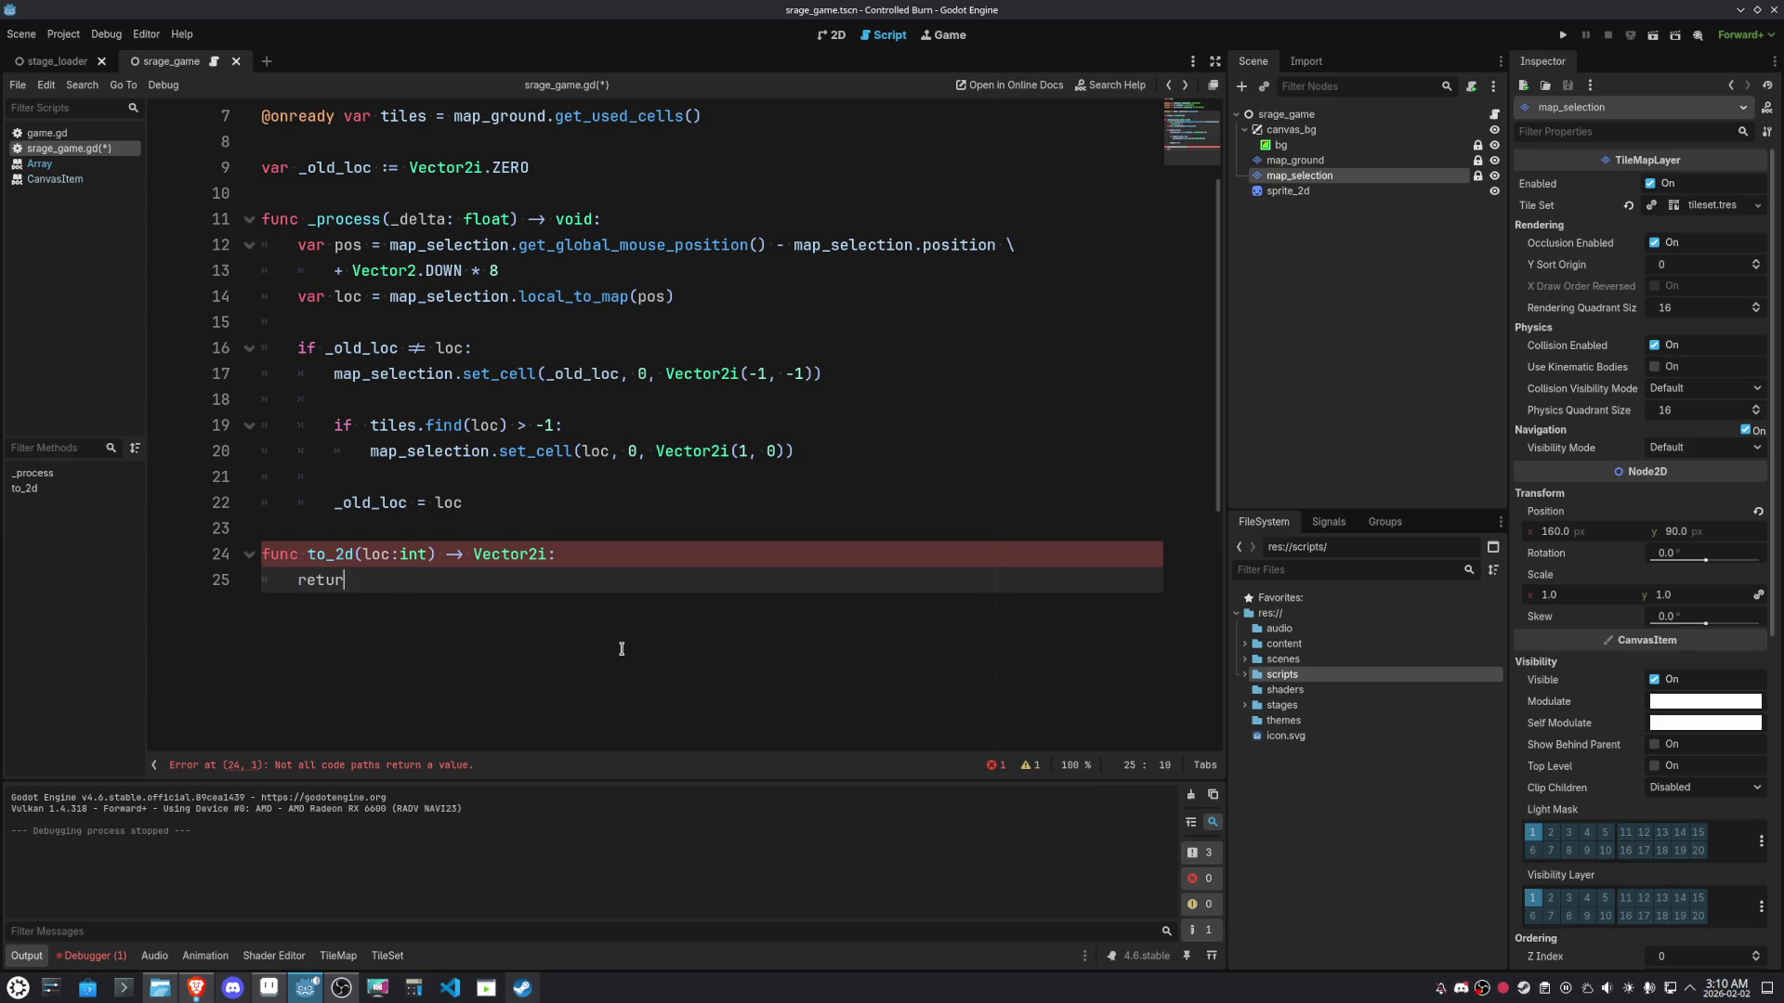
key(Return)
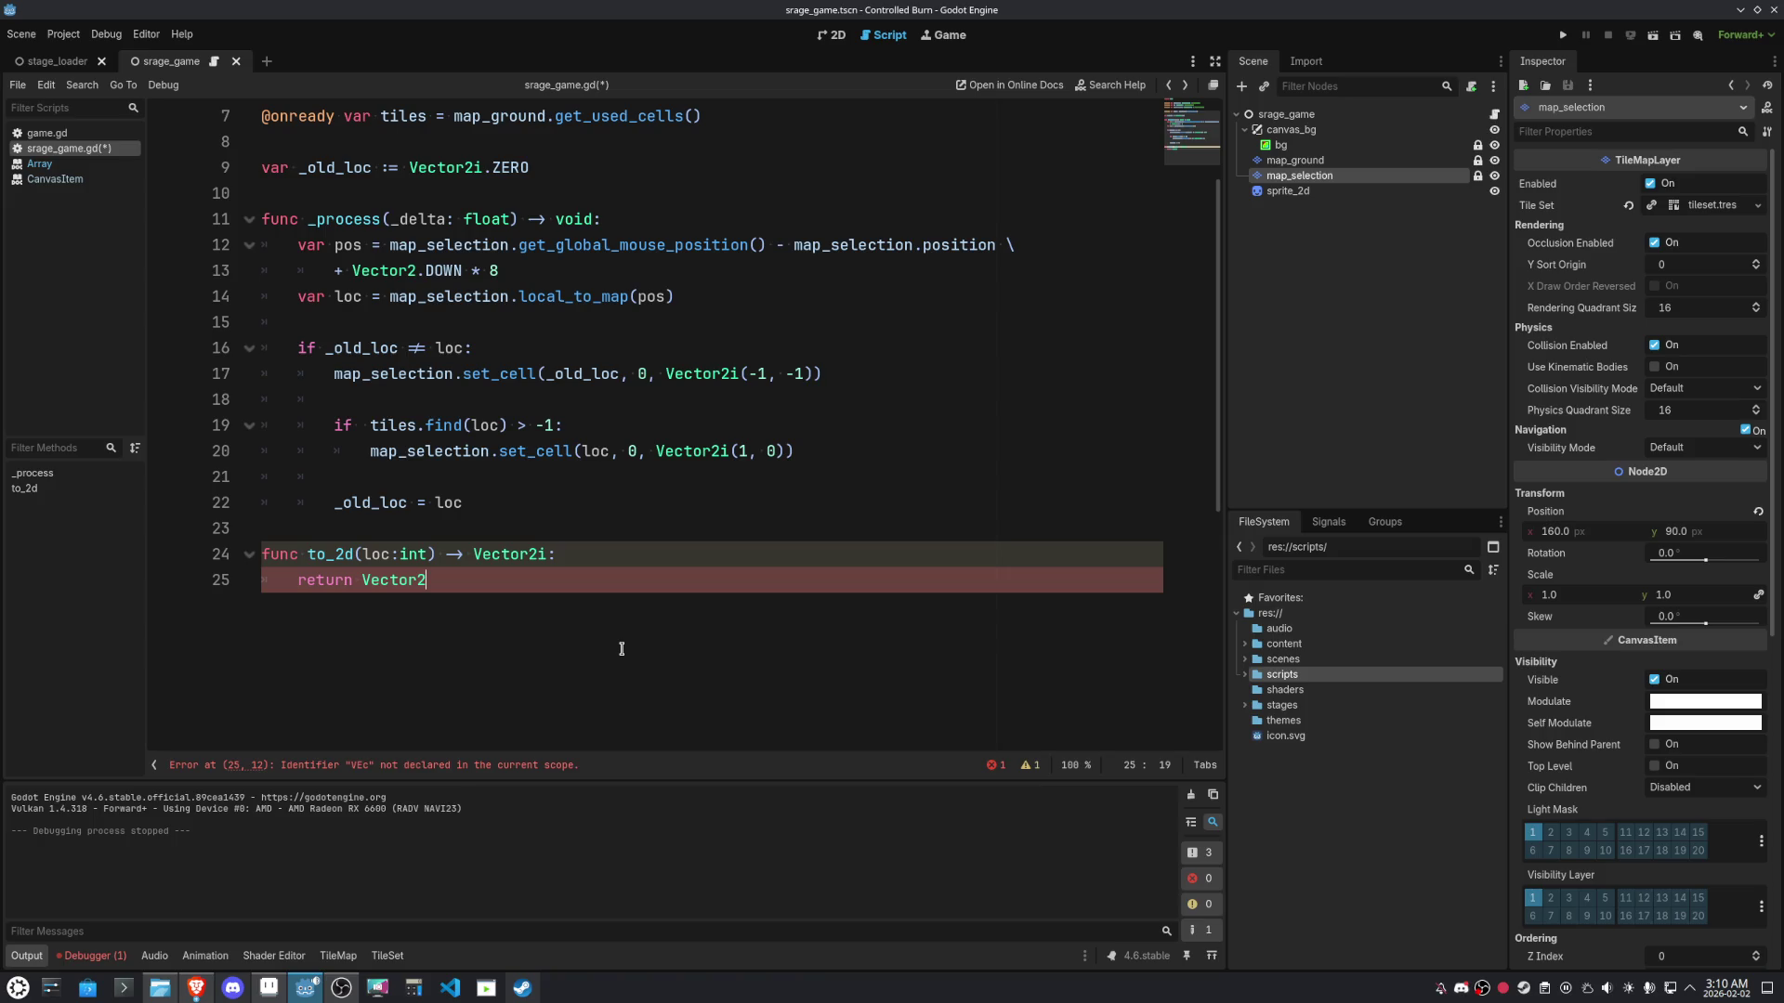
text(i()
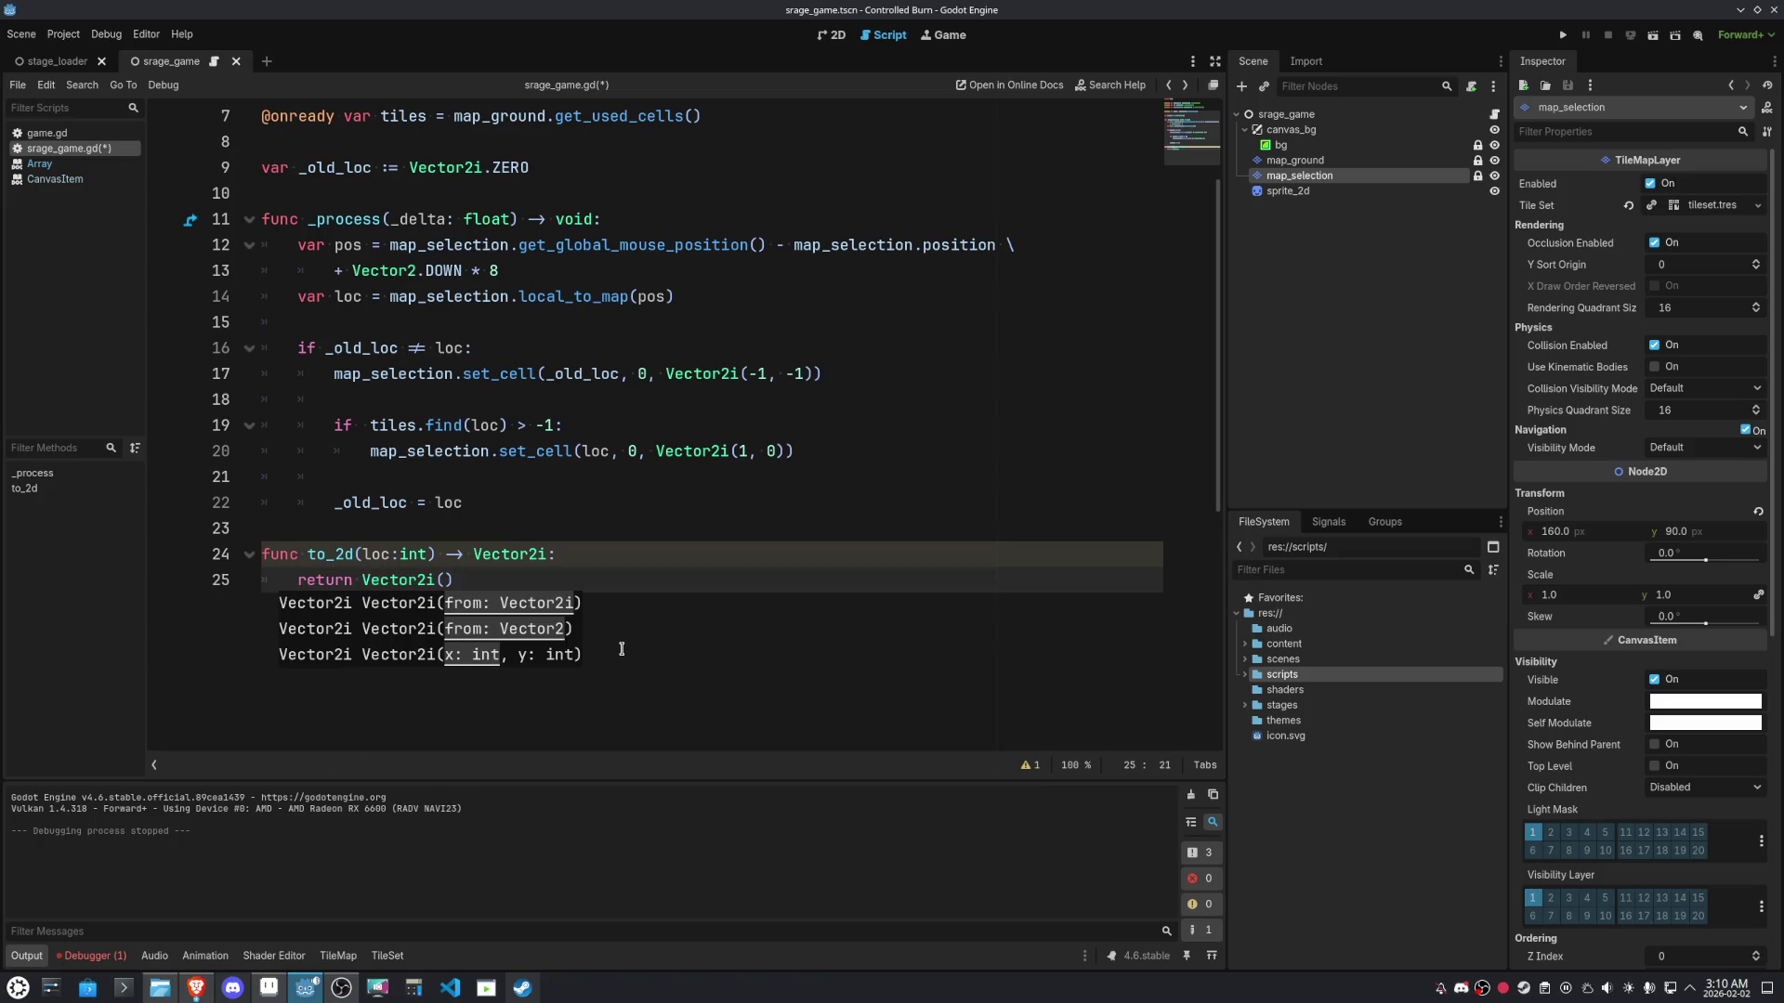
text(lo)
click(429, 554)
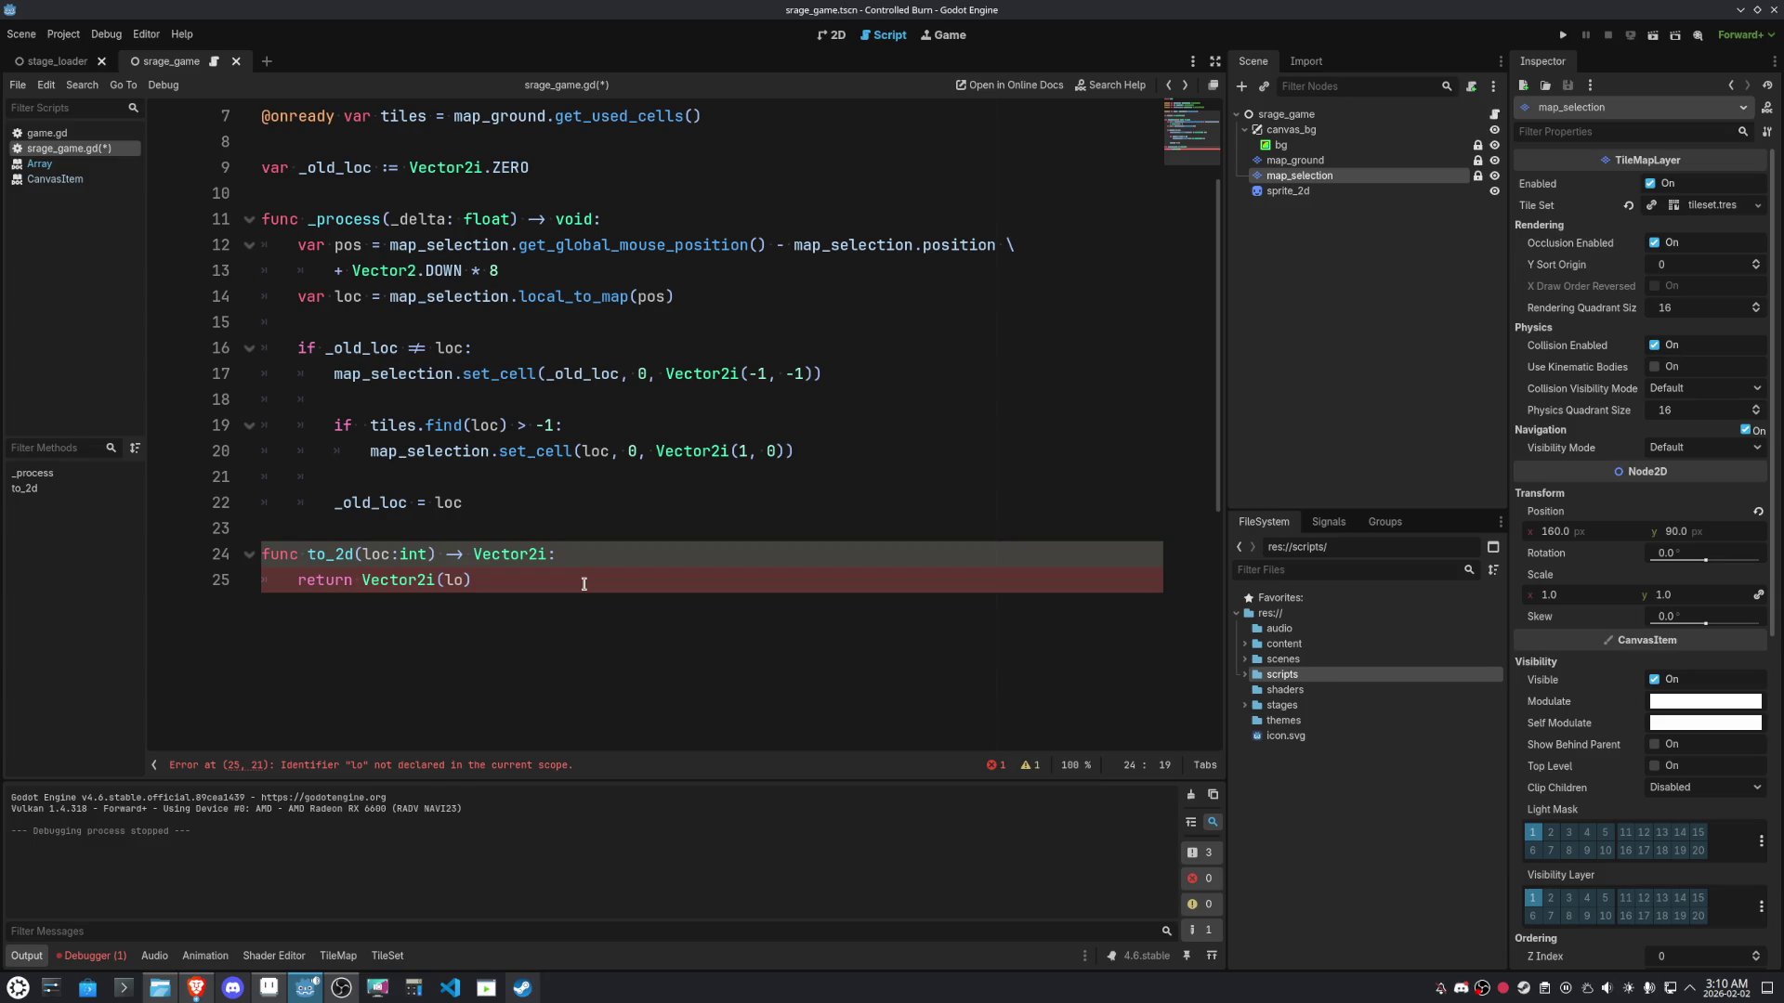
click(835, 35)
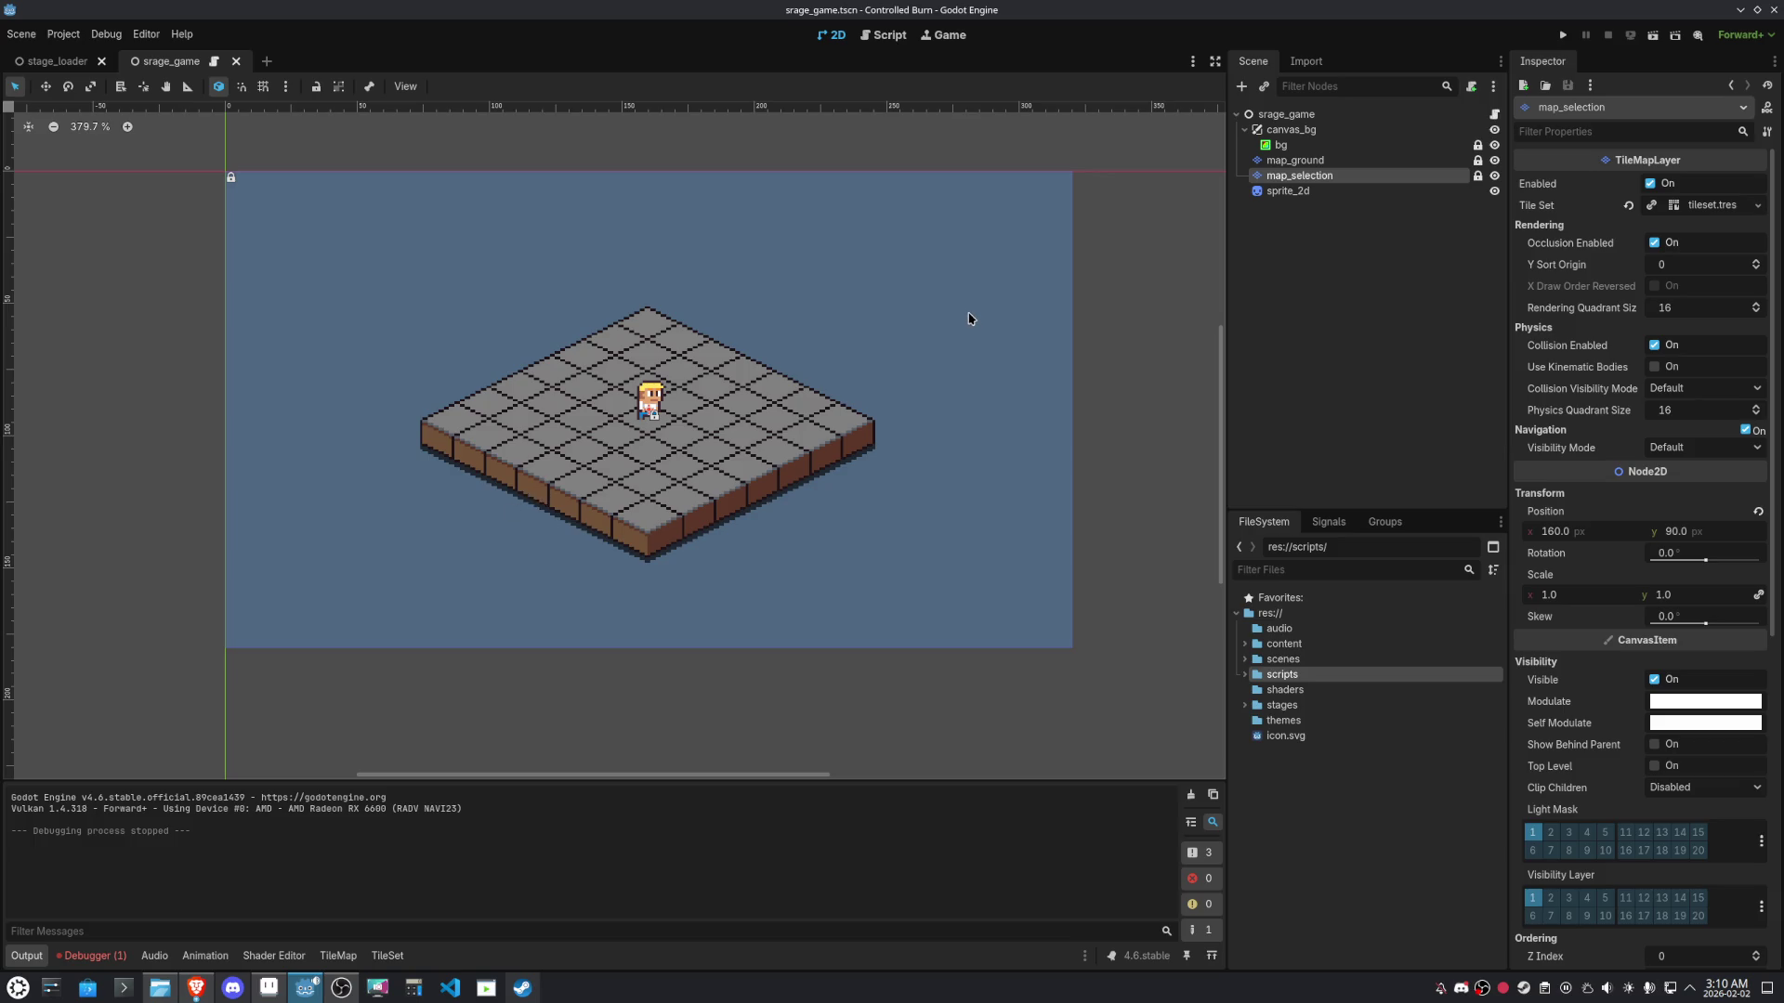
Step: Add a width parameter and complete the return as Vector2i(loc % width, loc / width), then save
click(887, 34)
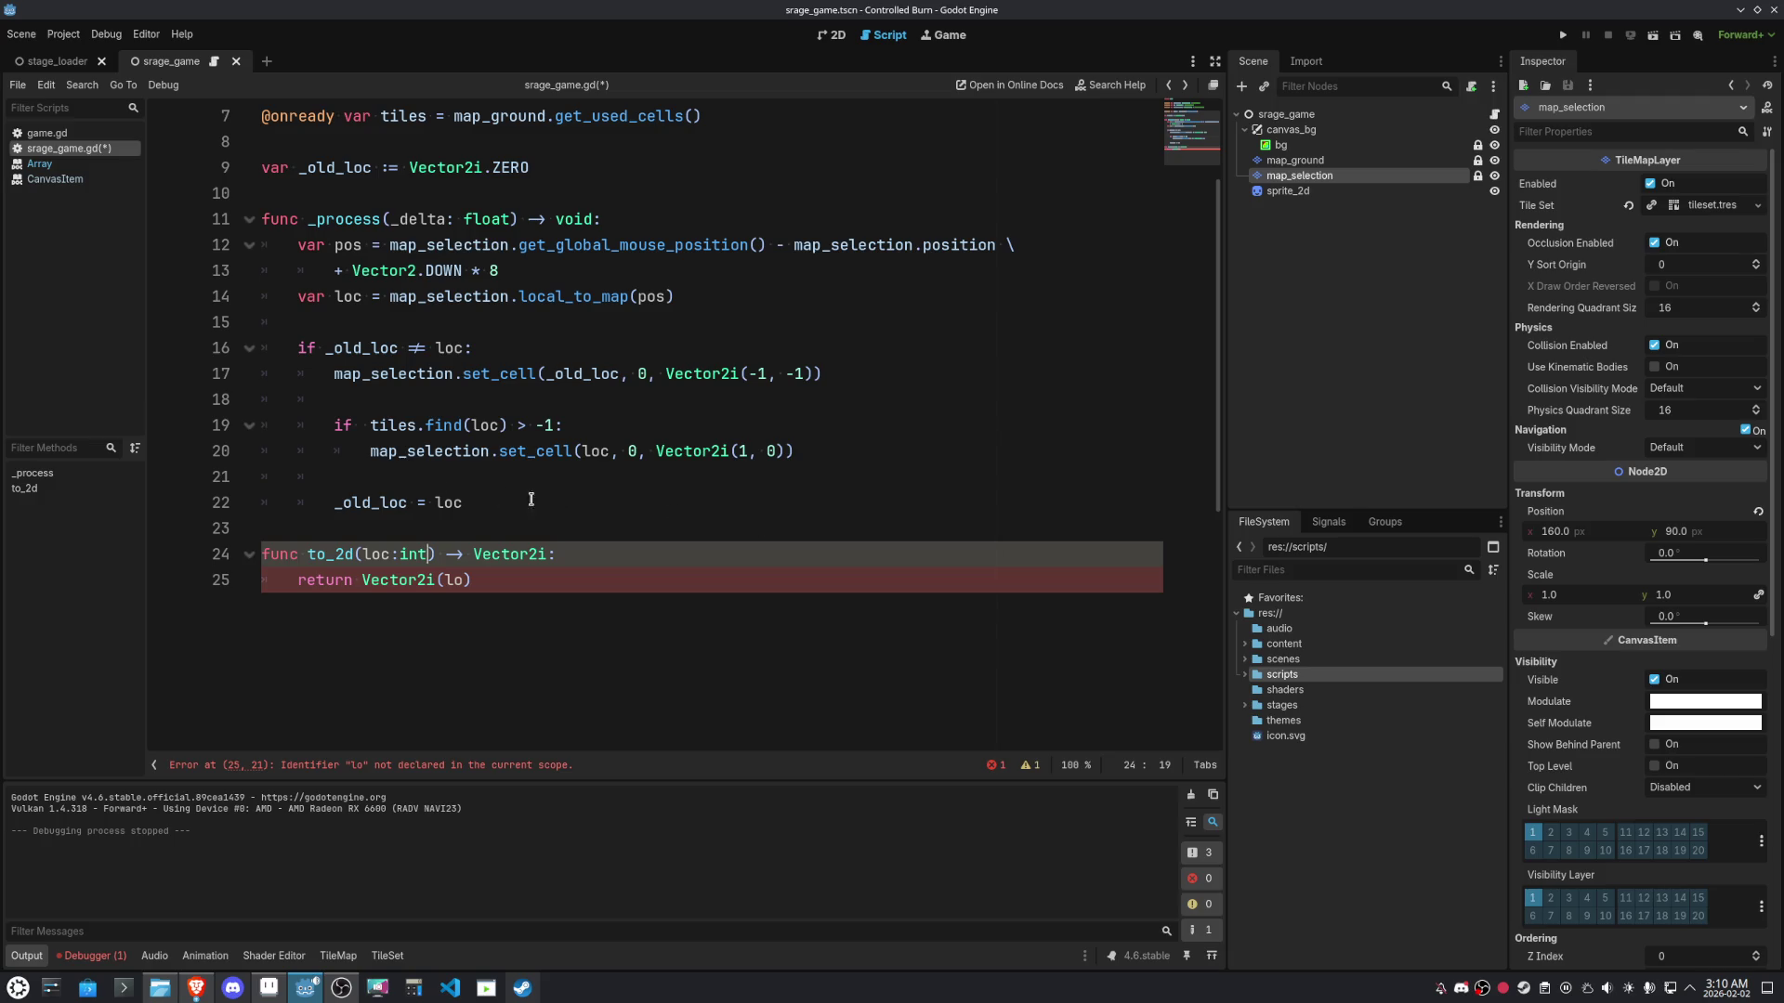
double_click(452, 581)
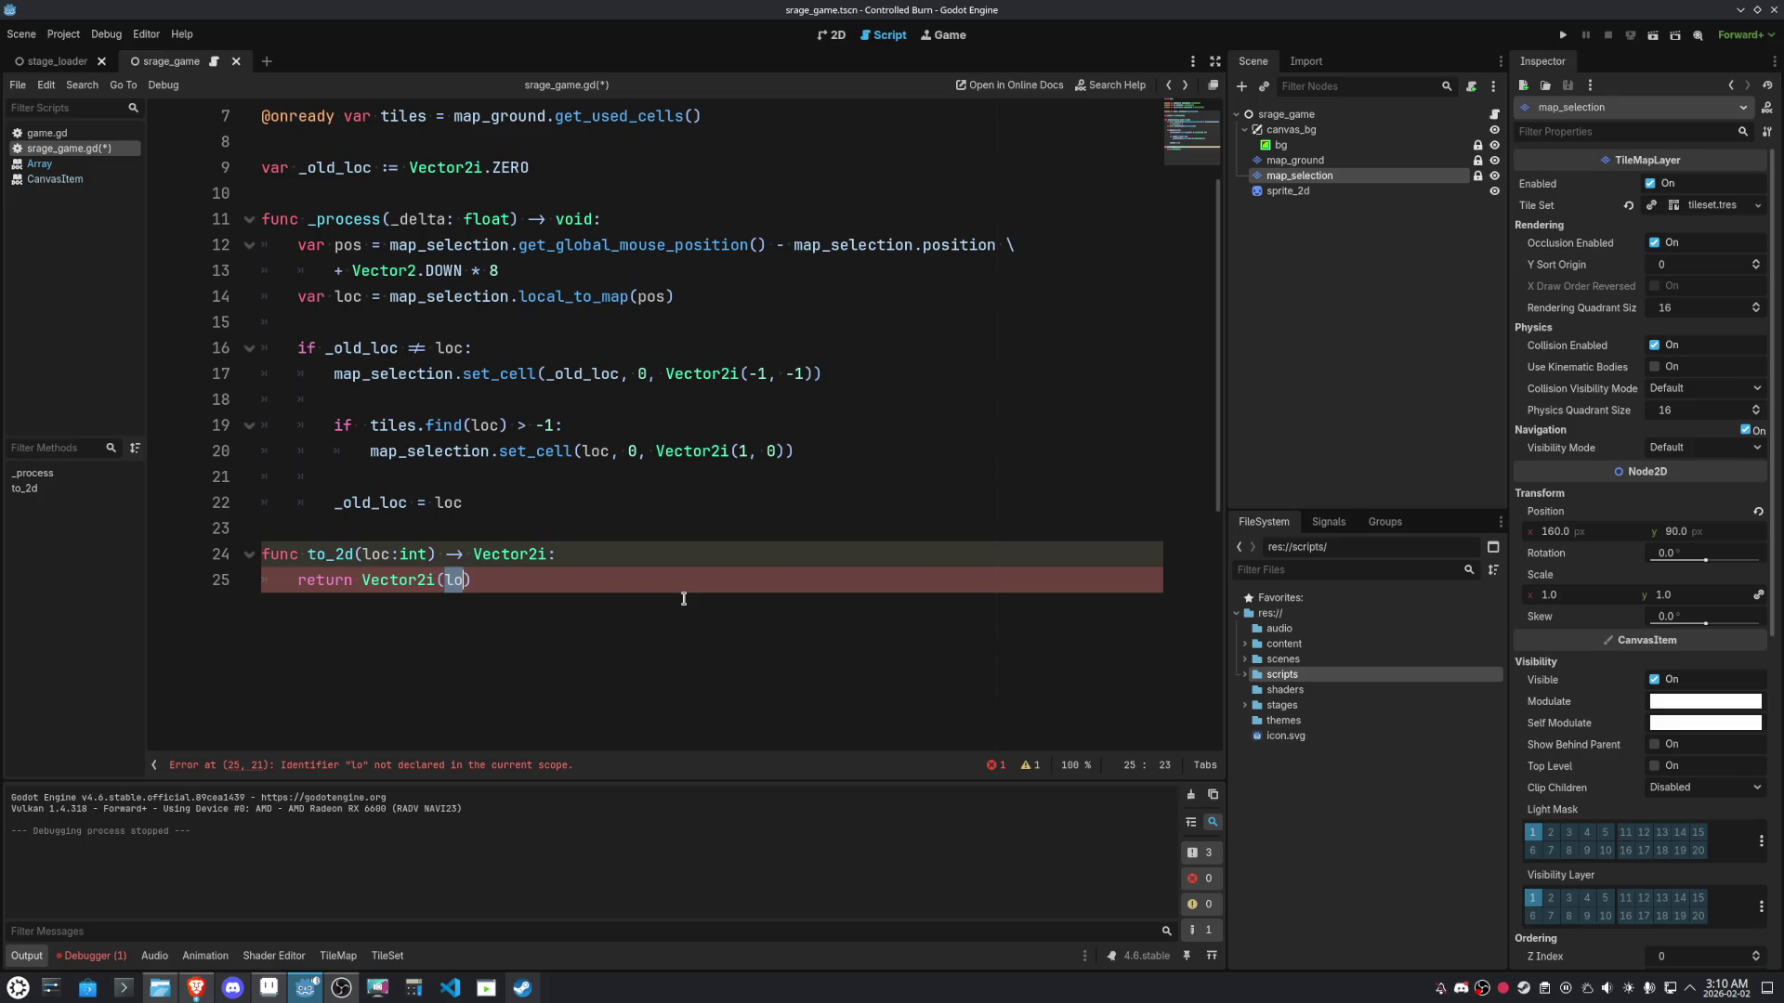
key(Up)
key(Left)
key(Left)
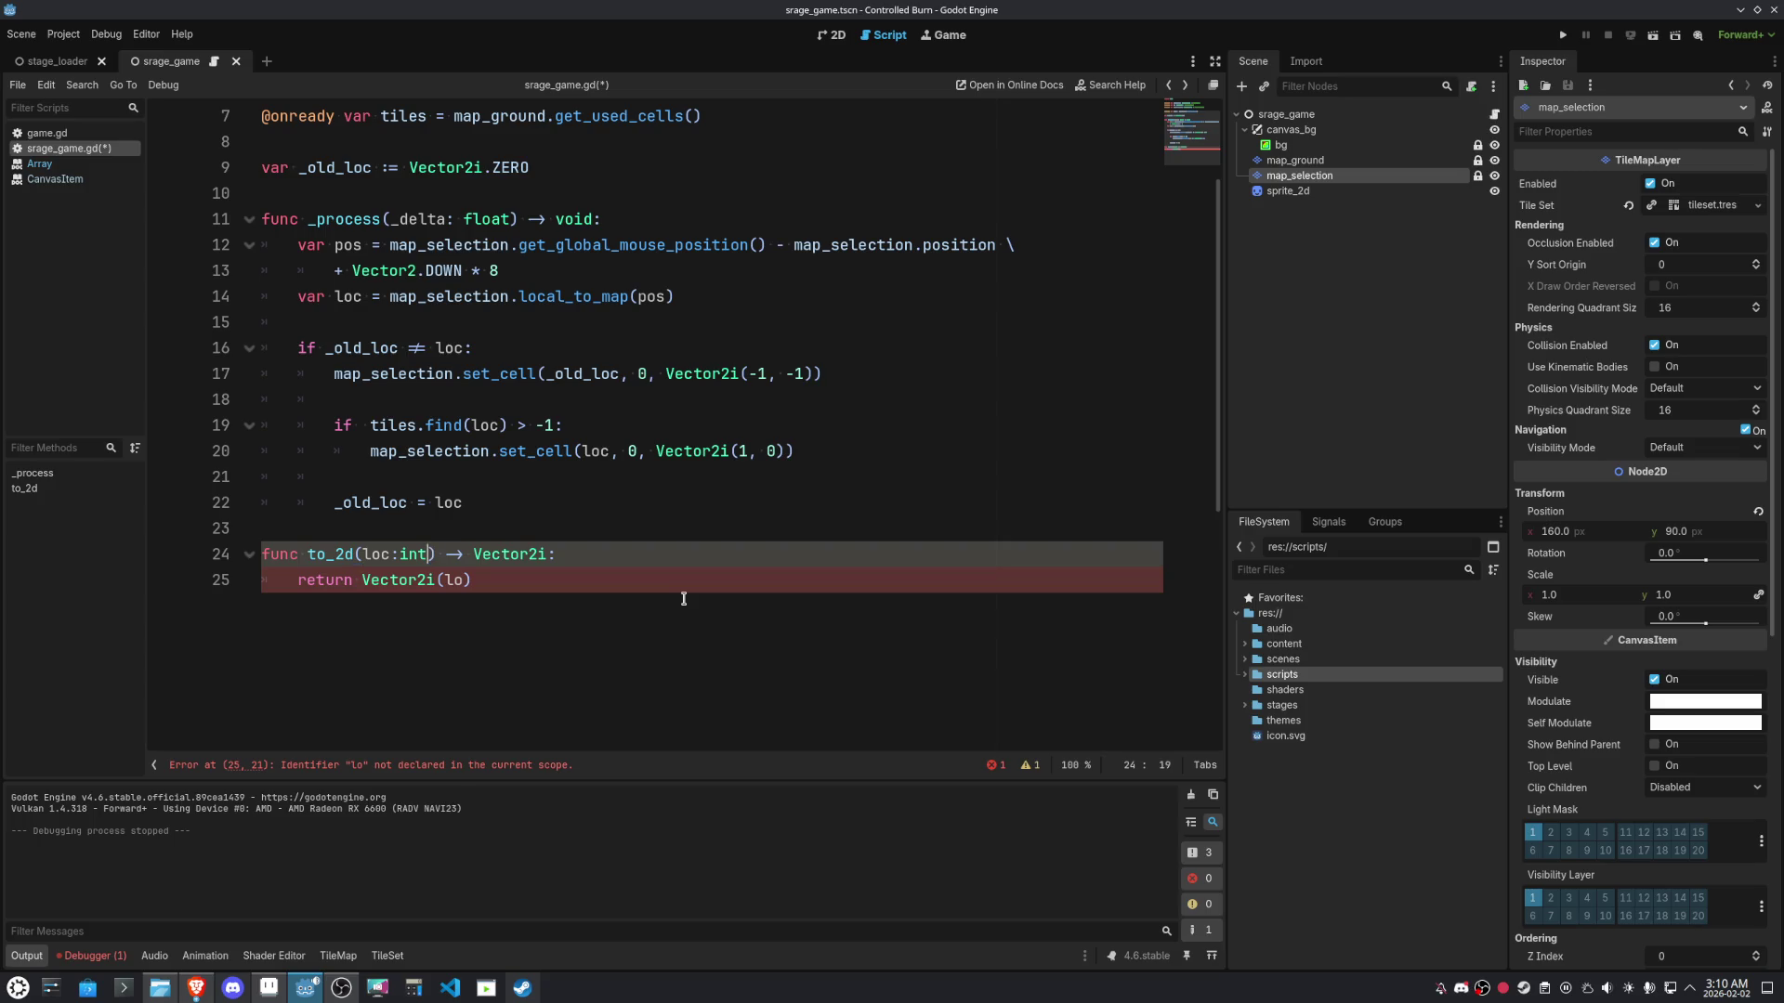
text(, )
text(int )
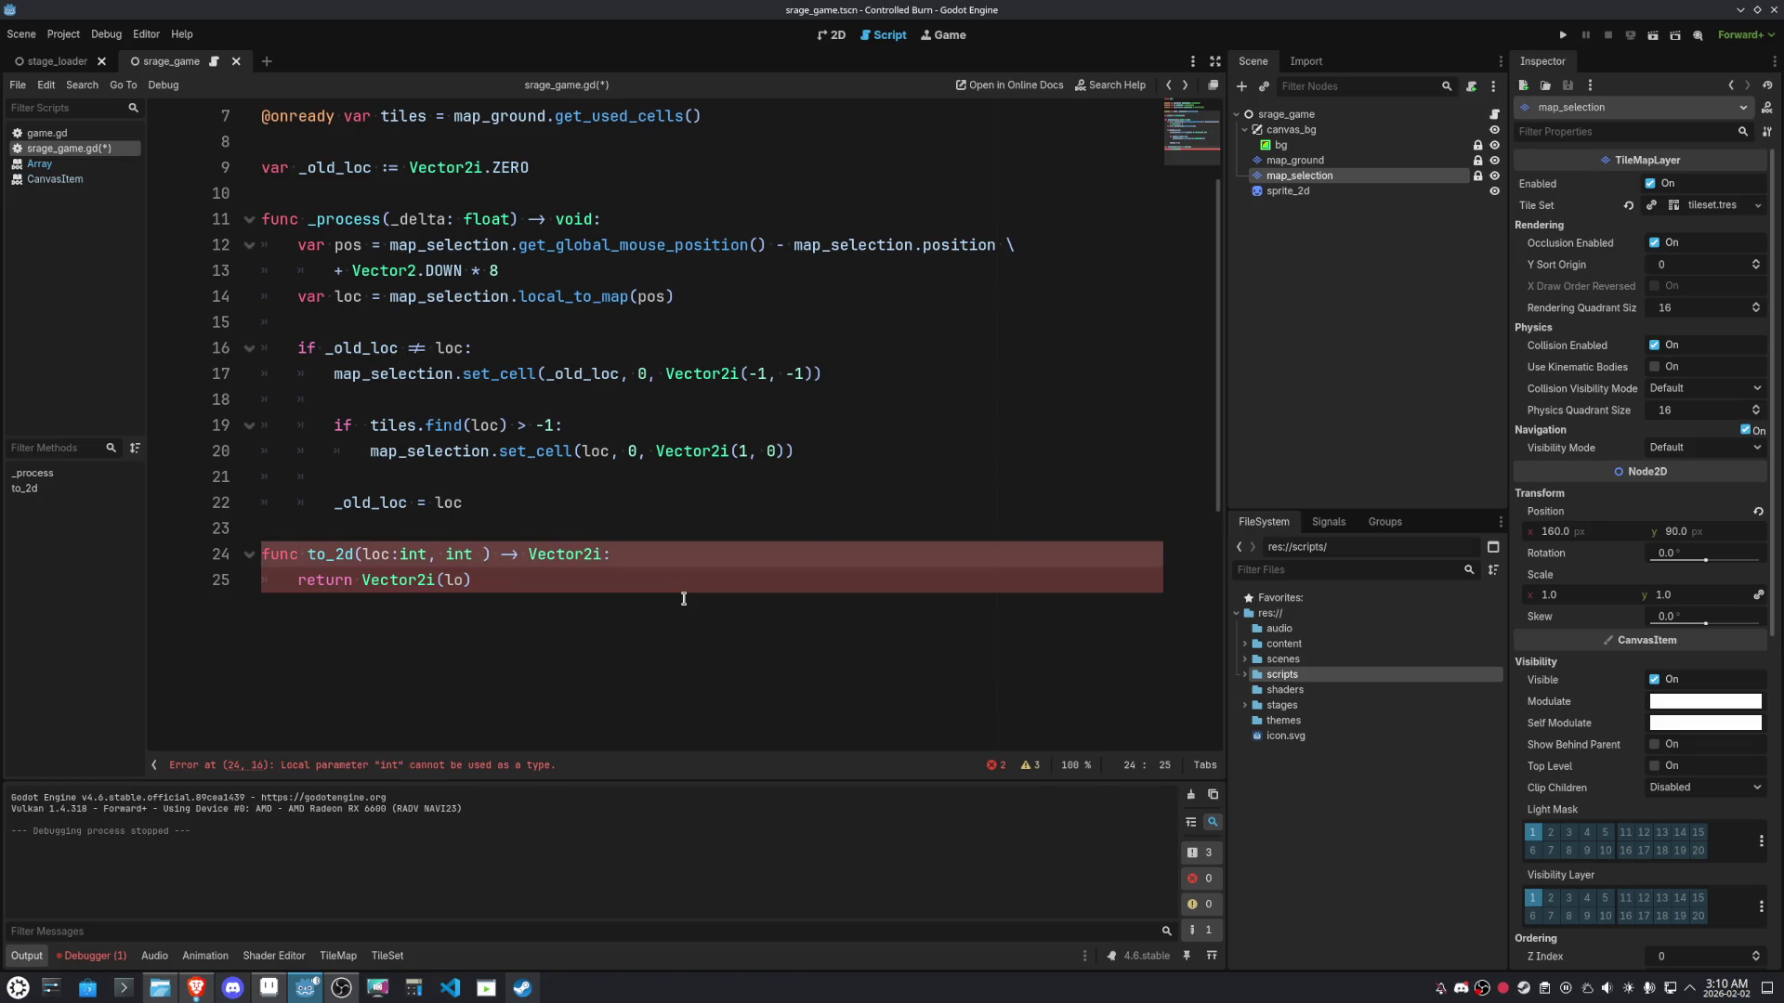
text(width)
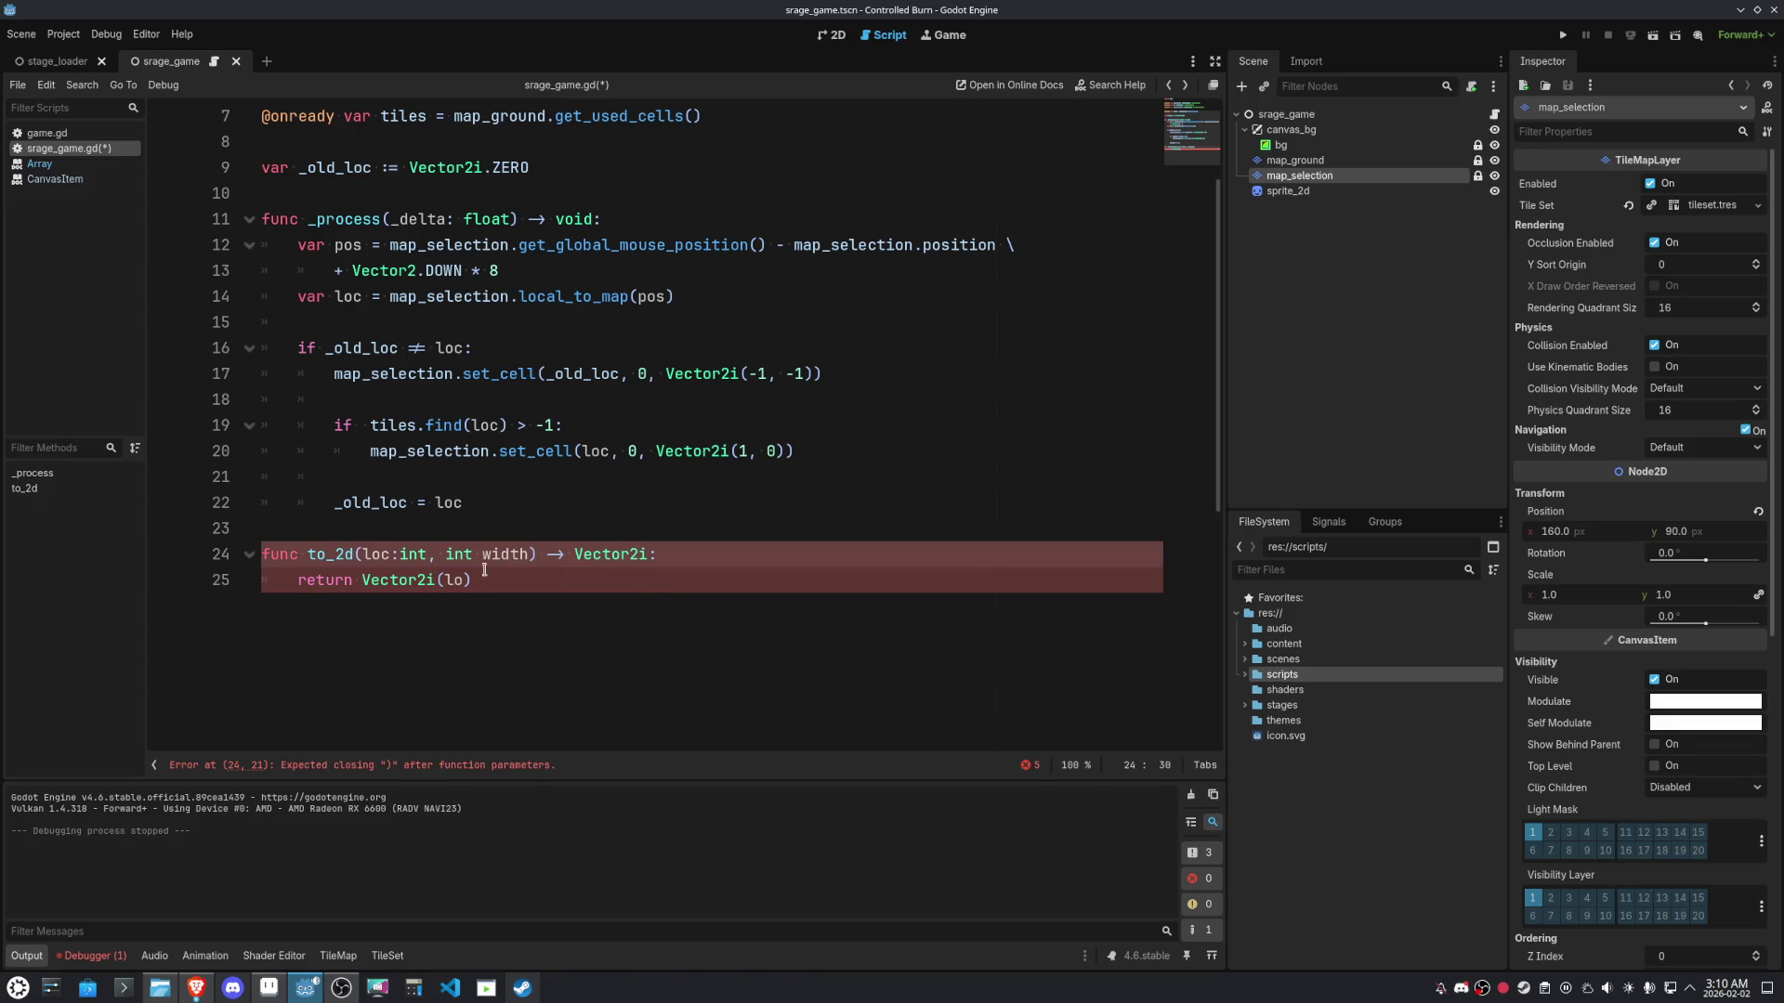
click(459, 578)
text(c % width, loc / width))
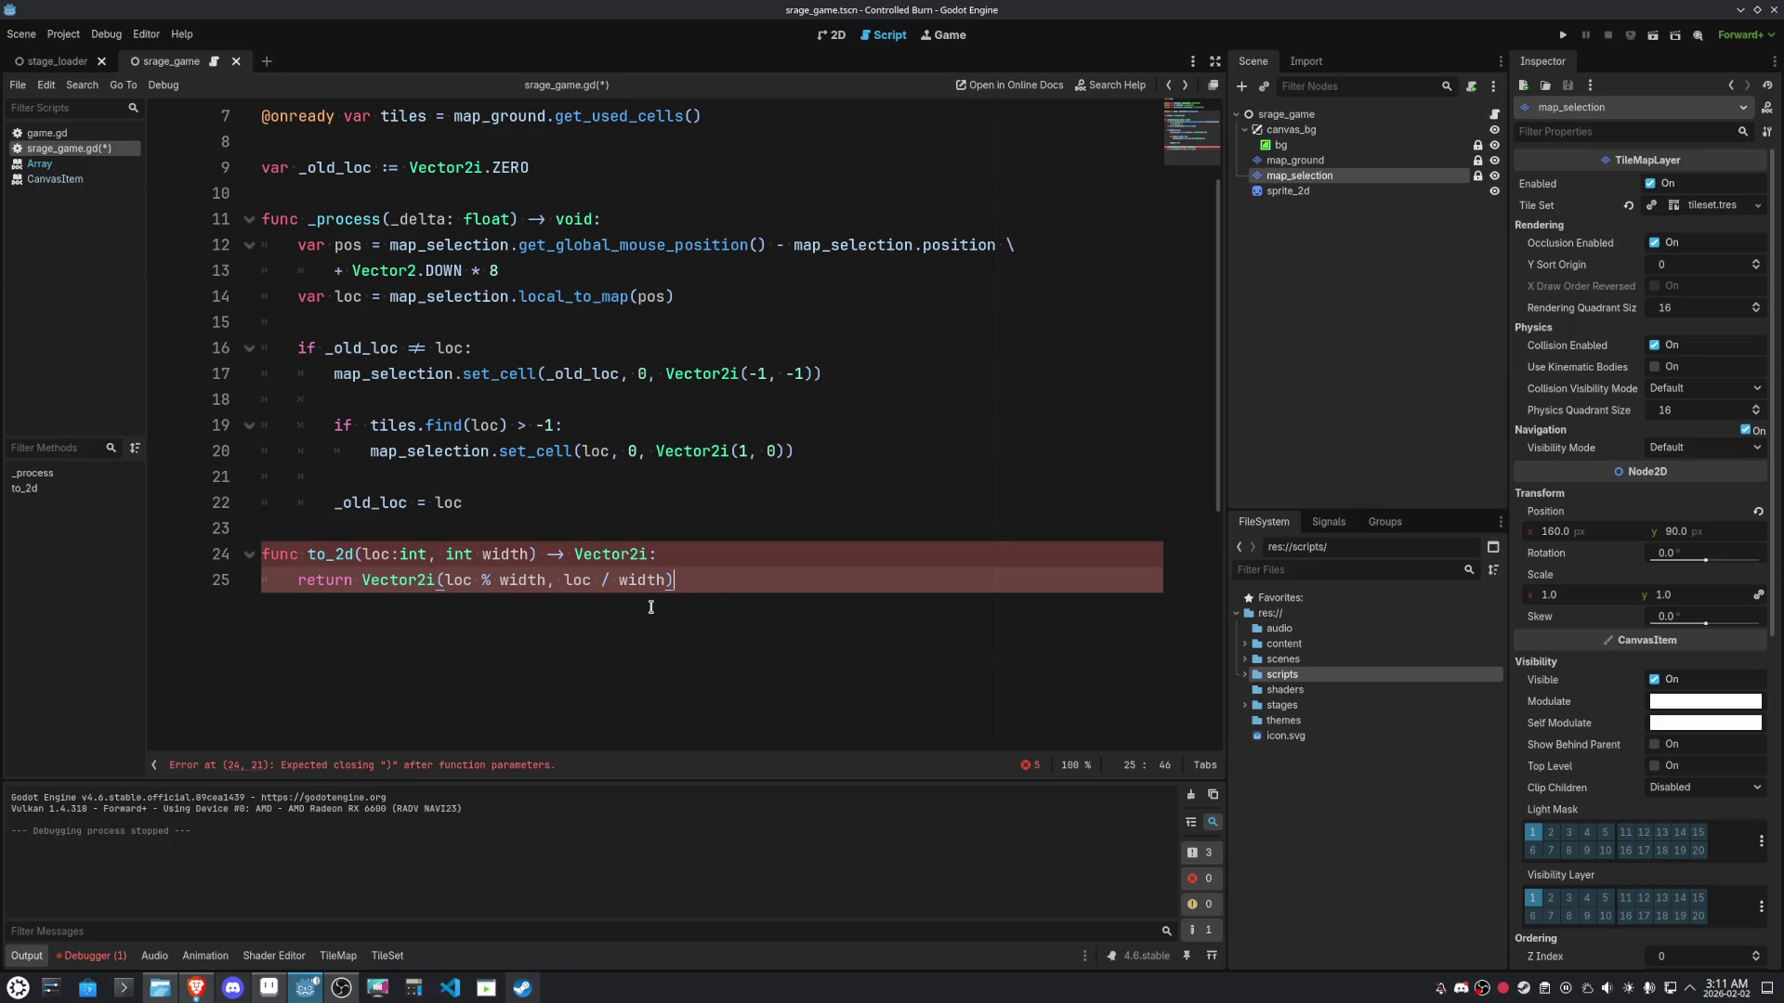
click(538, 555)
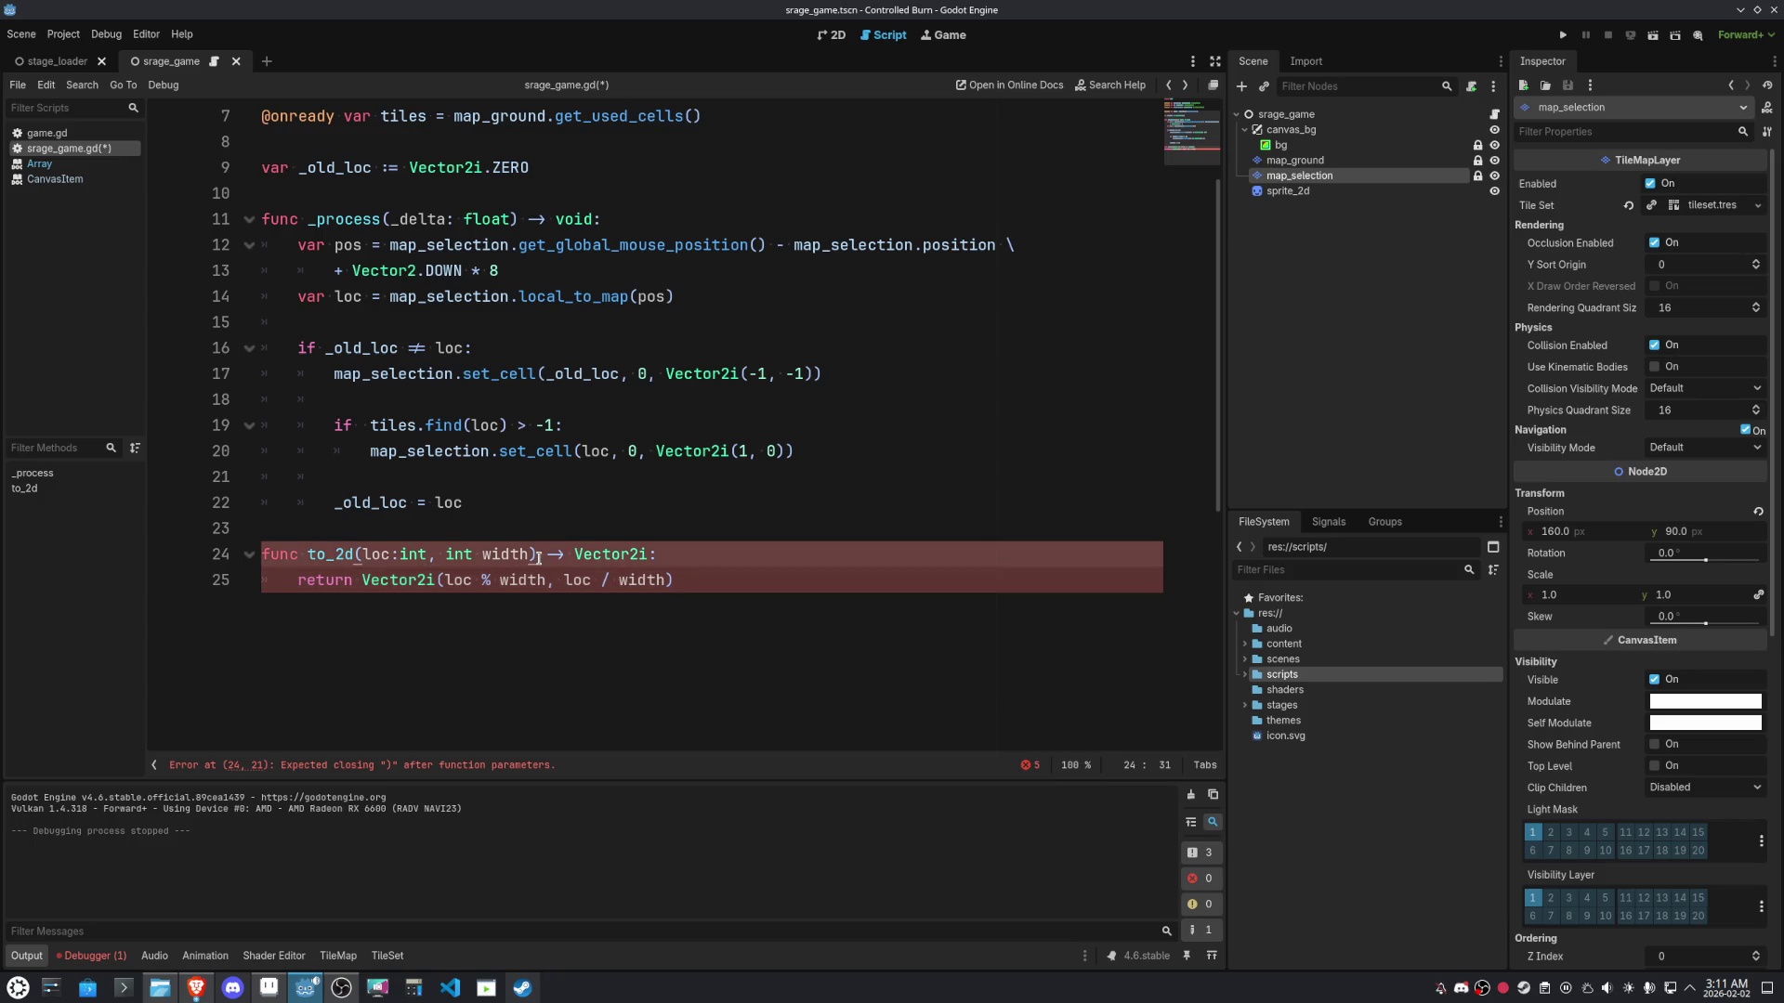
key(ctrl+s)
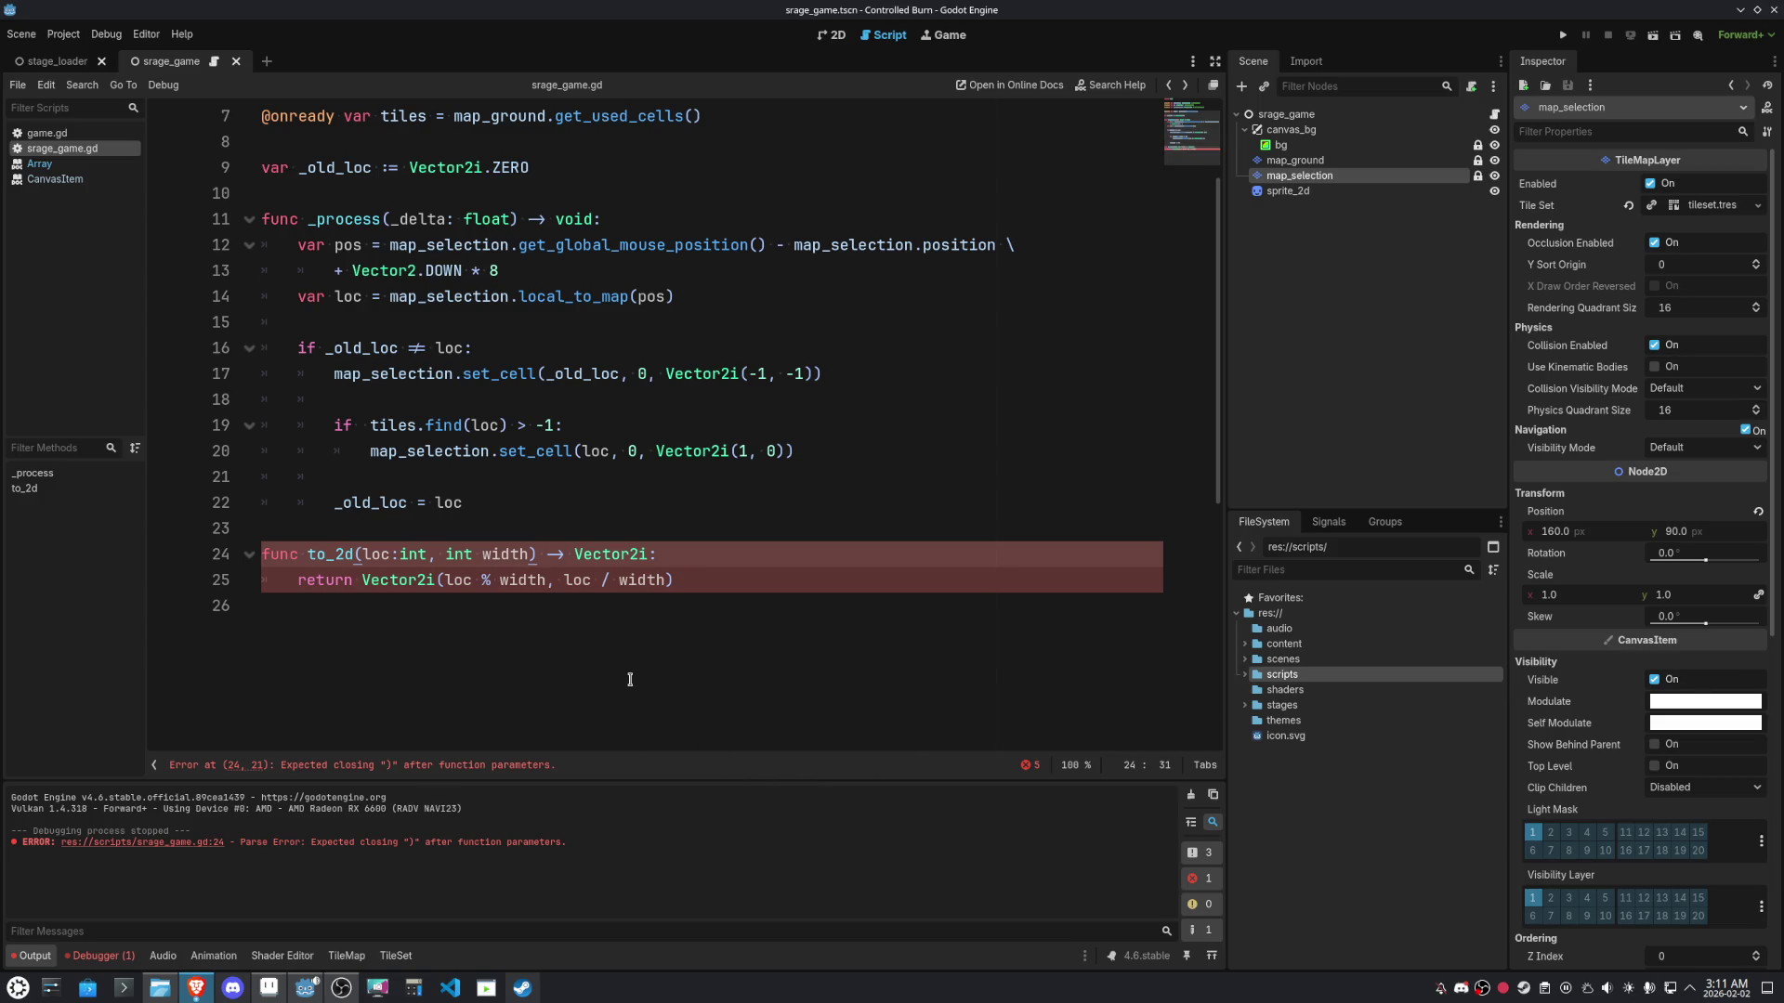
Step: Fix the signature to to_2d(loc:int, width:int) by removing the stray int
click(540, 556)
key(Left)
key(Left)
key(Left)
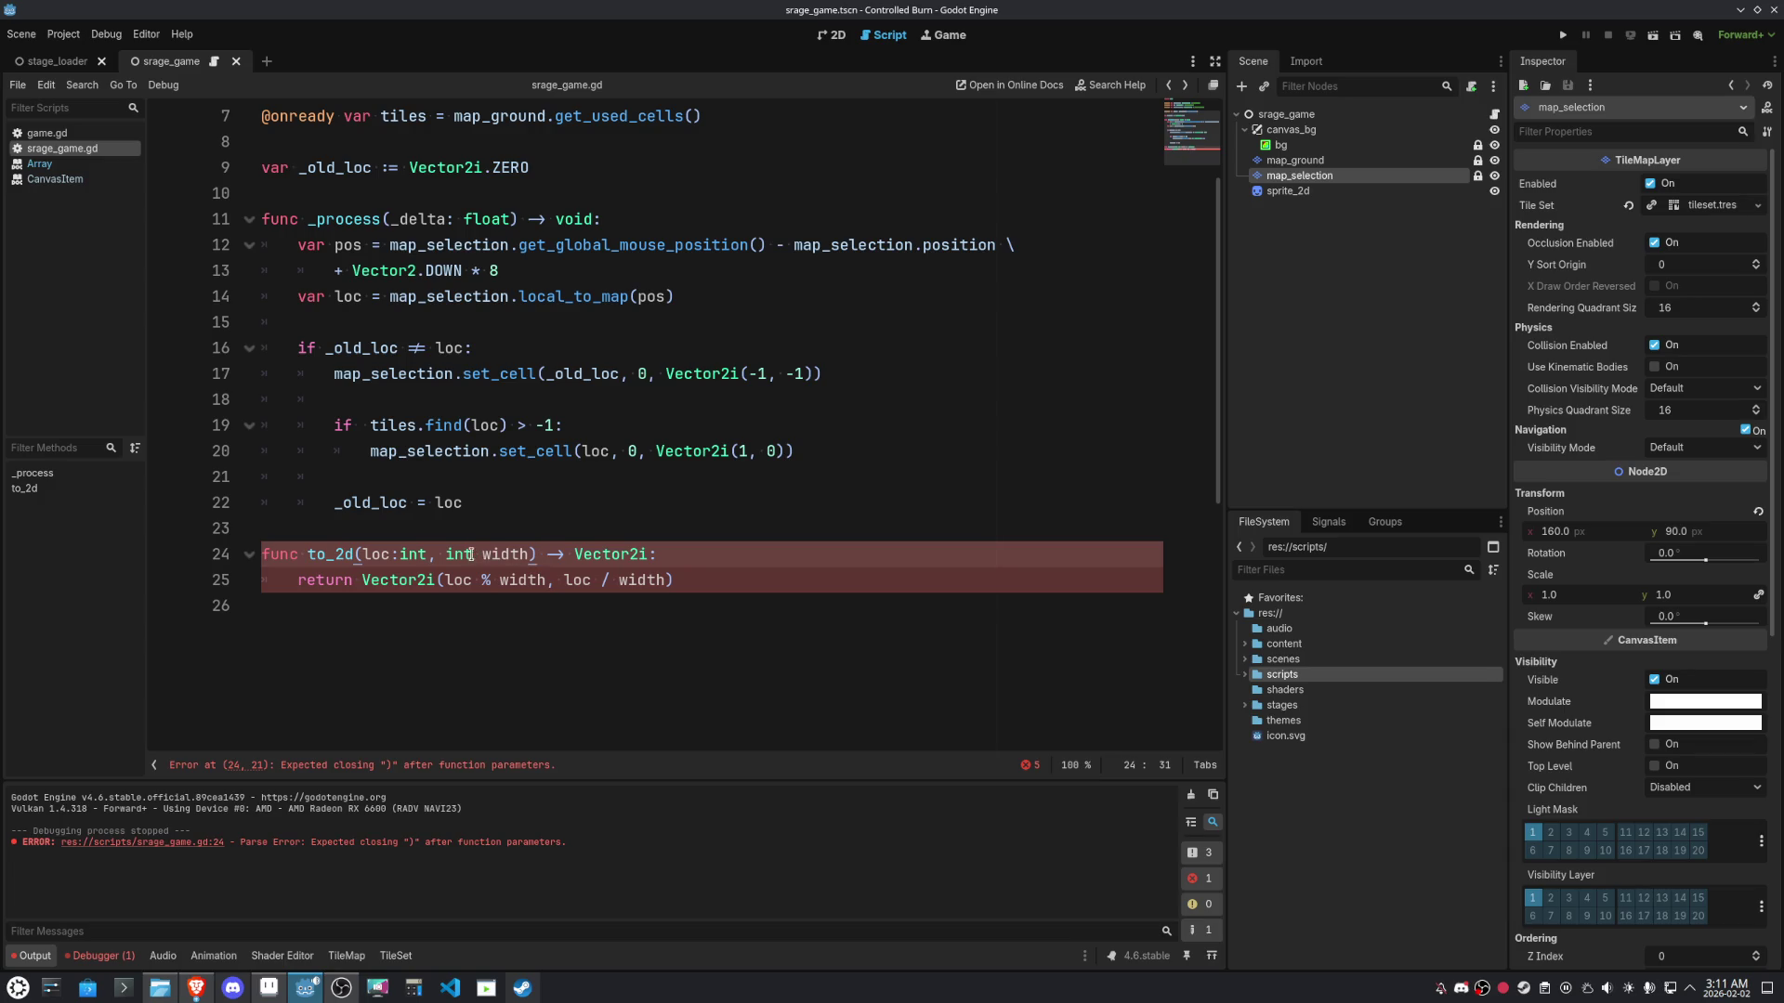
key(shift+Right)
key(shift+Right)
key(shift+Right)
key(Delete)
key(Delete)
key(Right)
key(Right)
key(Right)
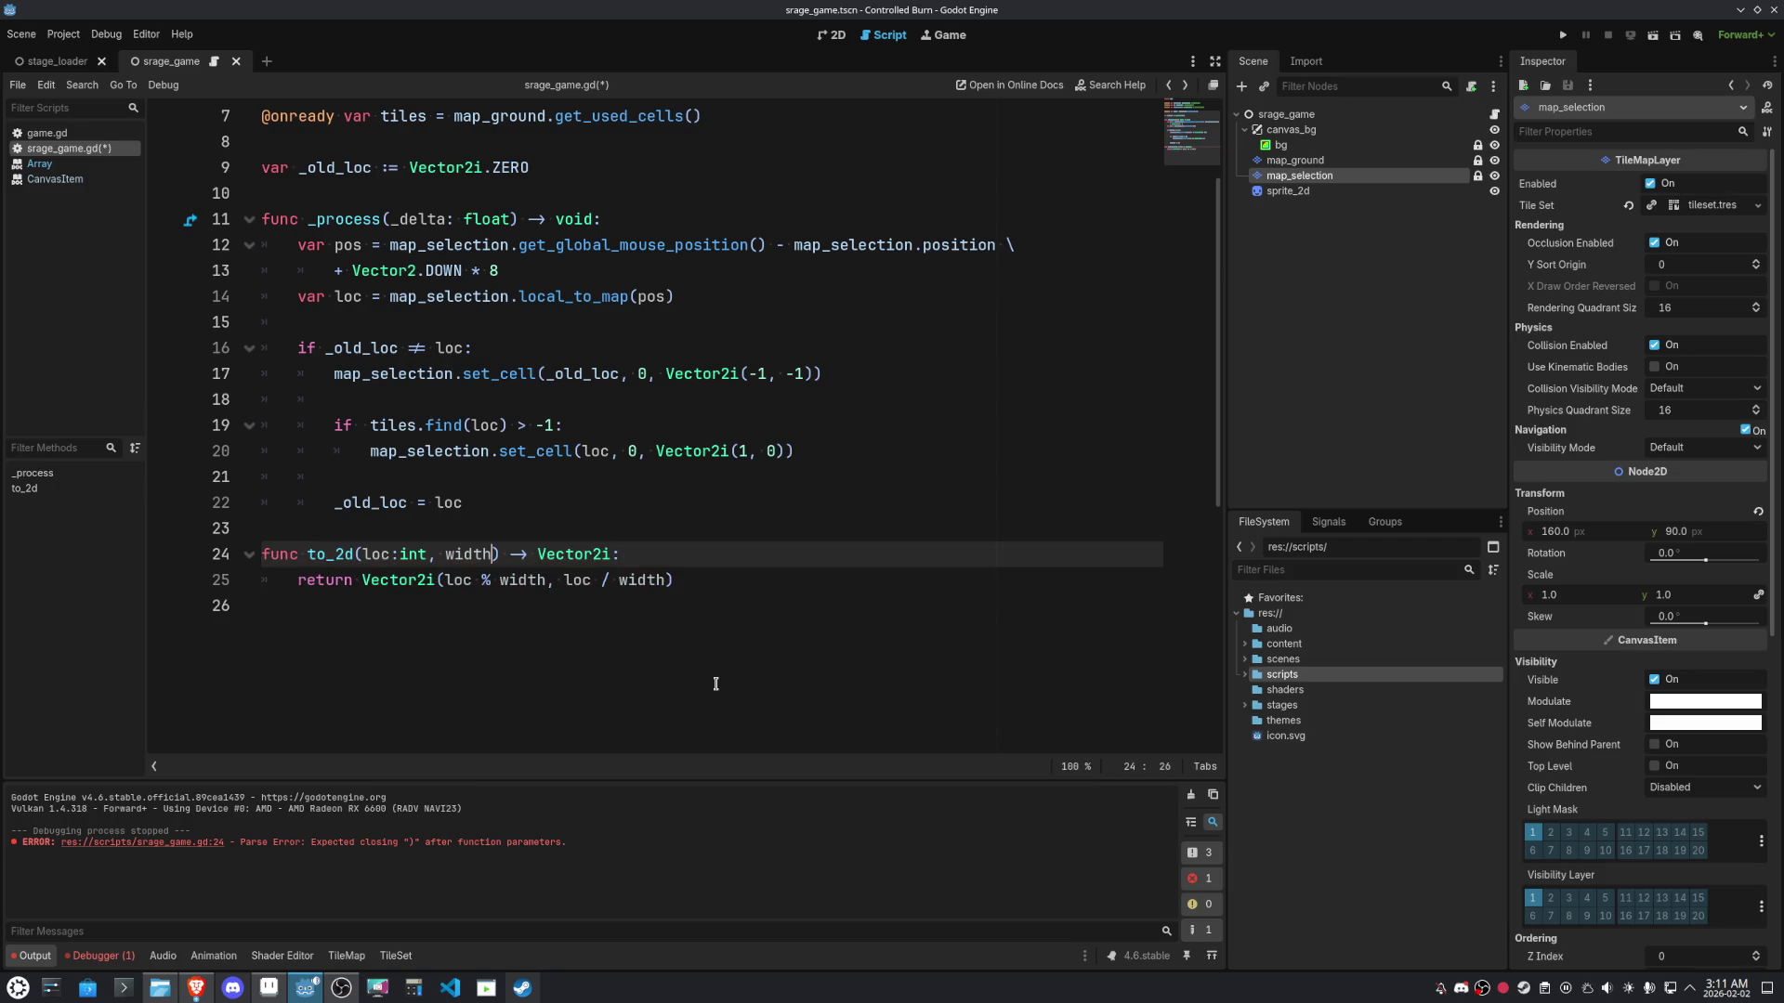
text(:int)
Step: Duplicate the to_2d function directly below itself
click(690, 594)
key(shift+Up)
key(shift+Up)
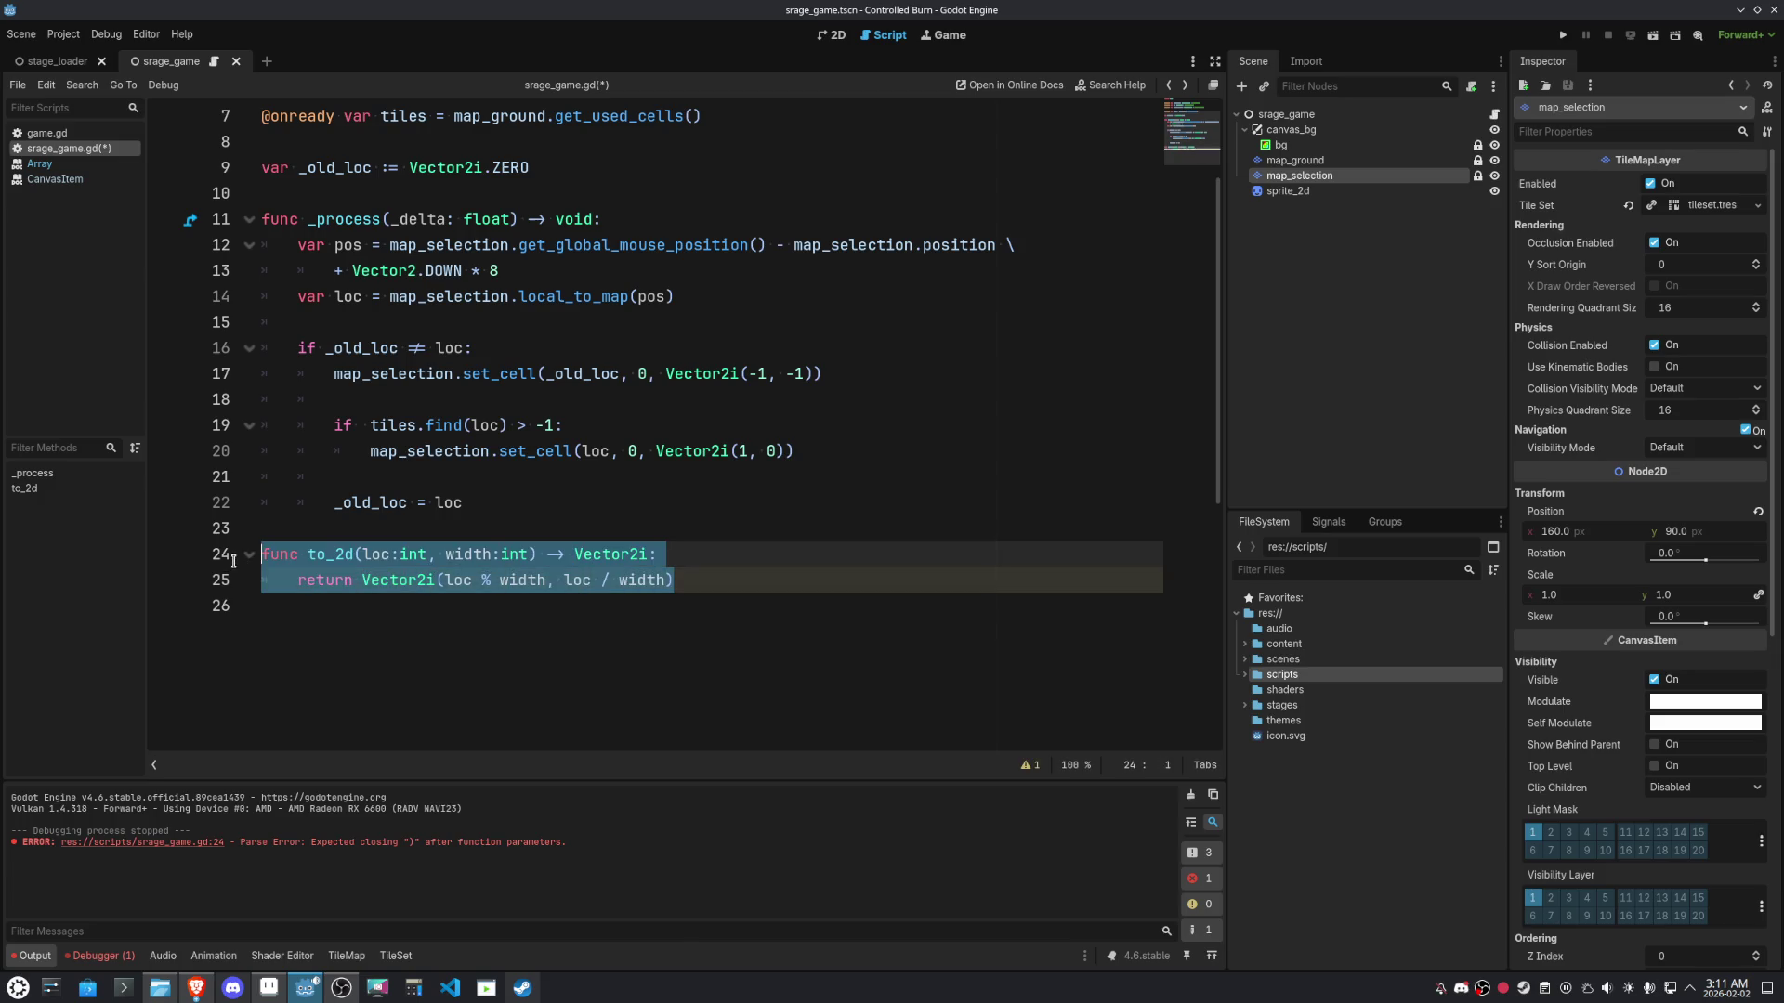
key(ctrl+c)
click(354, 602)
key(Return)
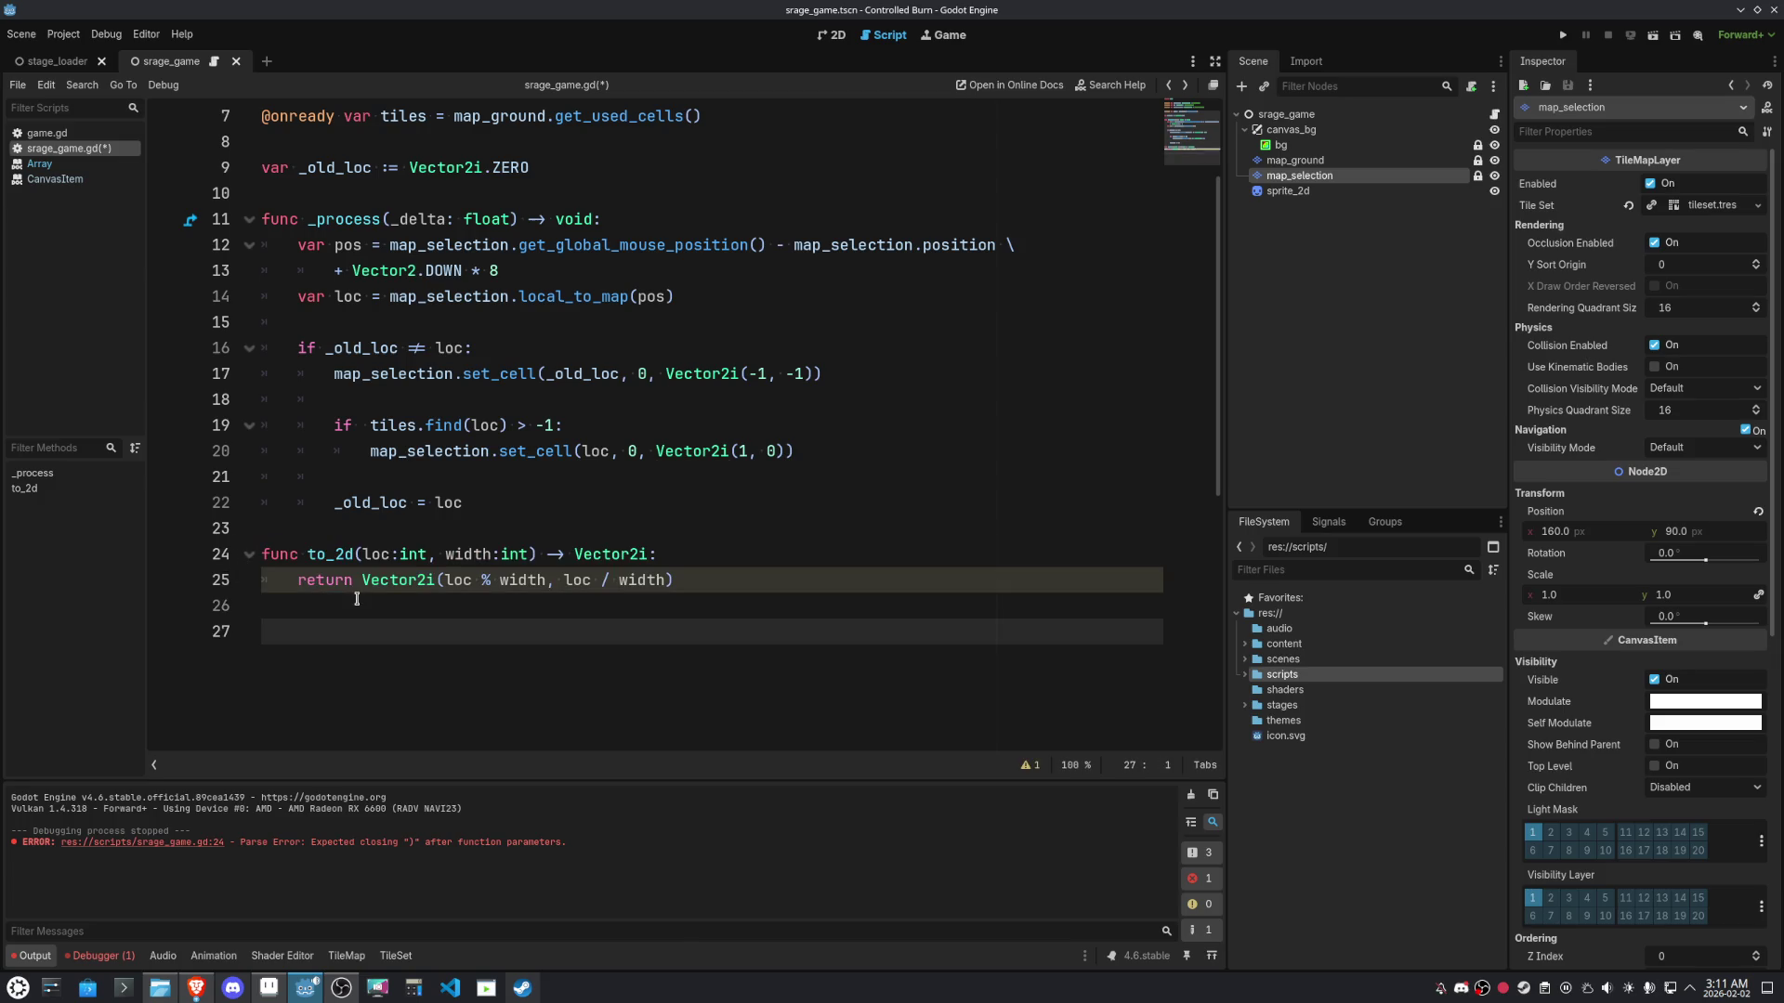
key(ctrl+v)
Step: Rename the copied function to to_1d, retype loc as Vector2i, and clear the old return expression
double_click(330, 631)
text(to_1d)
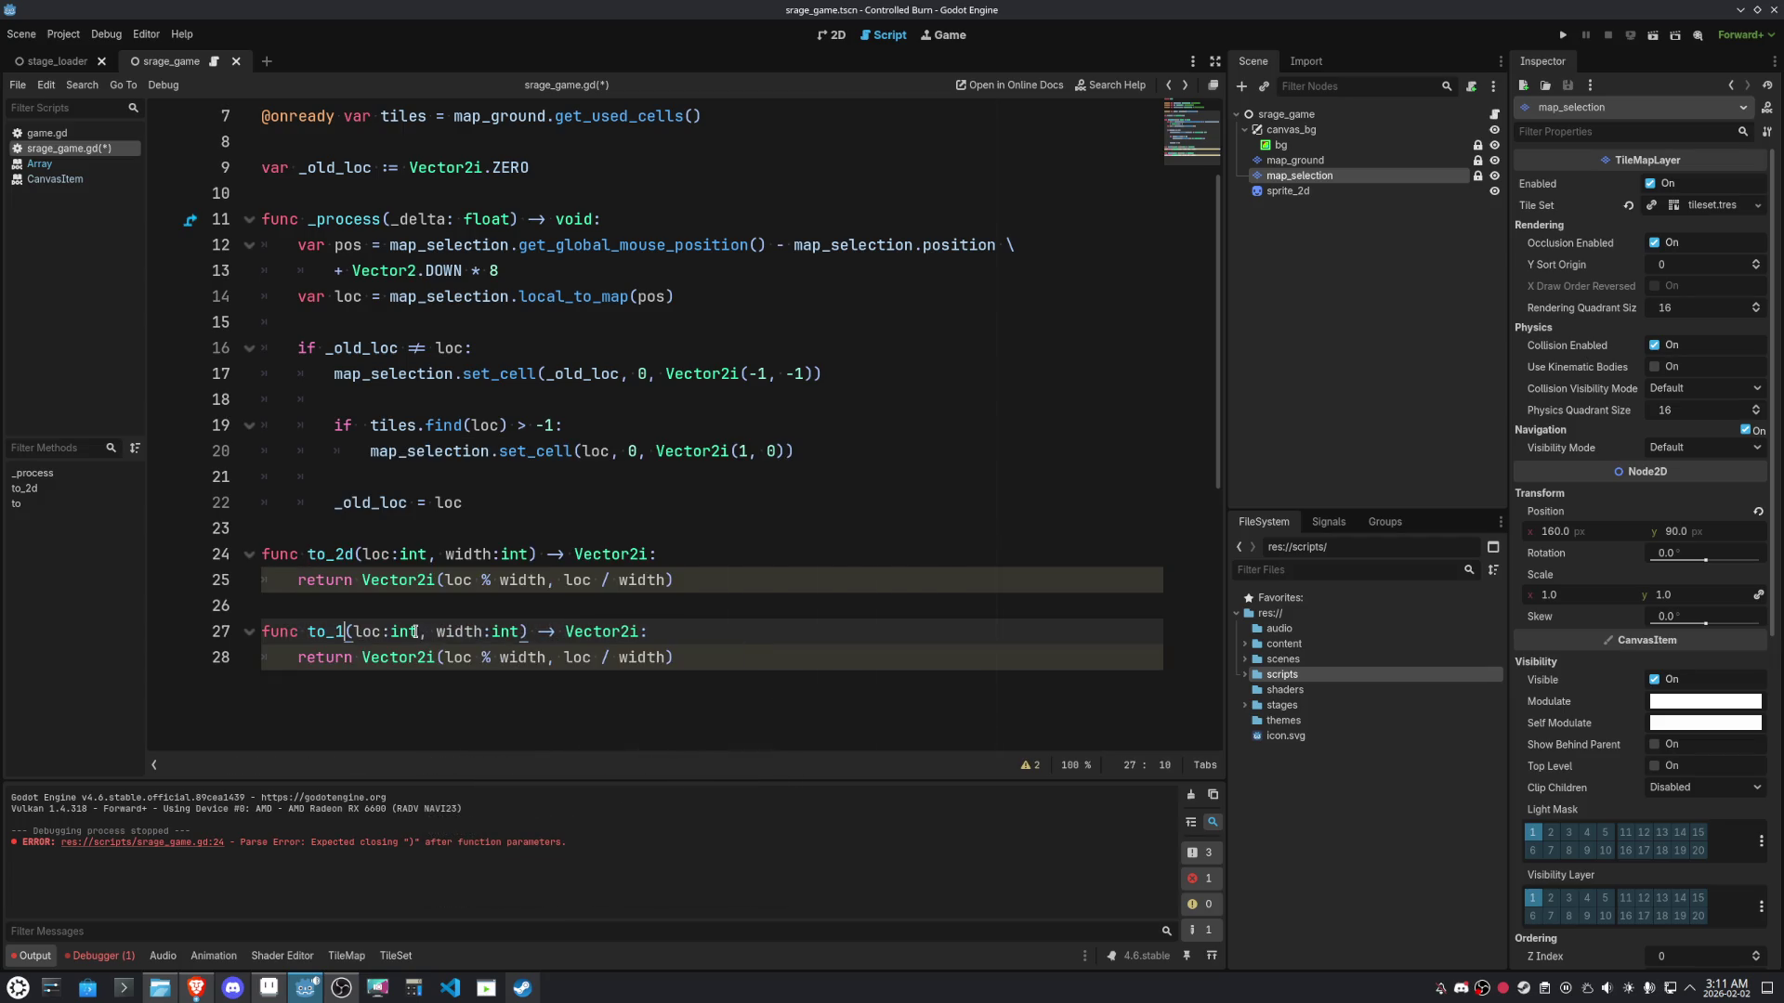
scroll(688, 609, down, 1)
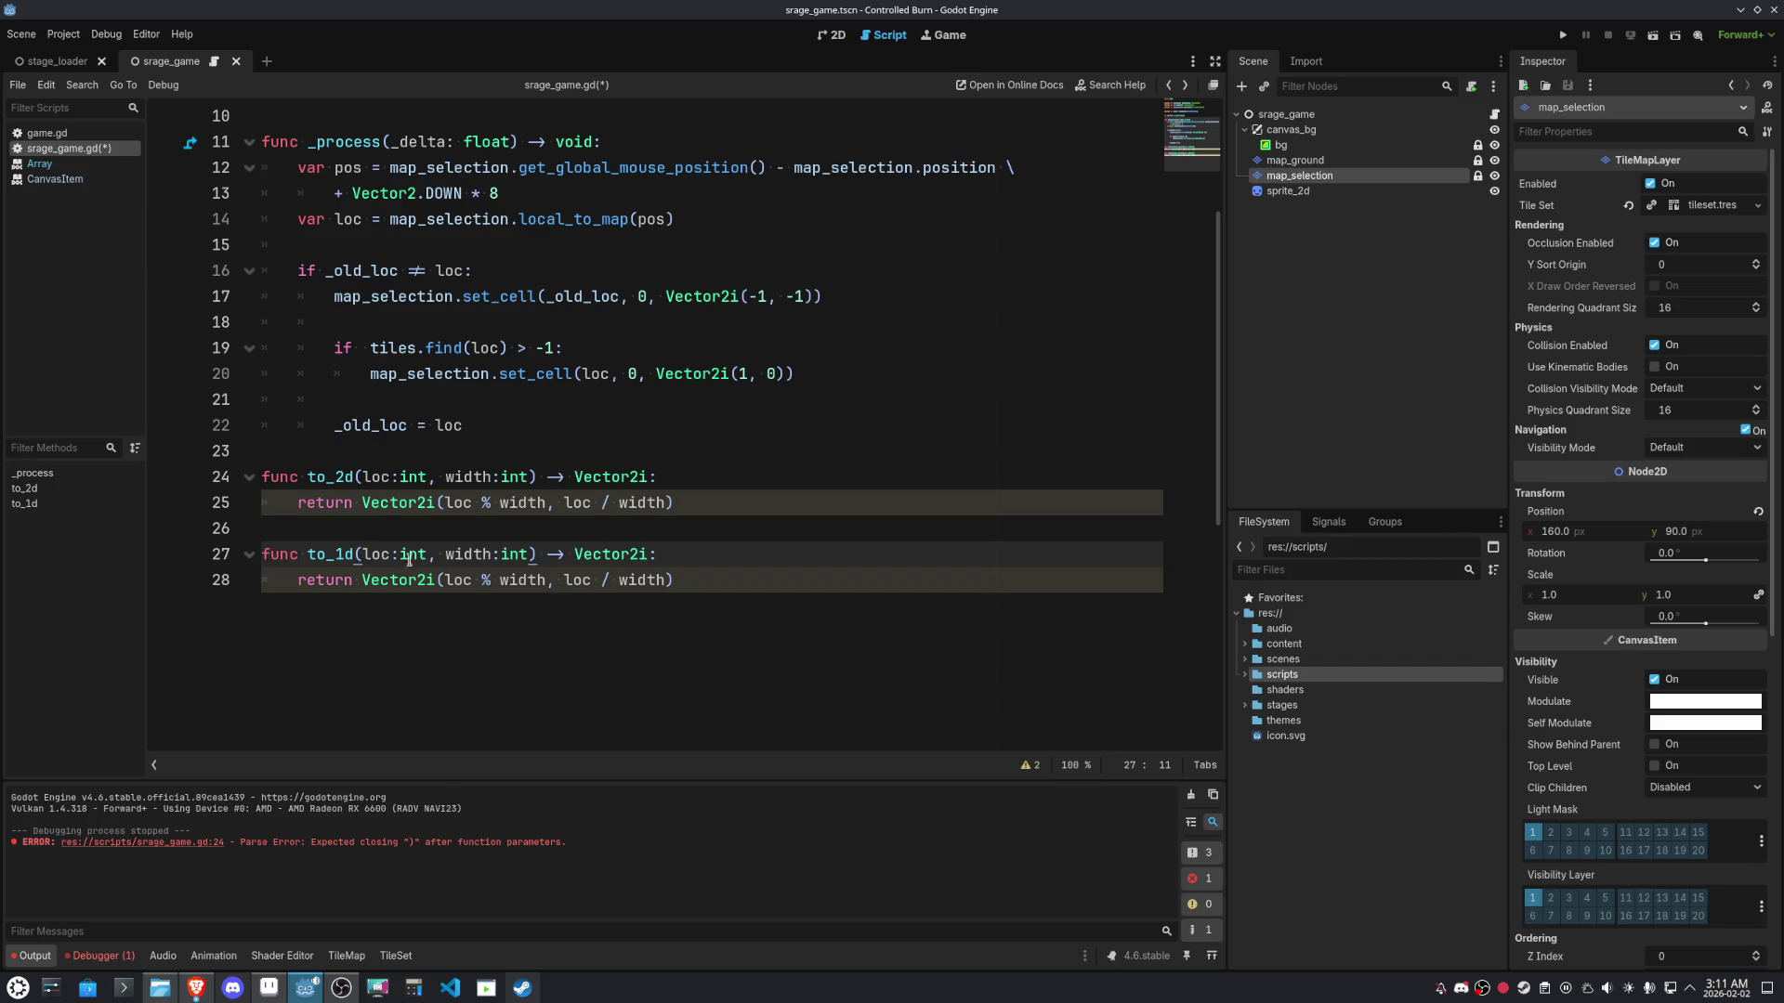
click(572, 480)
double_click(413, 477)
text(Vector2i)
drag(574, 476, 477, 477)
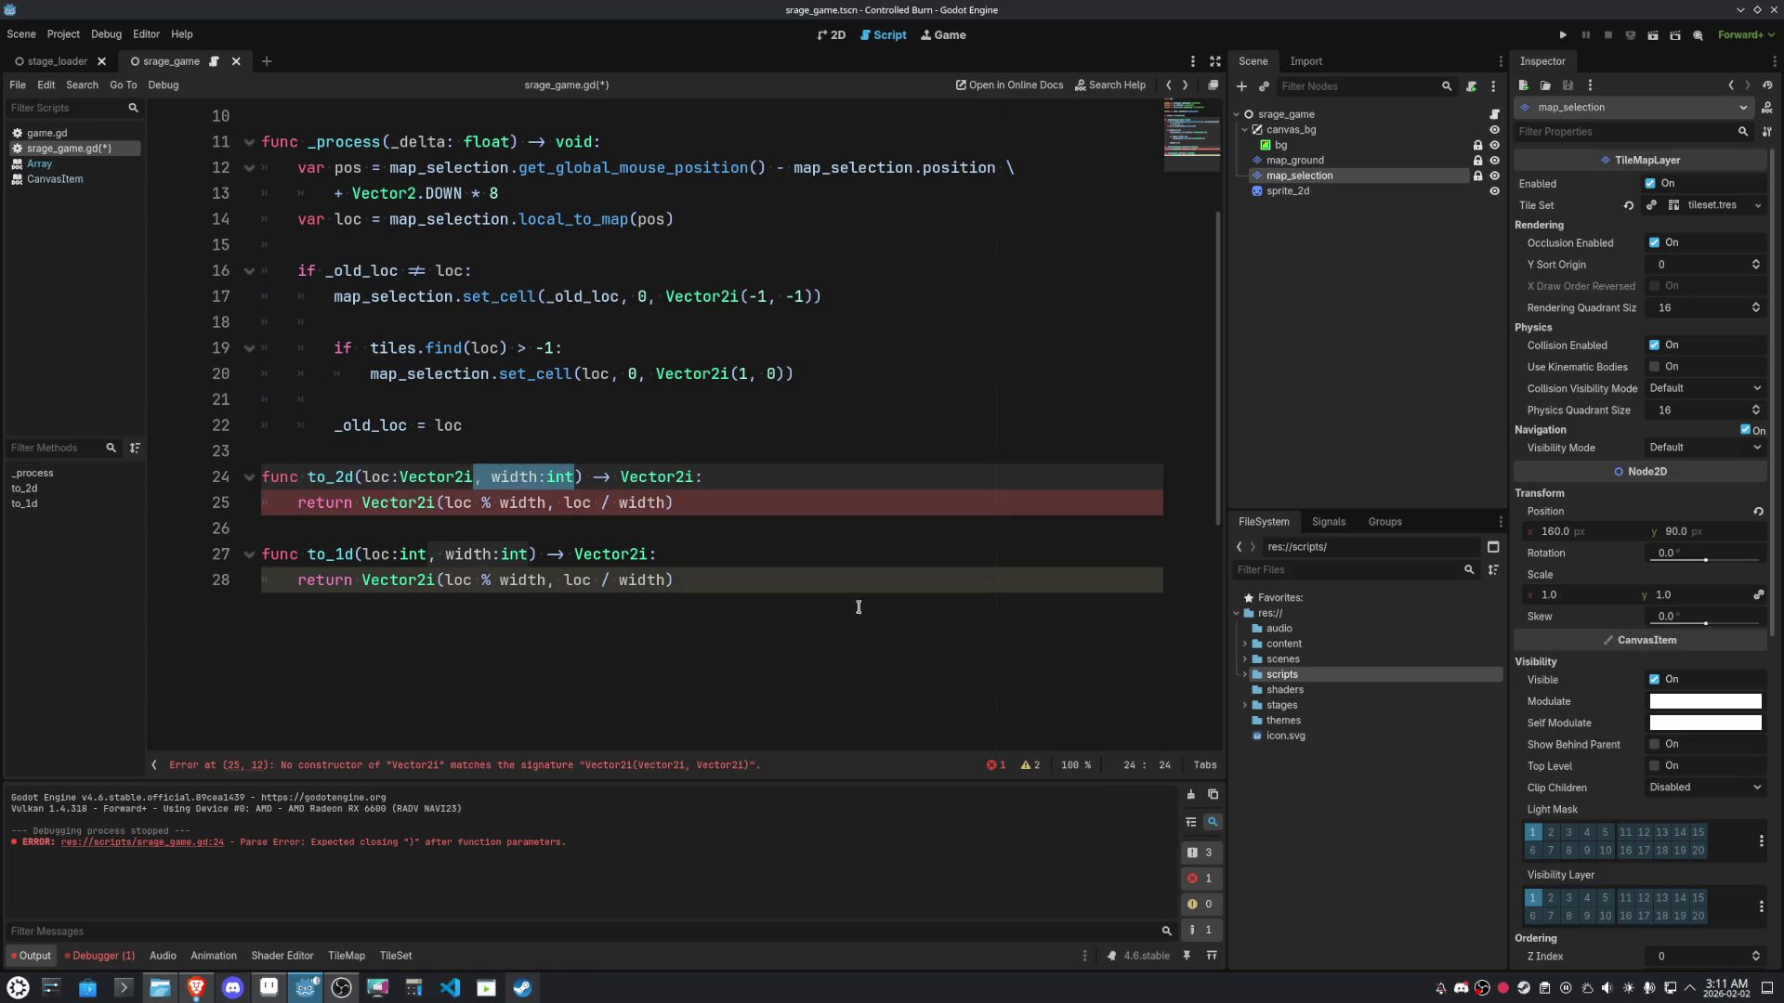
click(763, 583)
mouse_move(763, 584)
mouse_down()
mouse_move(330, 580)
mouse_move(361, 576)
mouse_up()
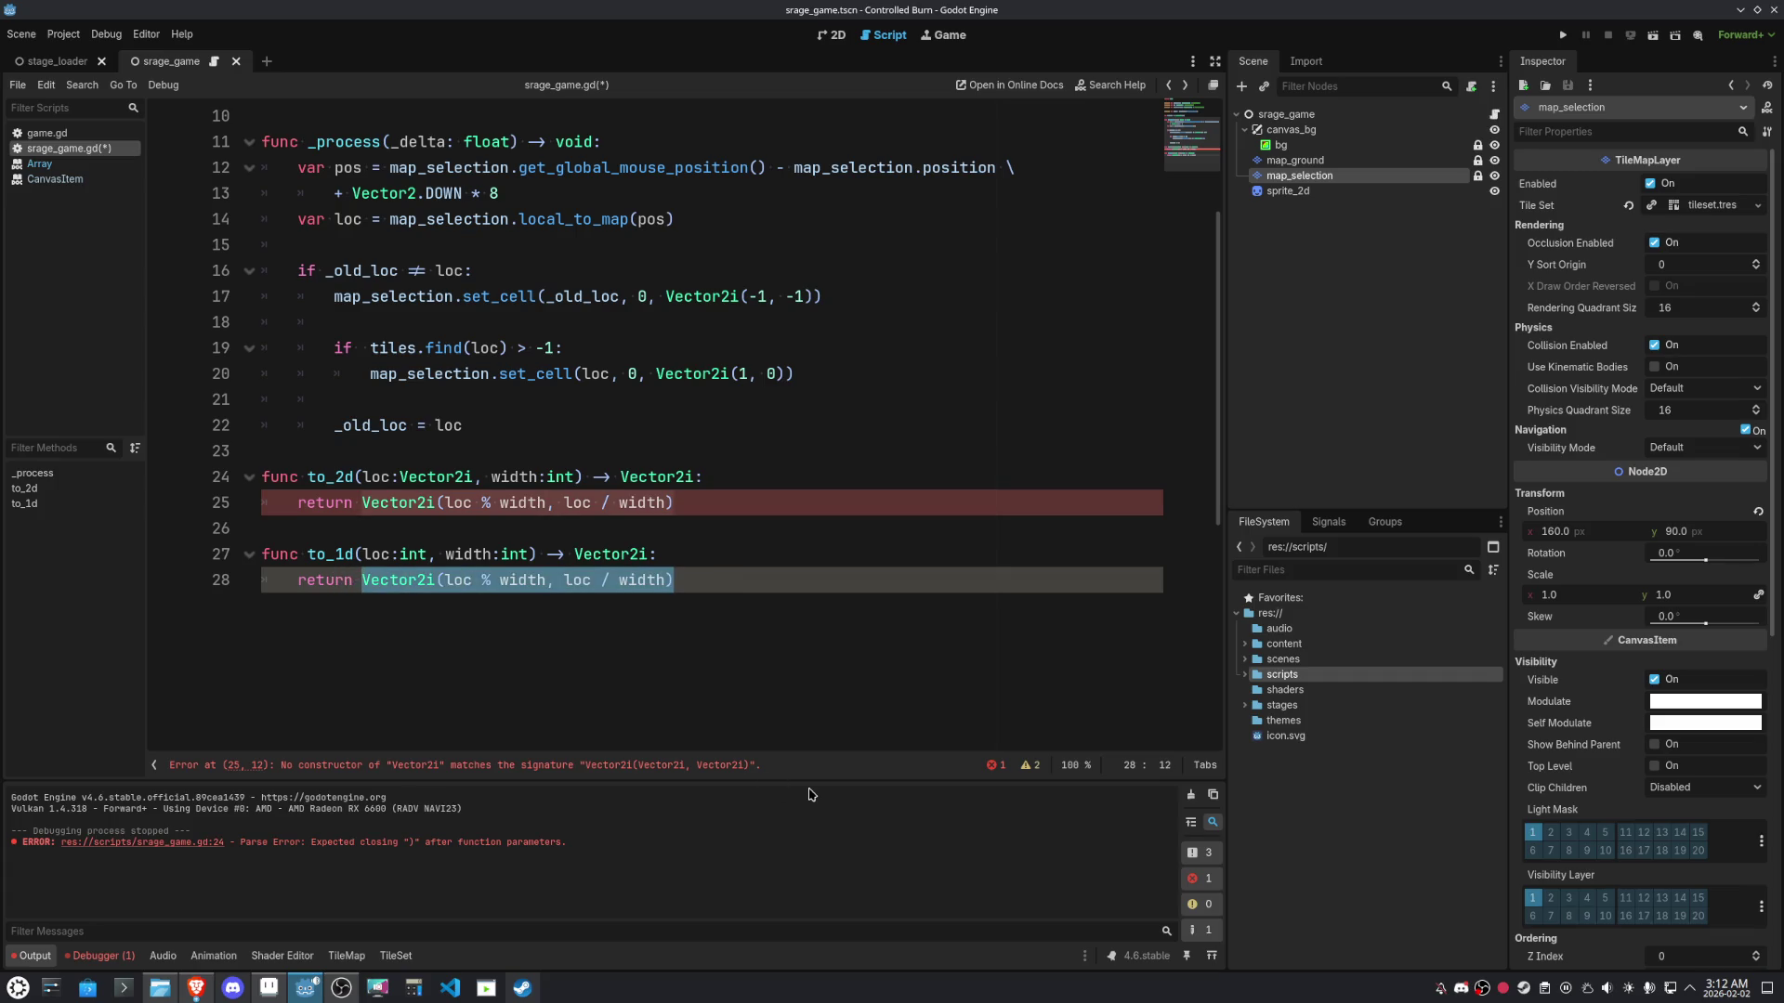
key(BackSpace)
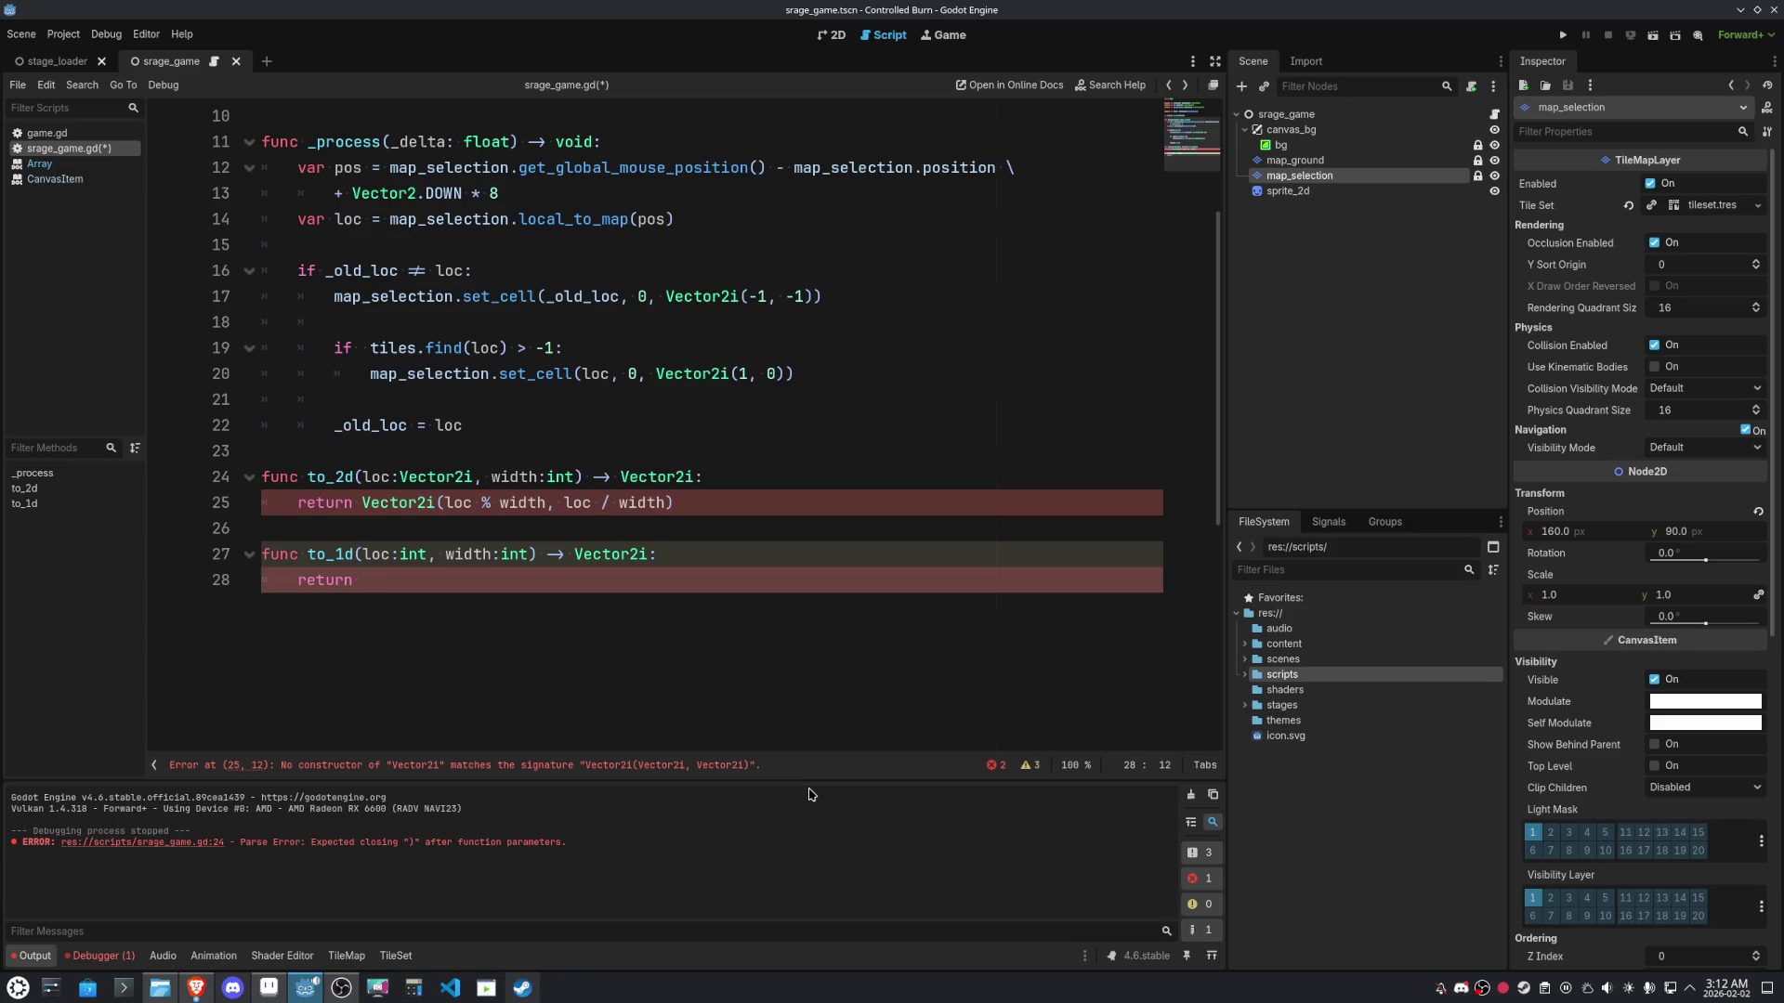
Step: Give to_1d an int return type returning loc.y * width + loc.x, and save
double_click(602, 552)
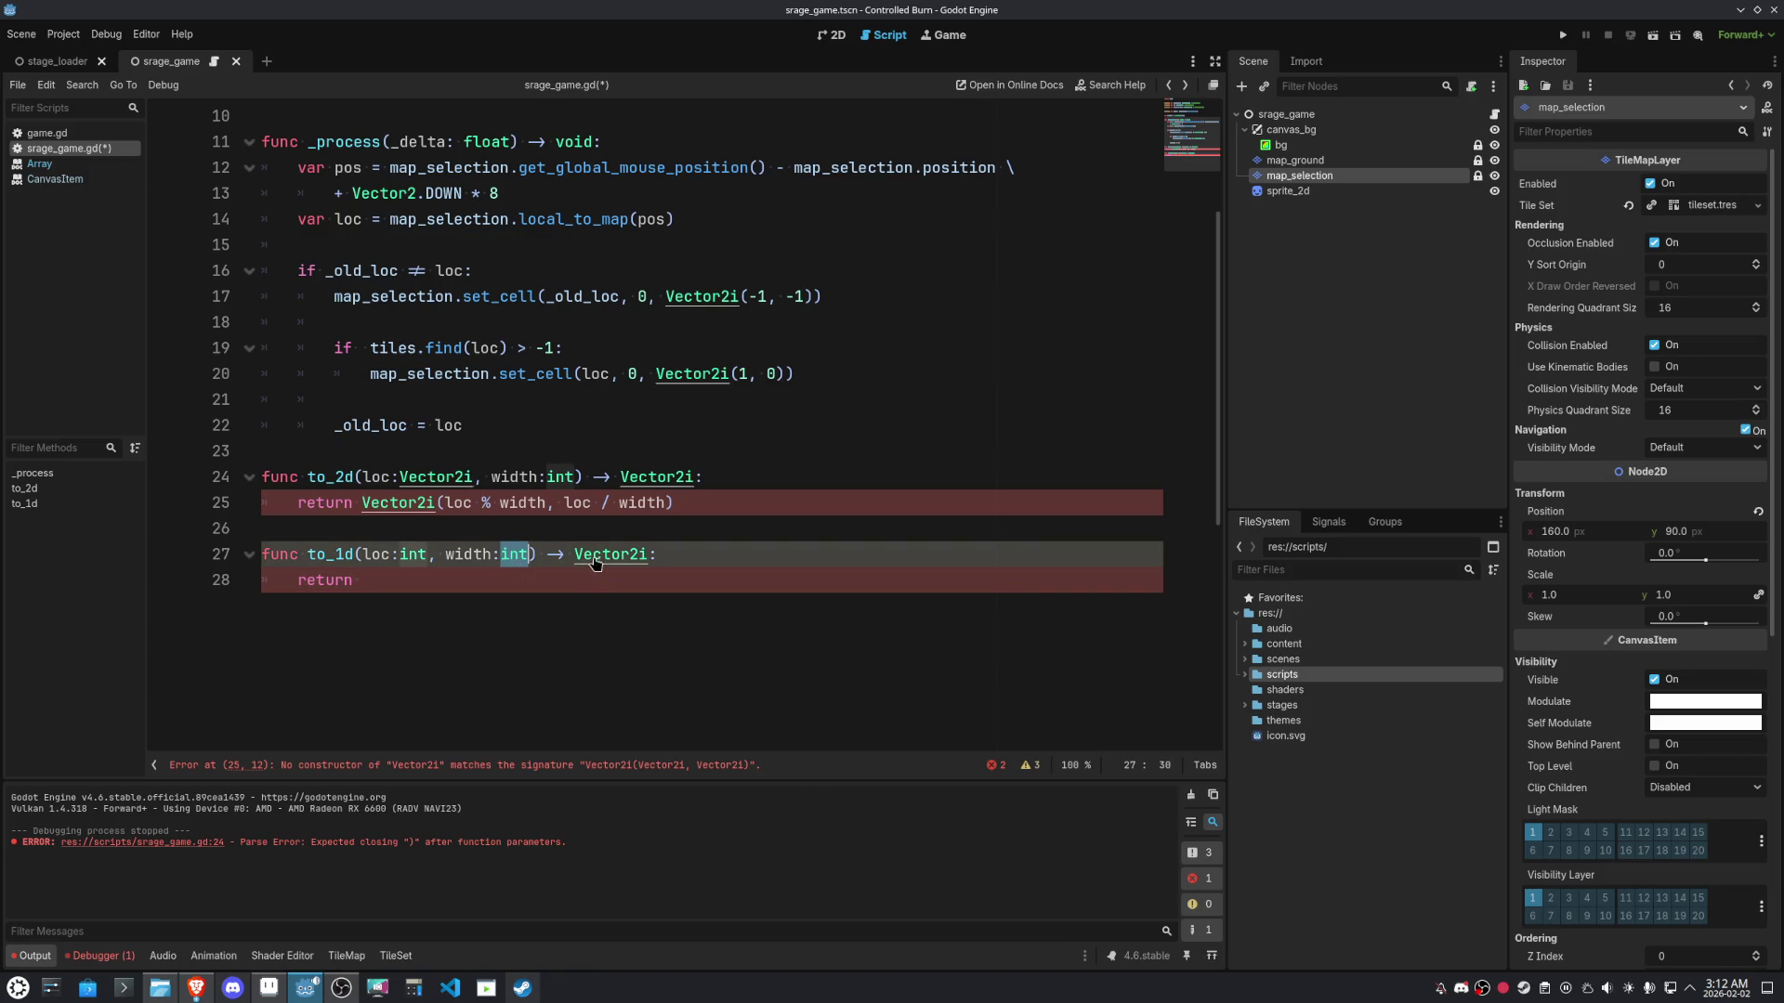
text(int)
click(409, 578)
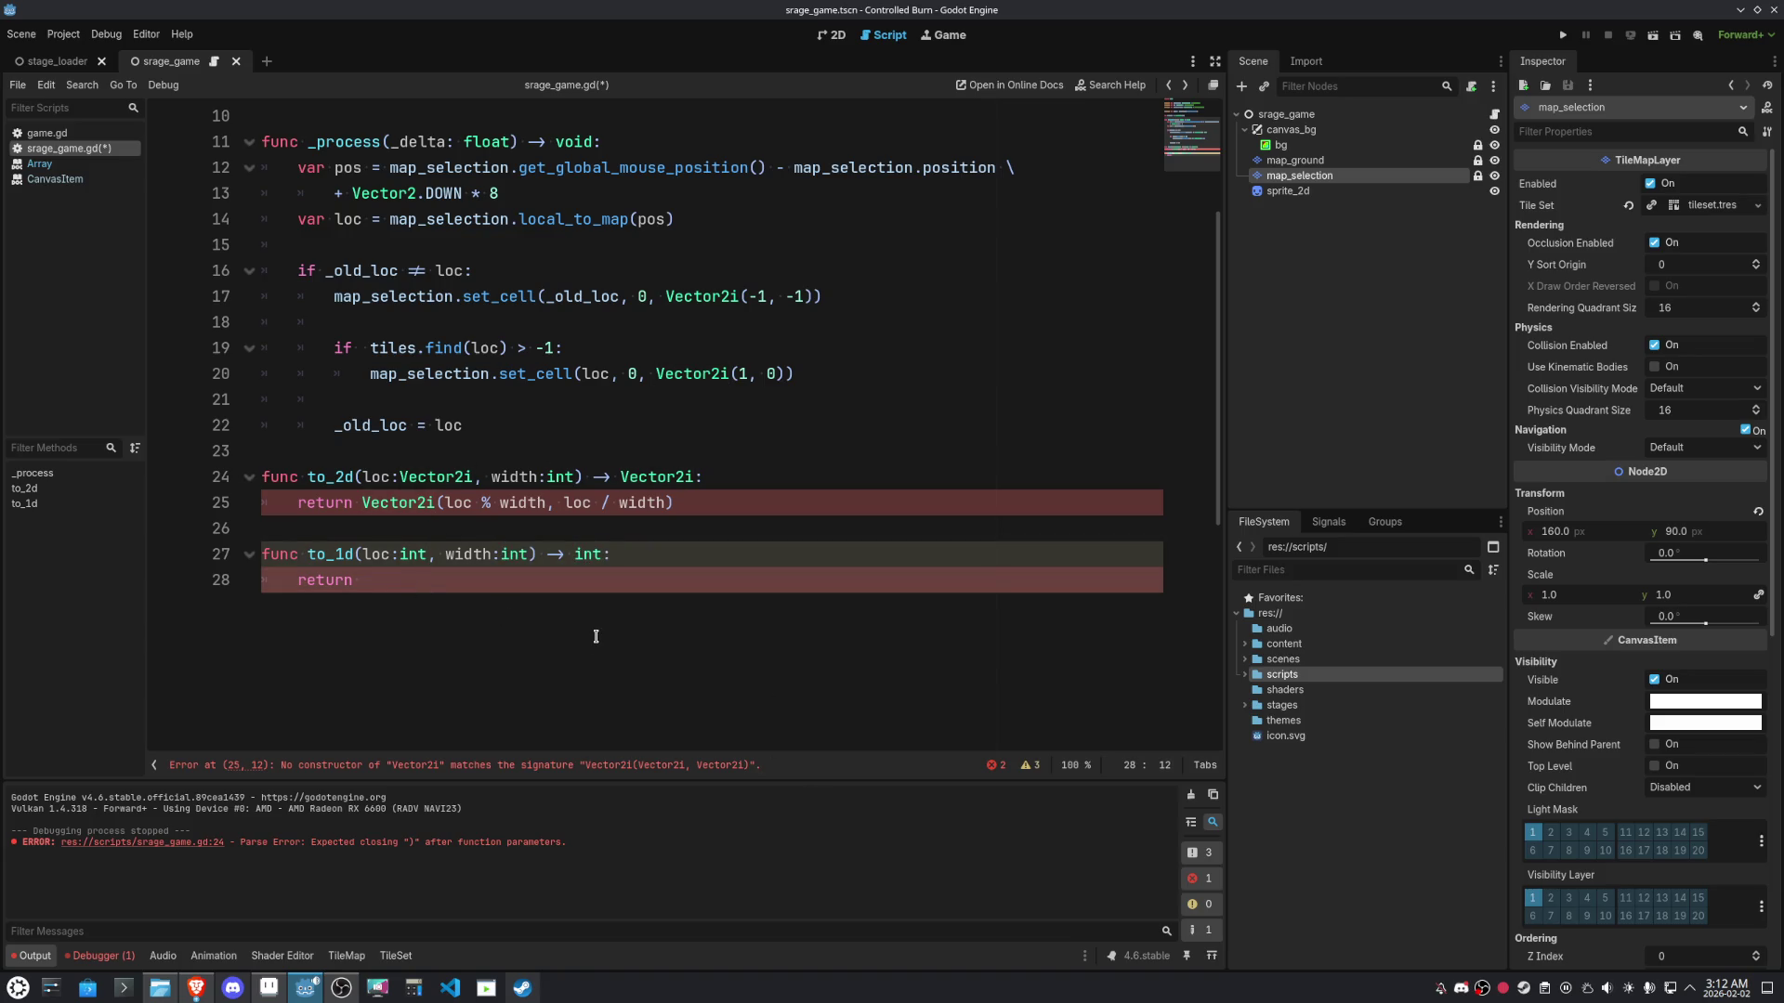
text(loc.y )
text(* )
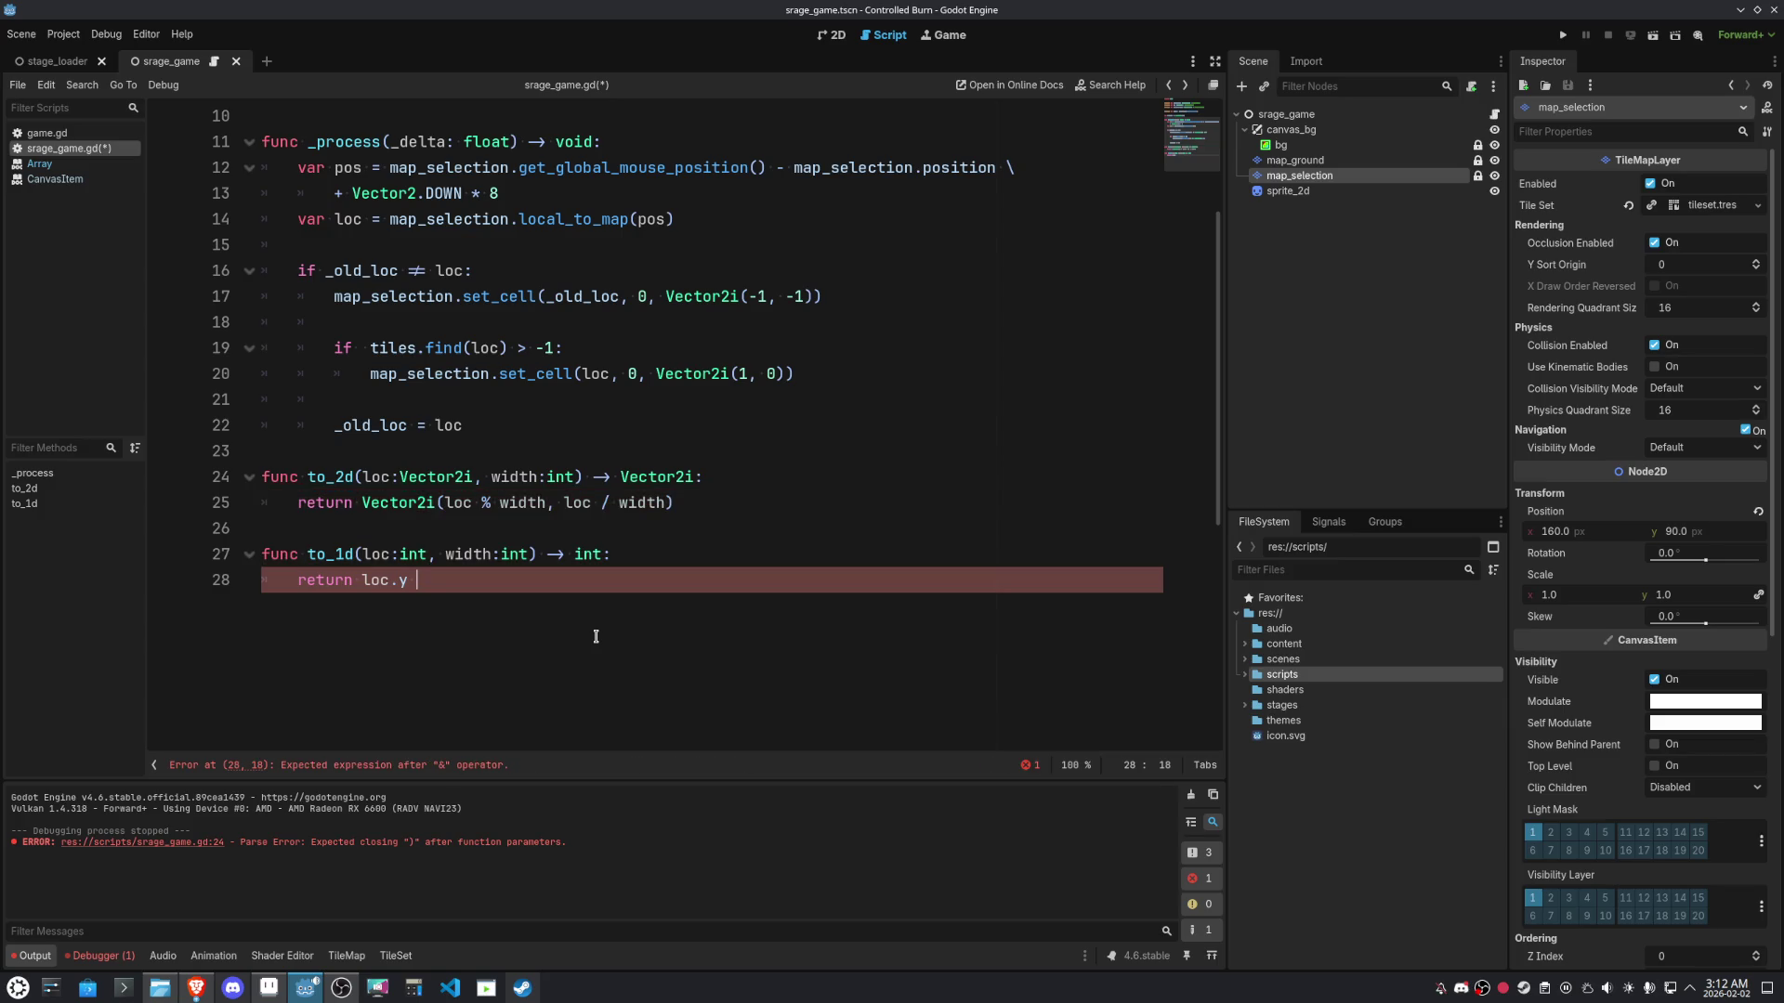
text(width )
text(+ loc.x)
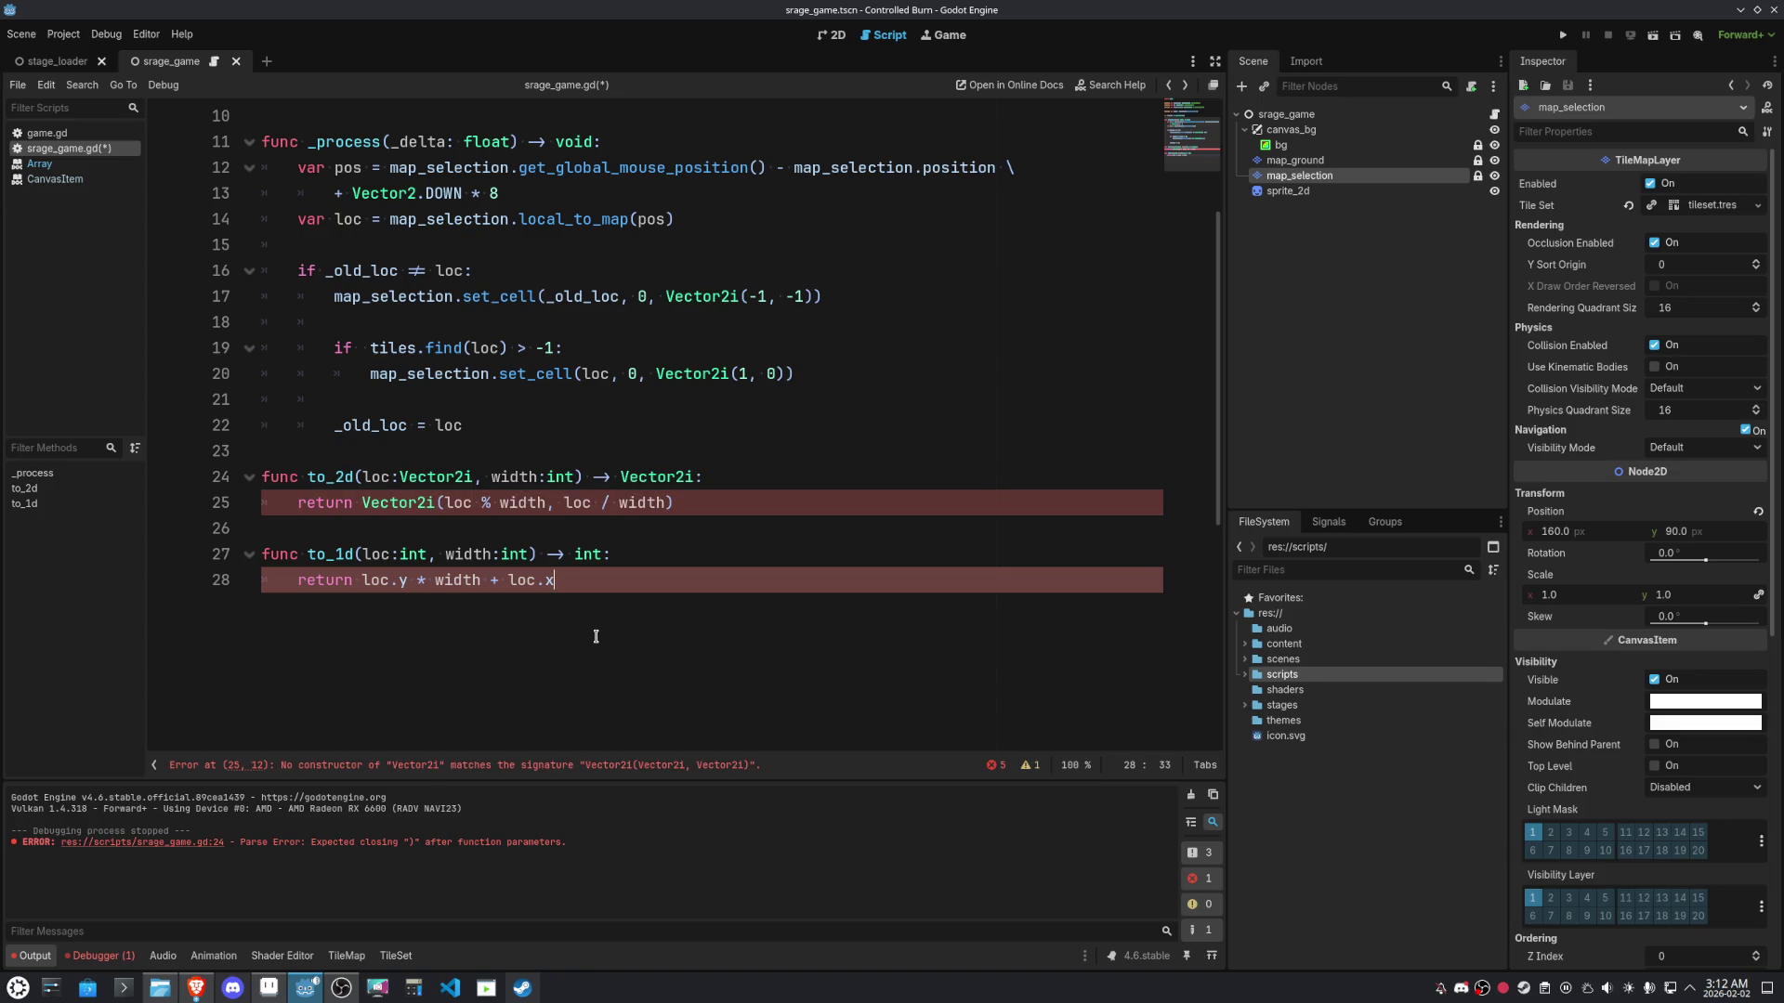
key(ctrl+s)
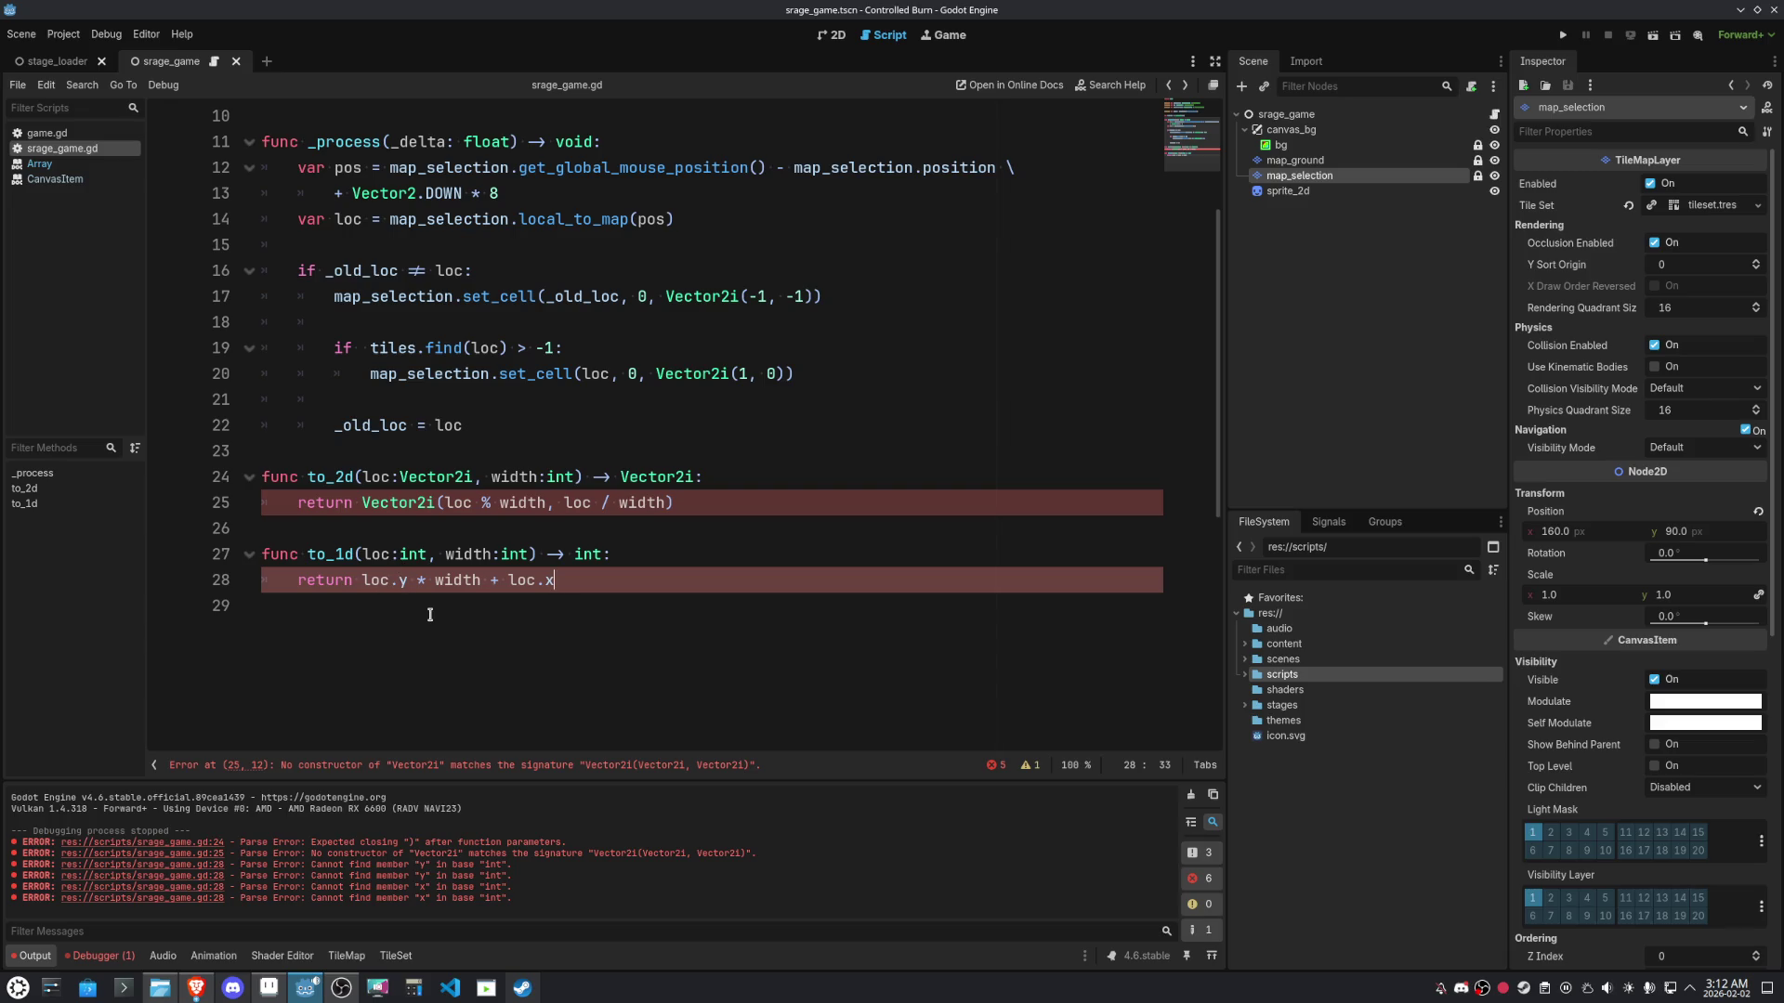
Step: Fix the parameter types: to_2d's loc back to int, to_1d's loc to Vector2i
double_click(448, 478)
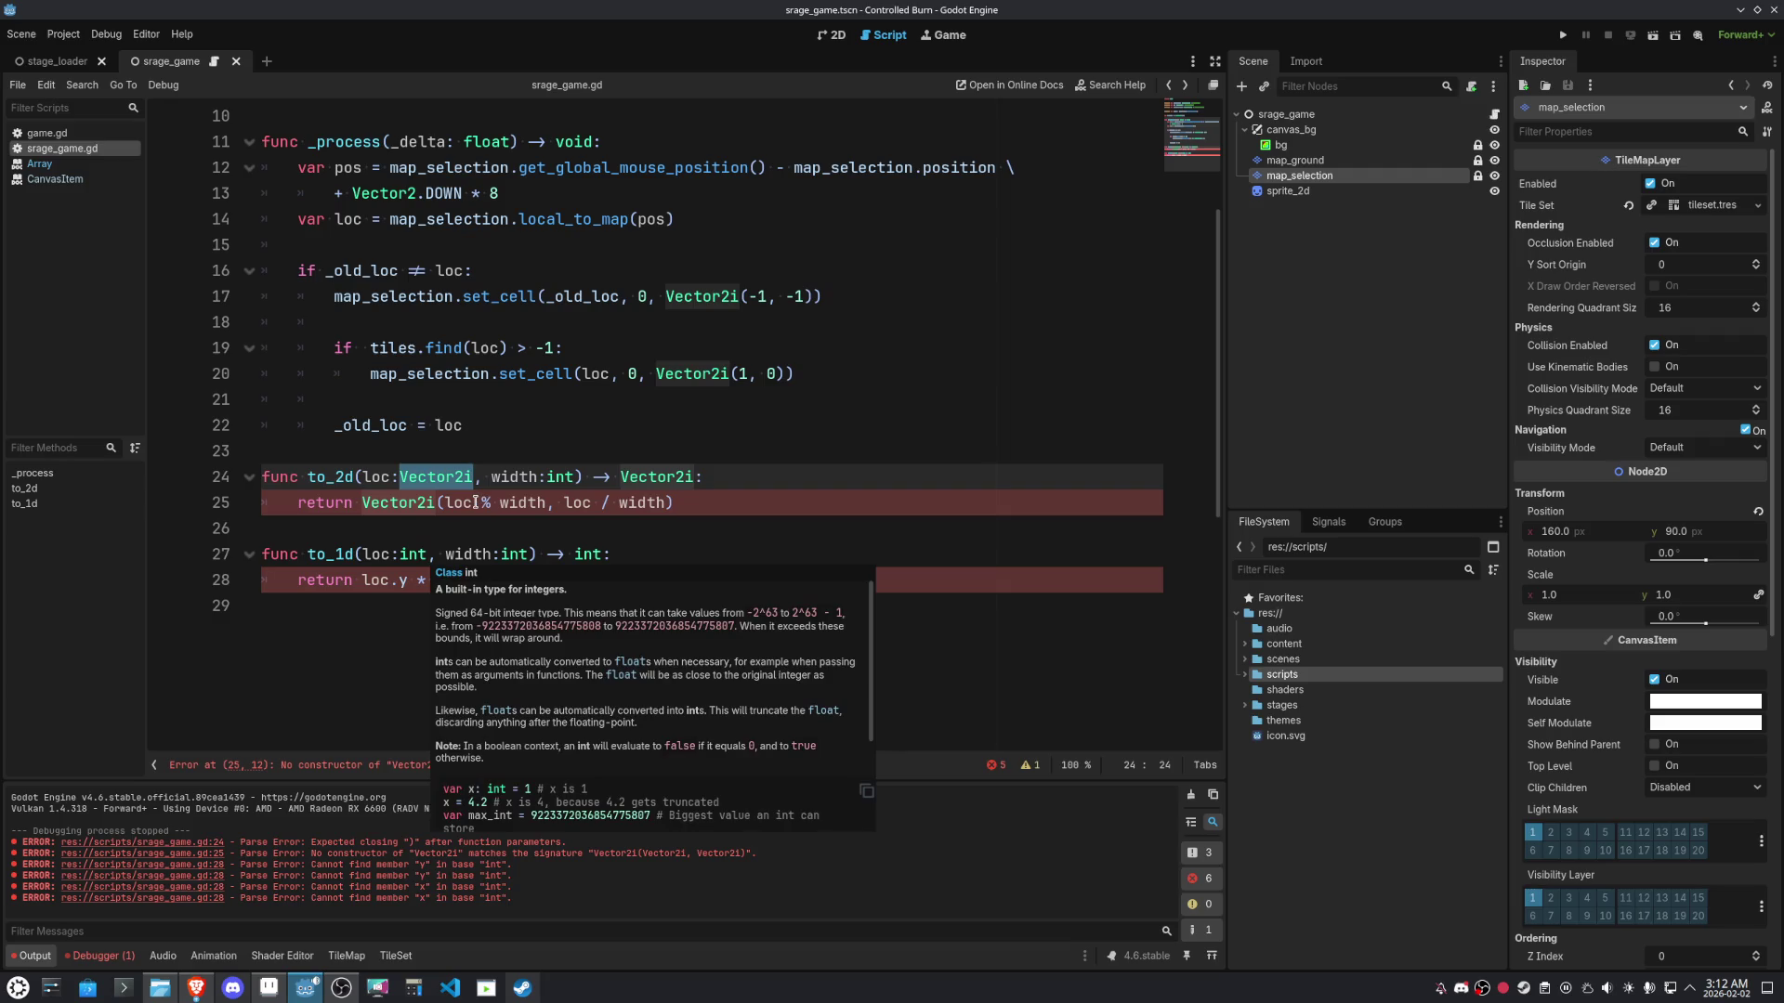
mouse_move(475, 503)
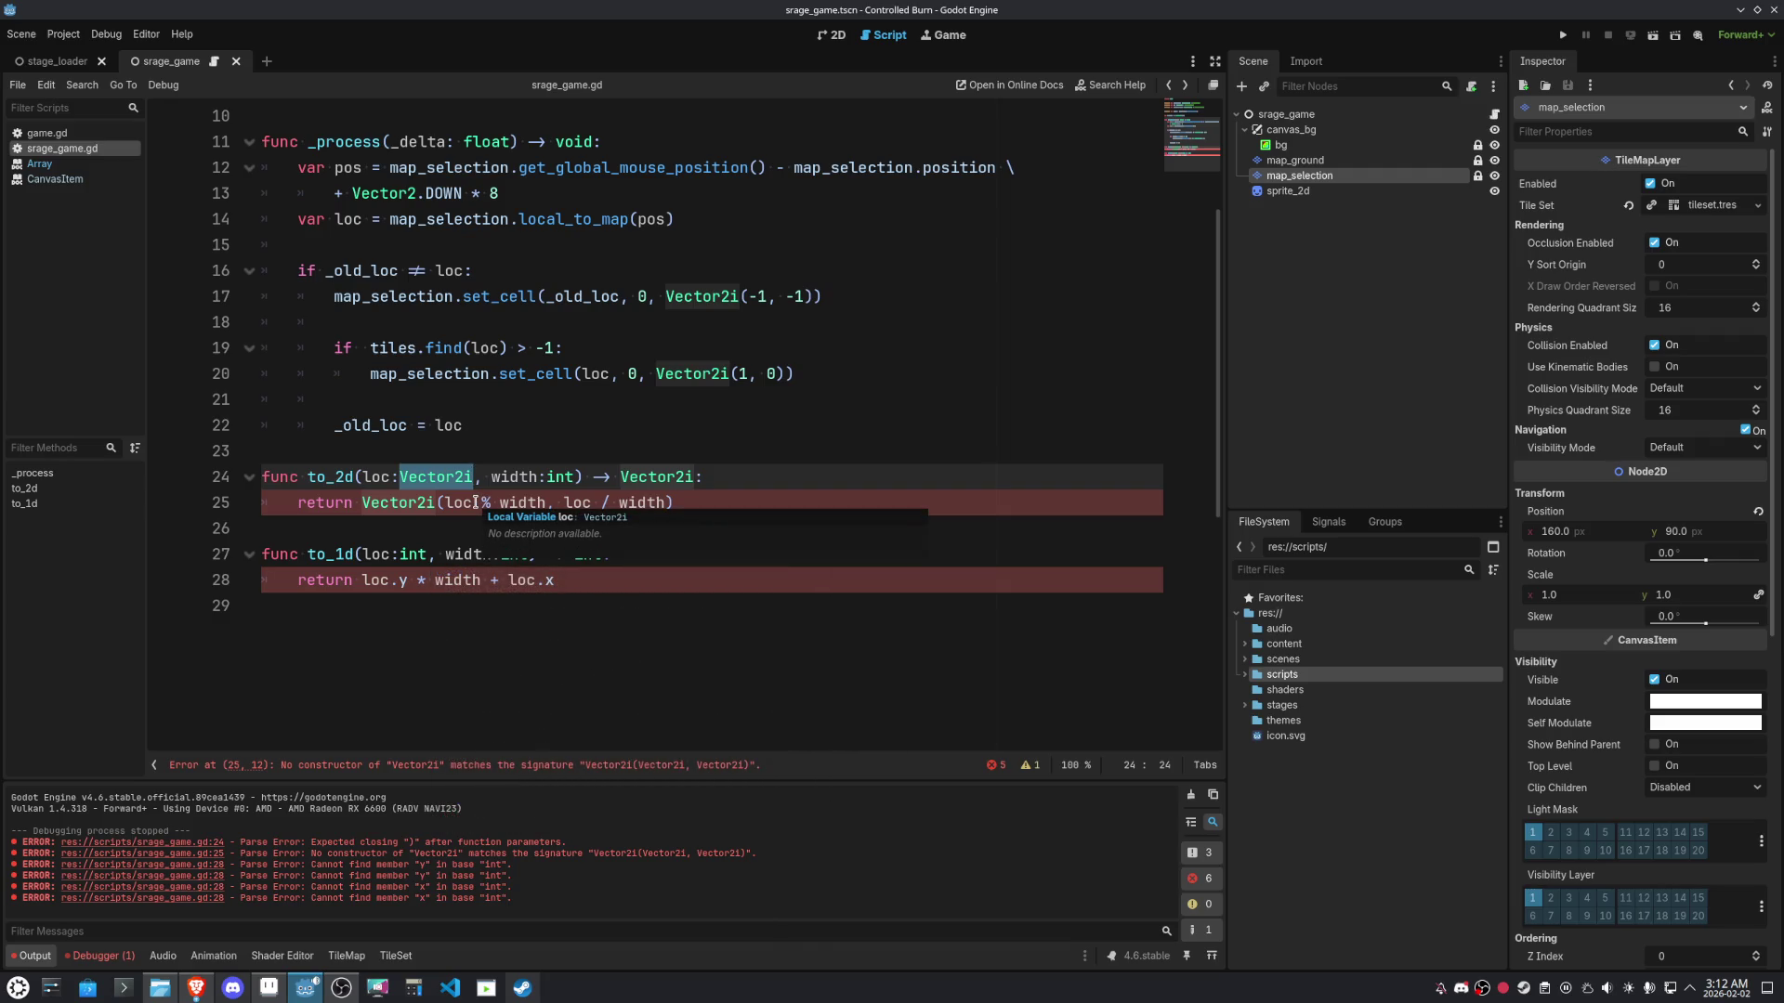
mouse_move(417, 478)
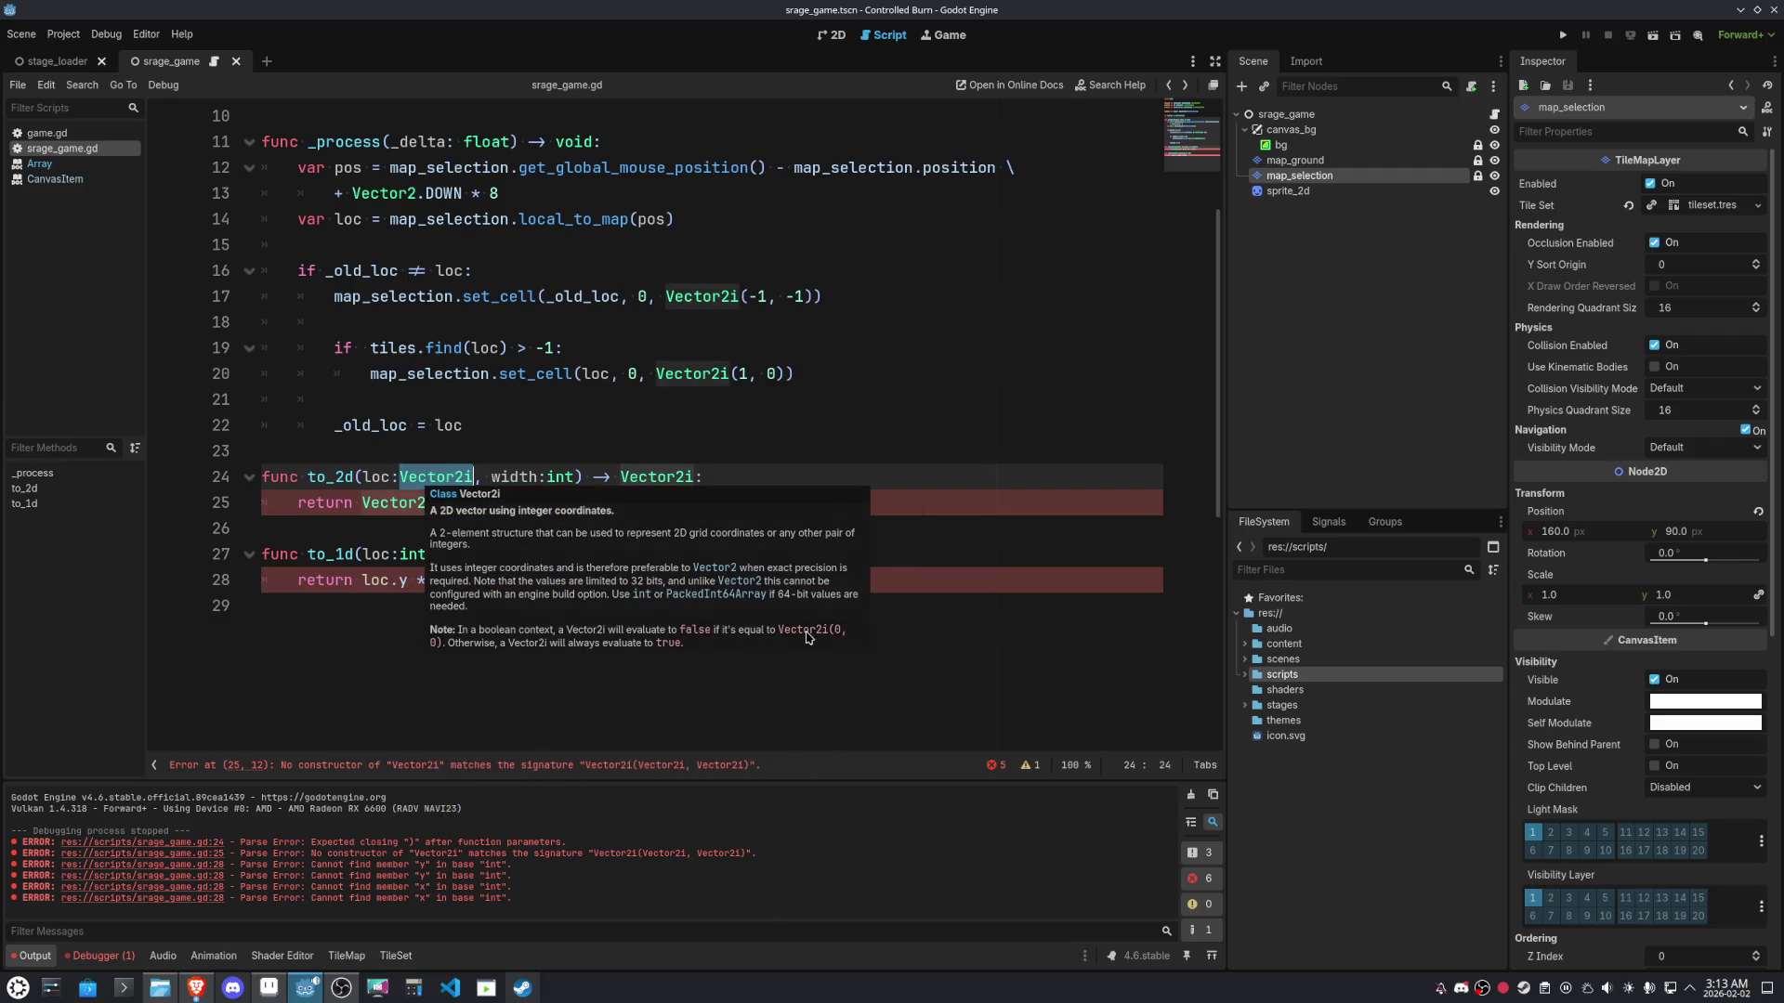
text(int)
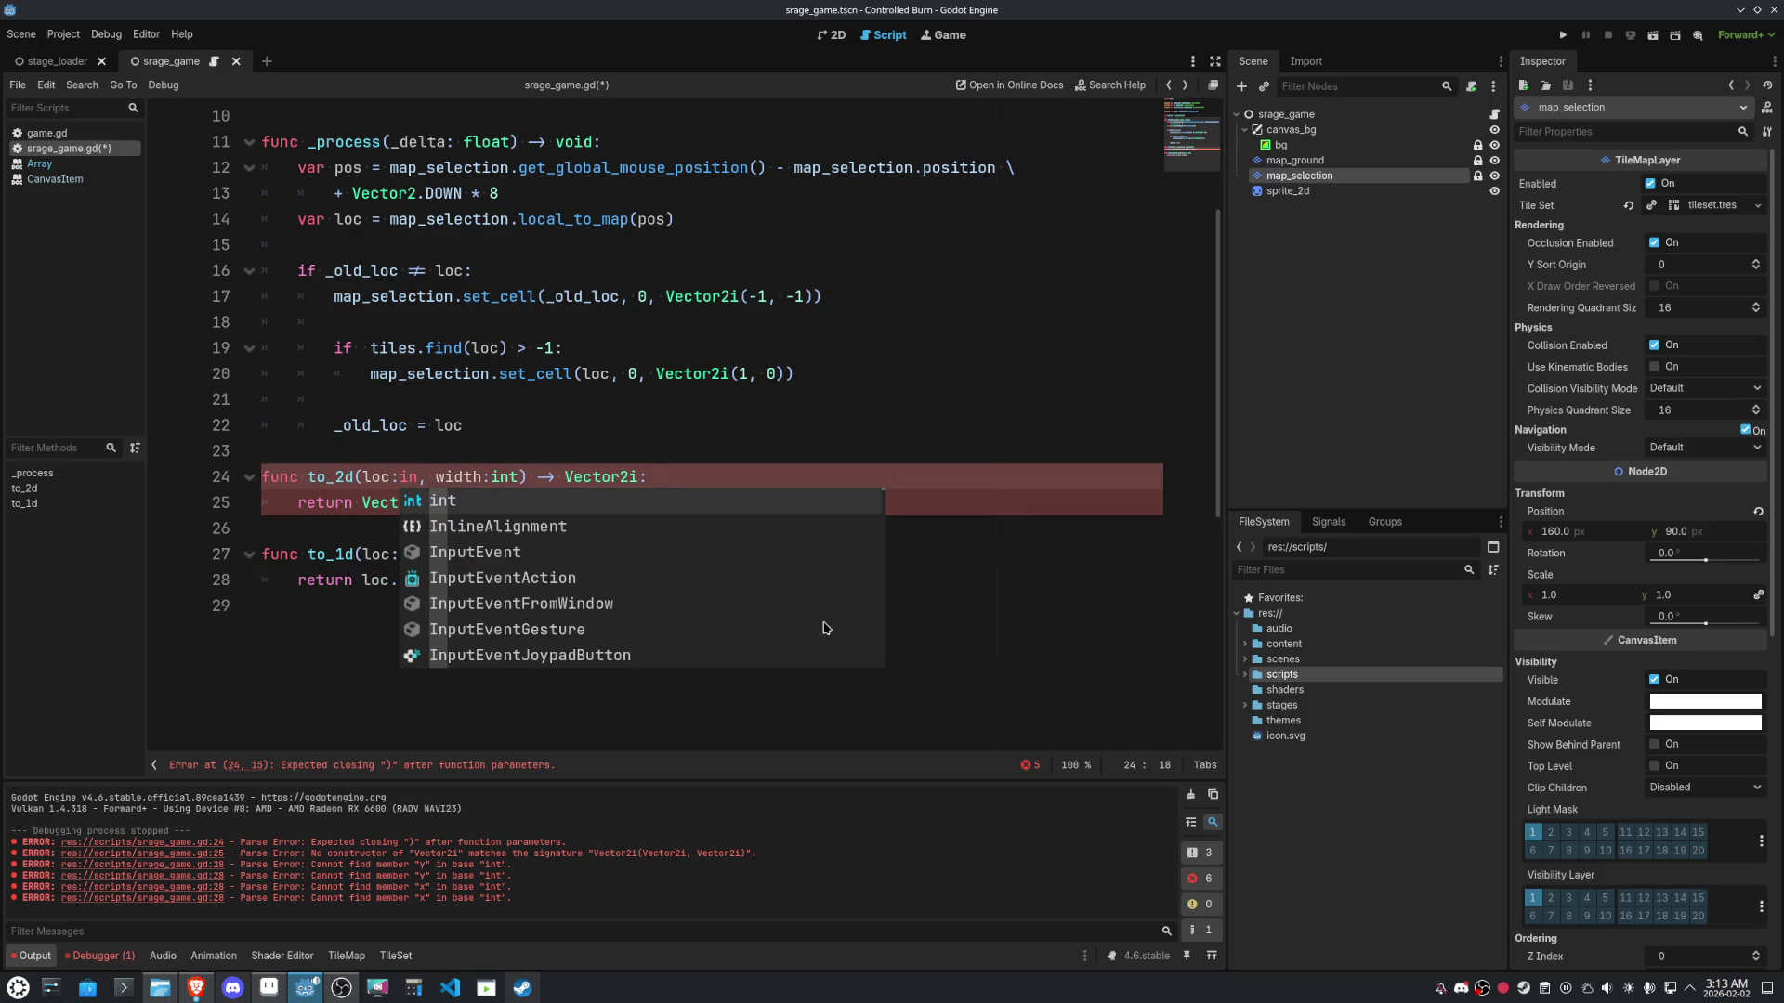
click(378, 622)
click(406, 553)
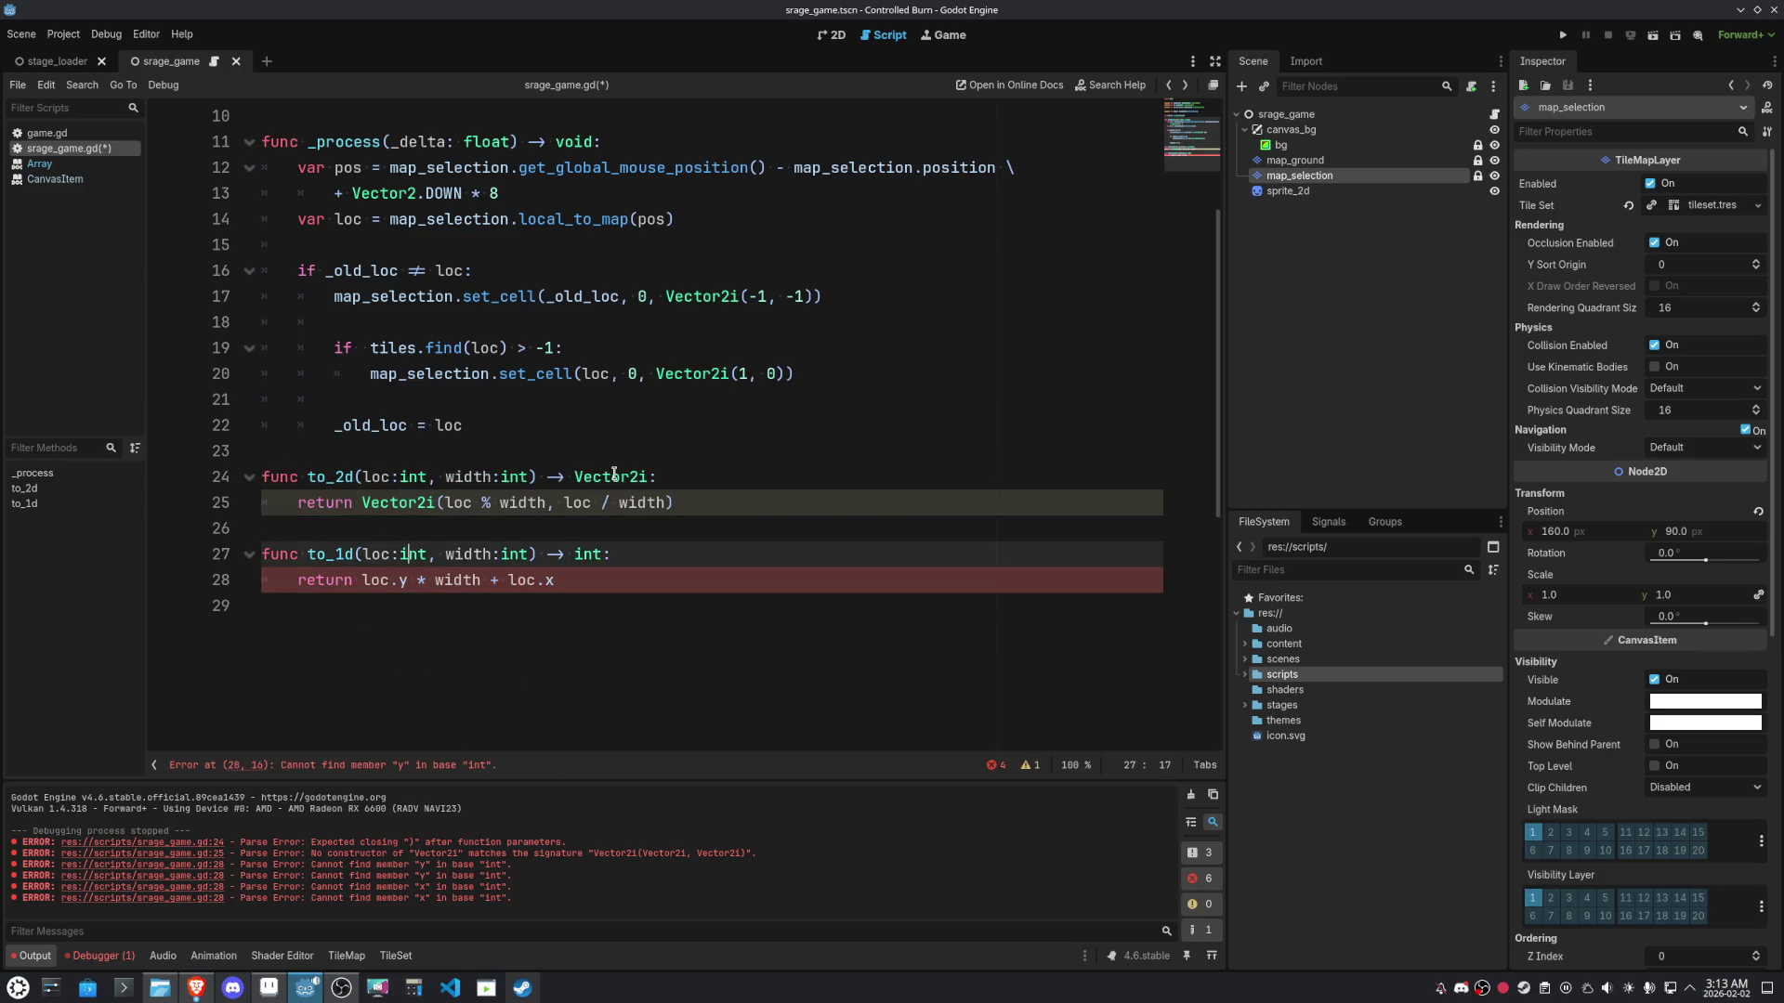
double_click(414, 554)
text(or2i)
double_click(623, 479)
key(ctrl+c)
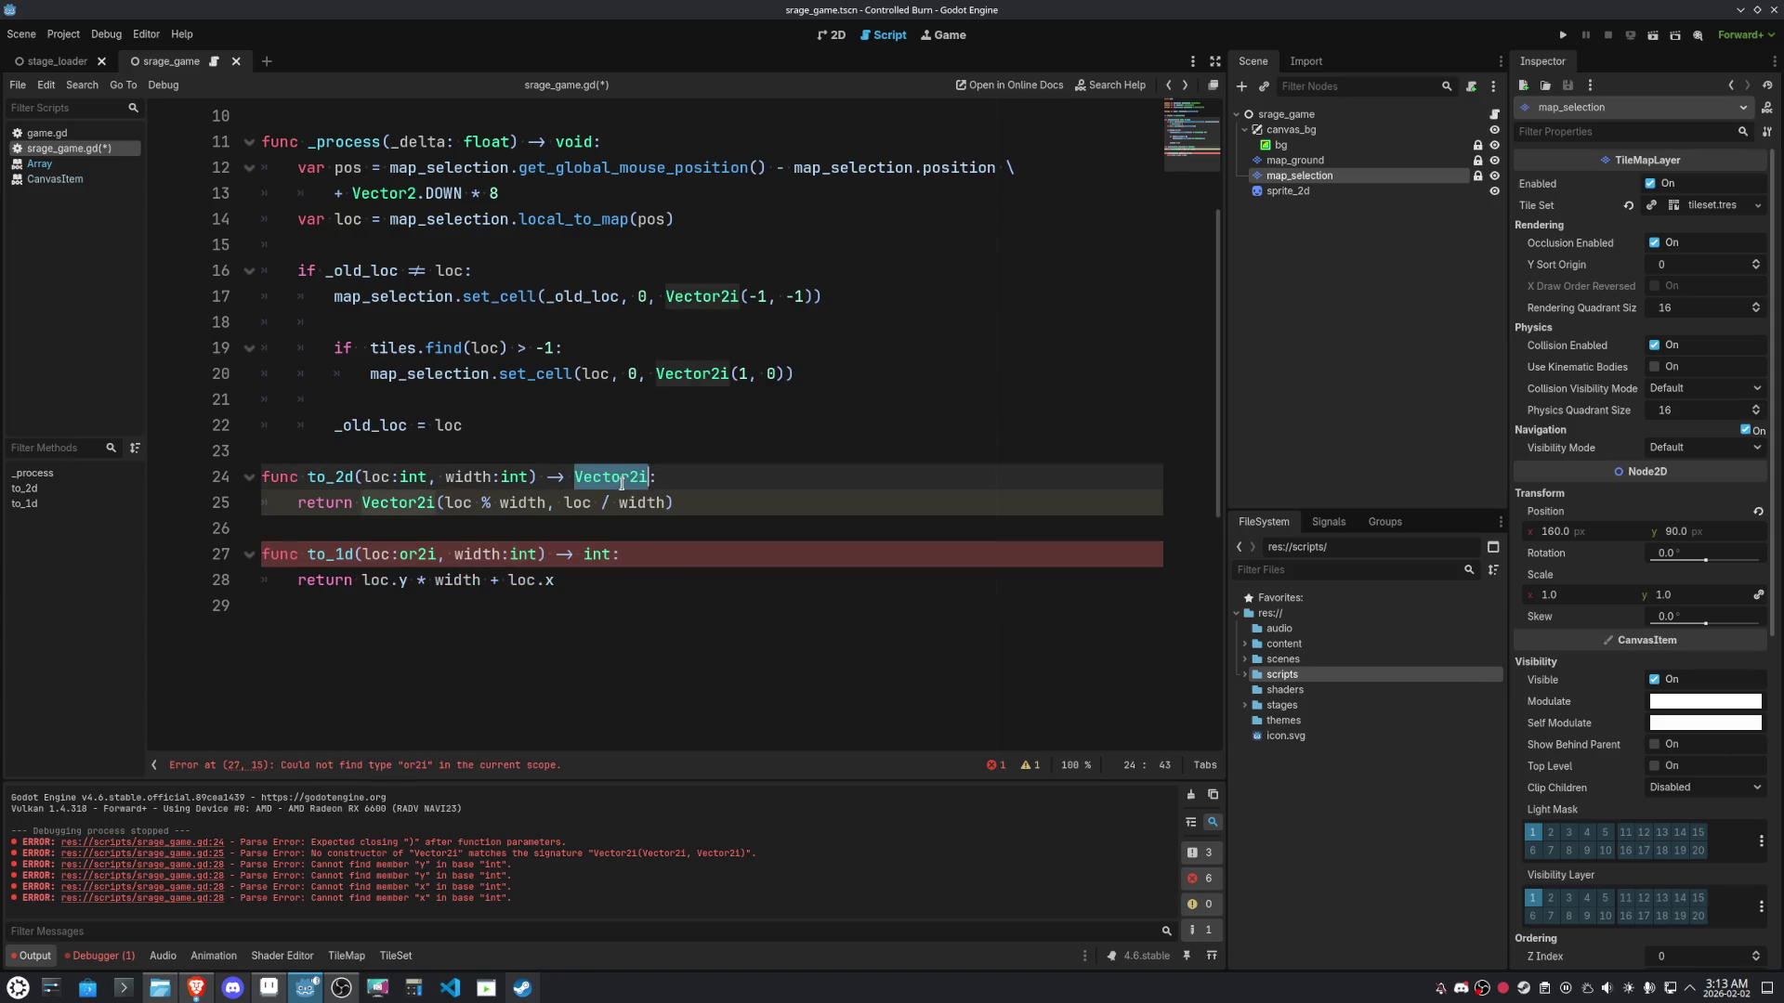
double_click(410, 555)
key(ctrl+v)
click(645, 613)
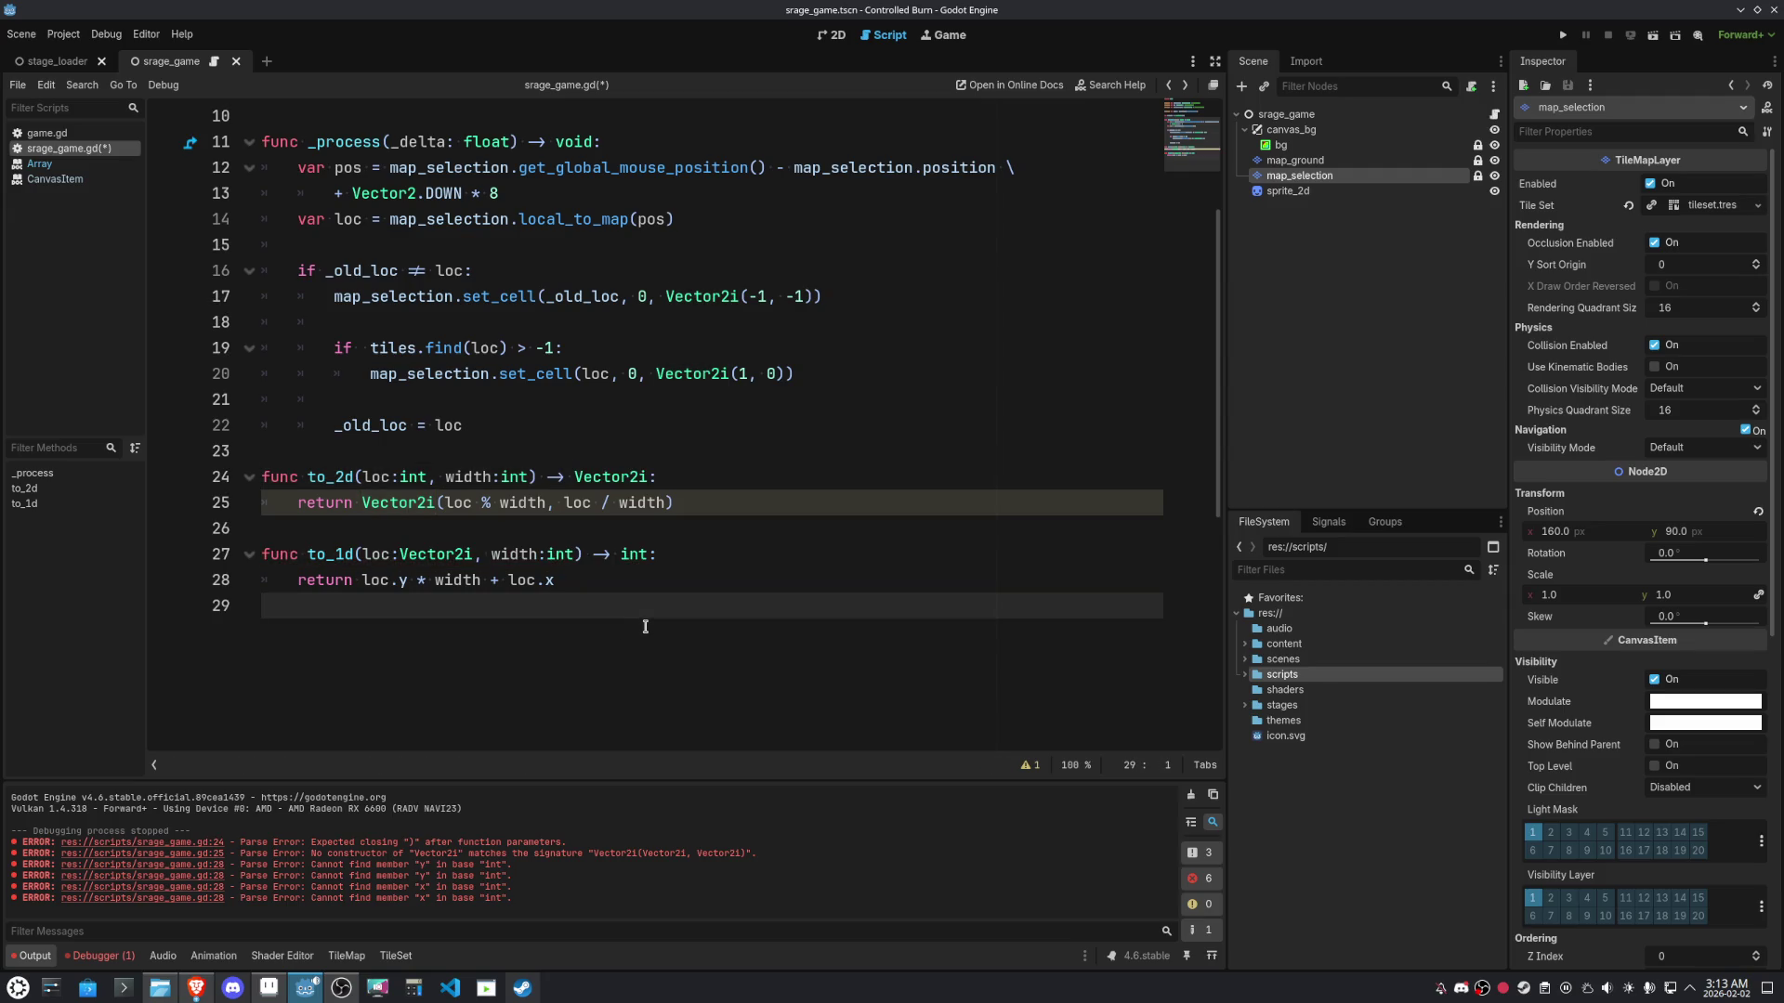
Step: Review the return lines of to_1d and to_2d
click(653, 587)
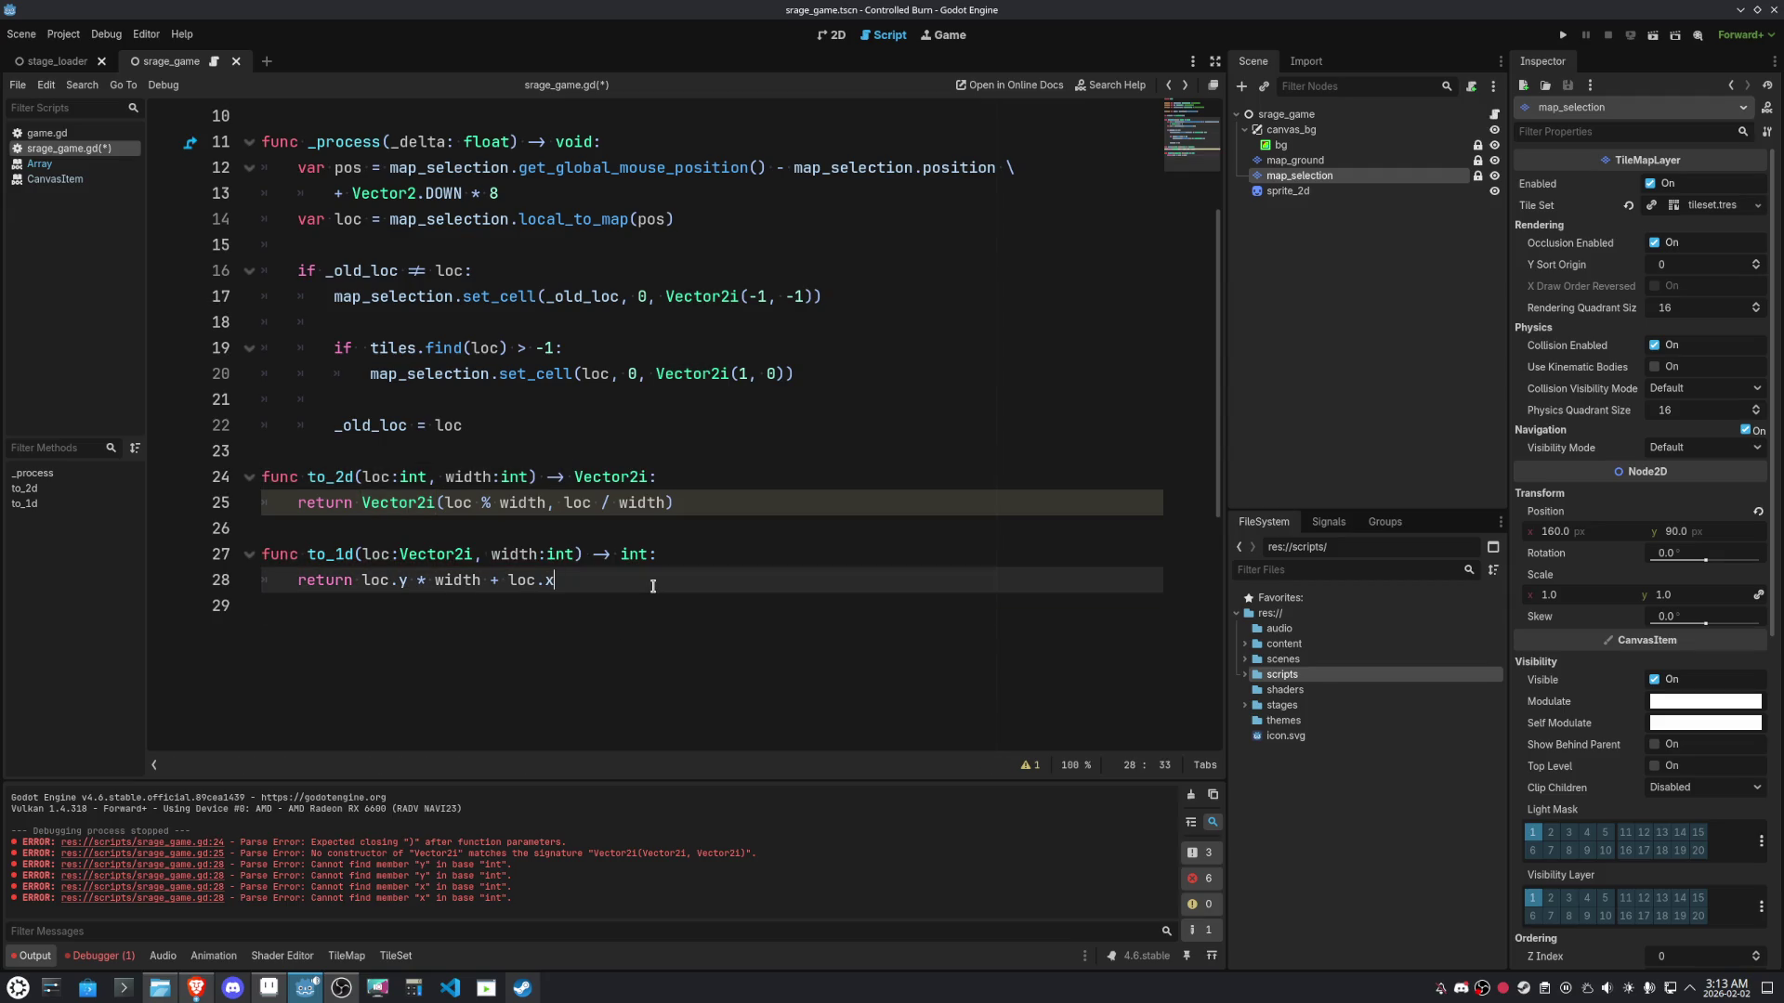
right_click(653, 586)
key(Escape)
mouse_move(433, 504)
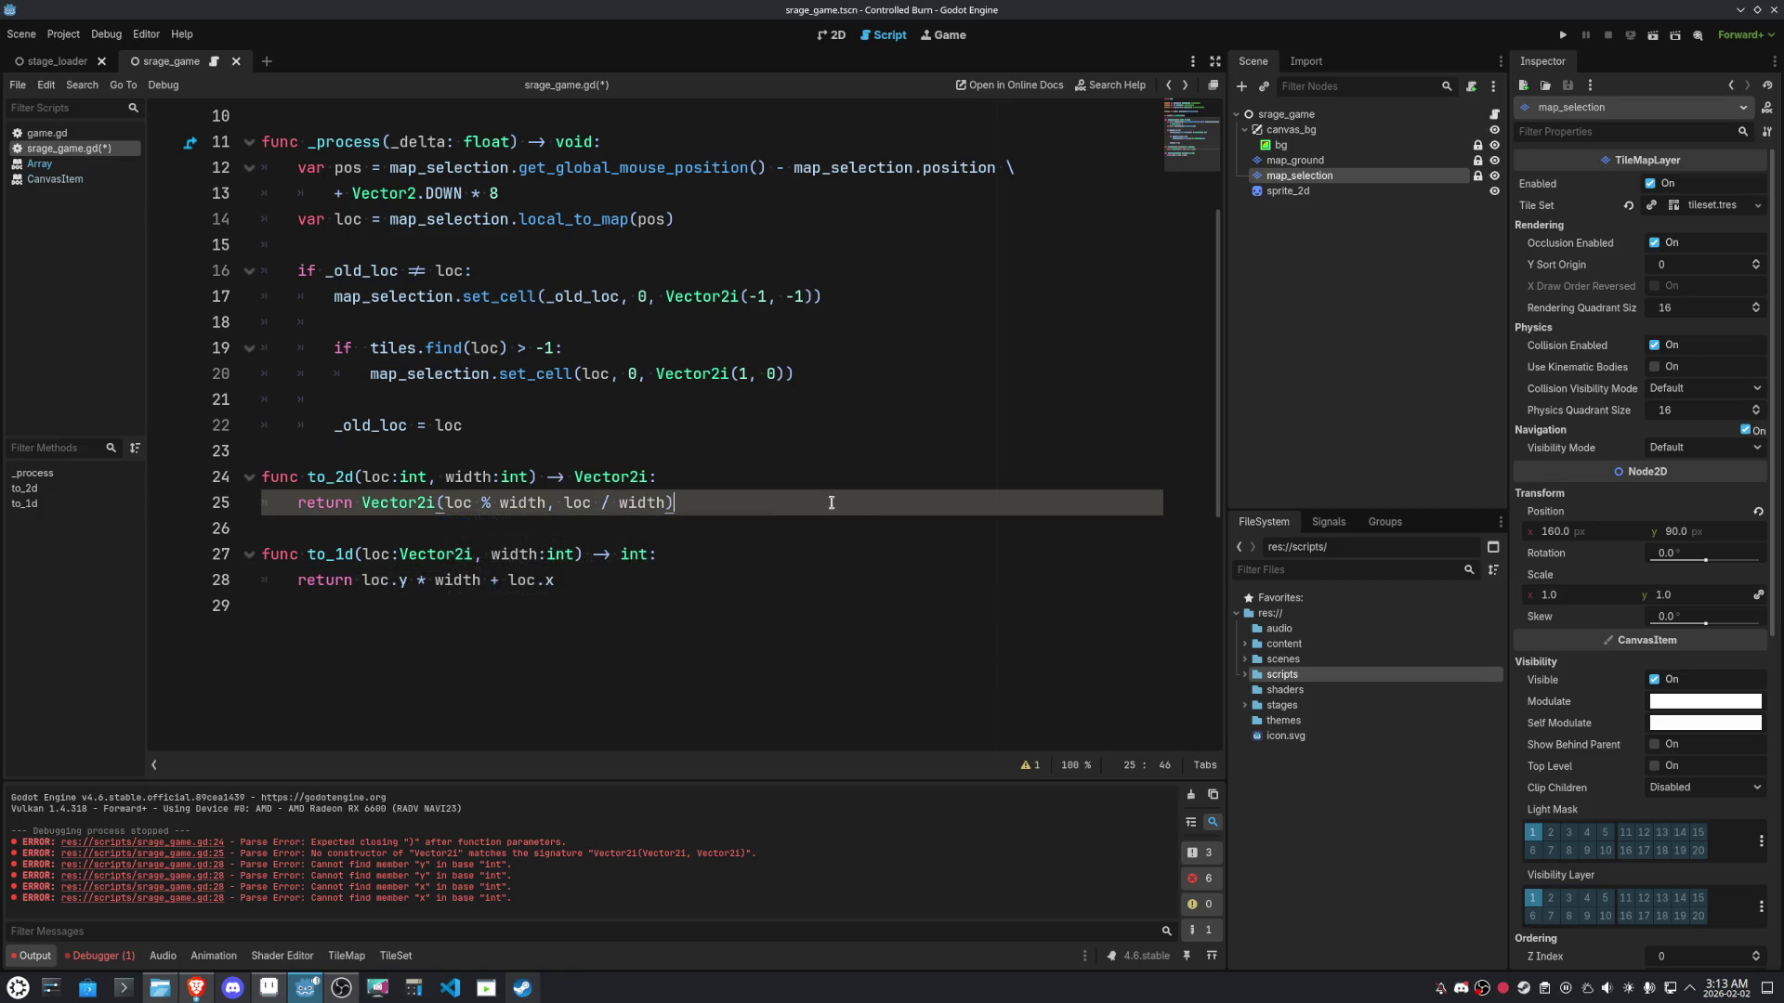
click(783, 499)
click(839, 595)
Step: Run the current scene, check the Debugger's Errors list, and jump to the integer-division warning
click(1653, 34)
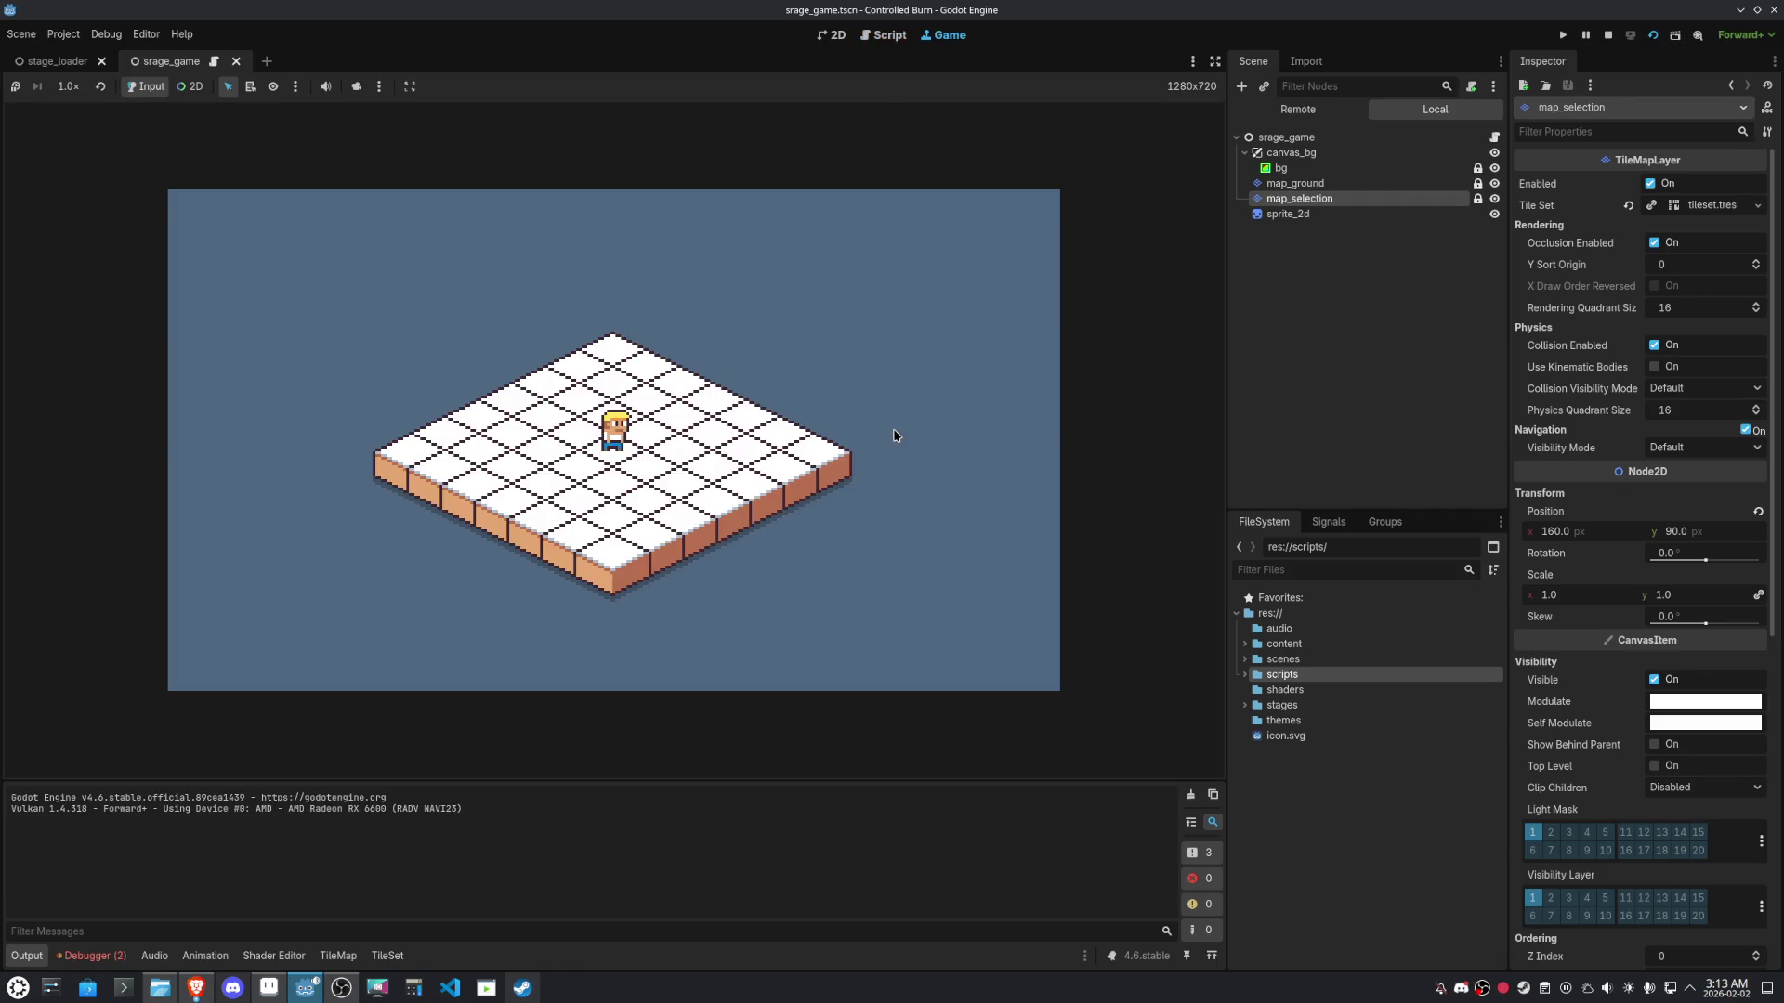
click(93, 956)
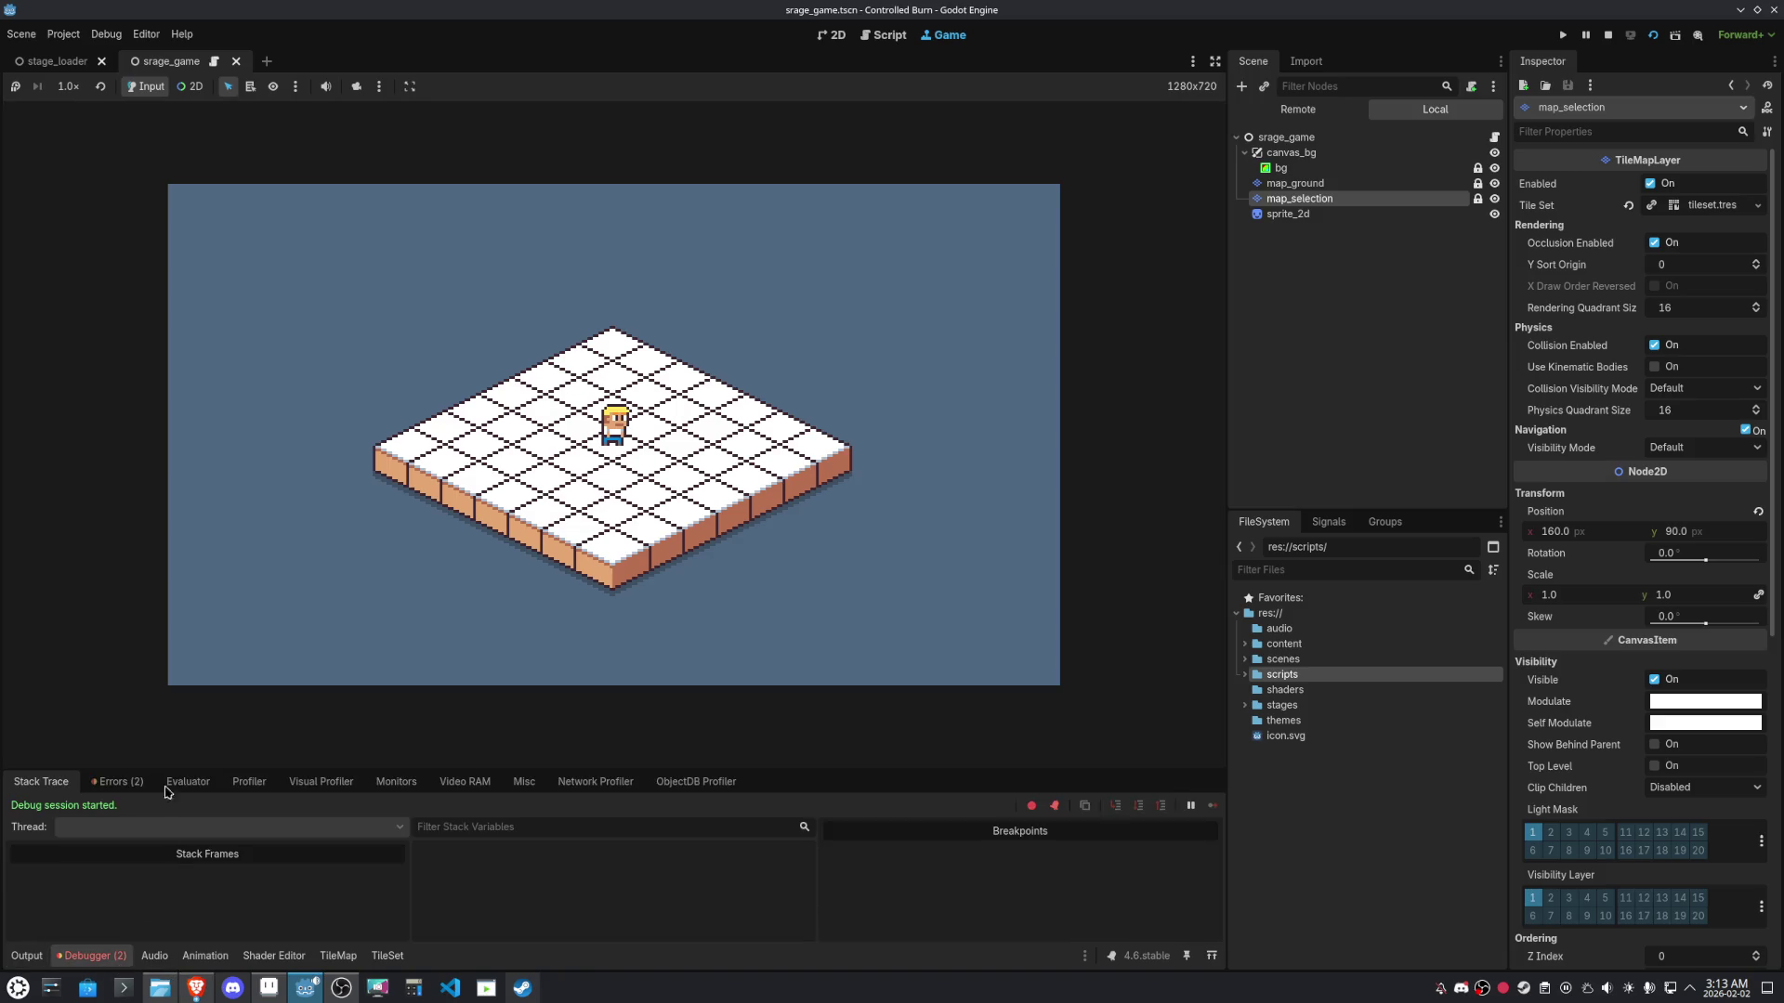
click(116, 781)
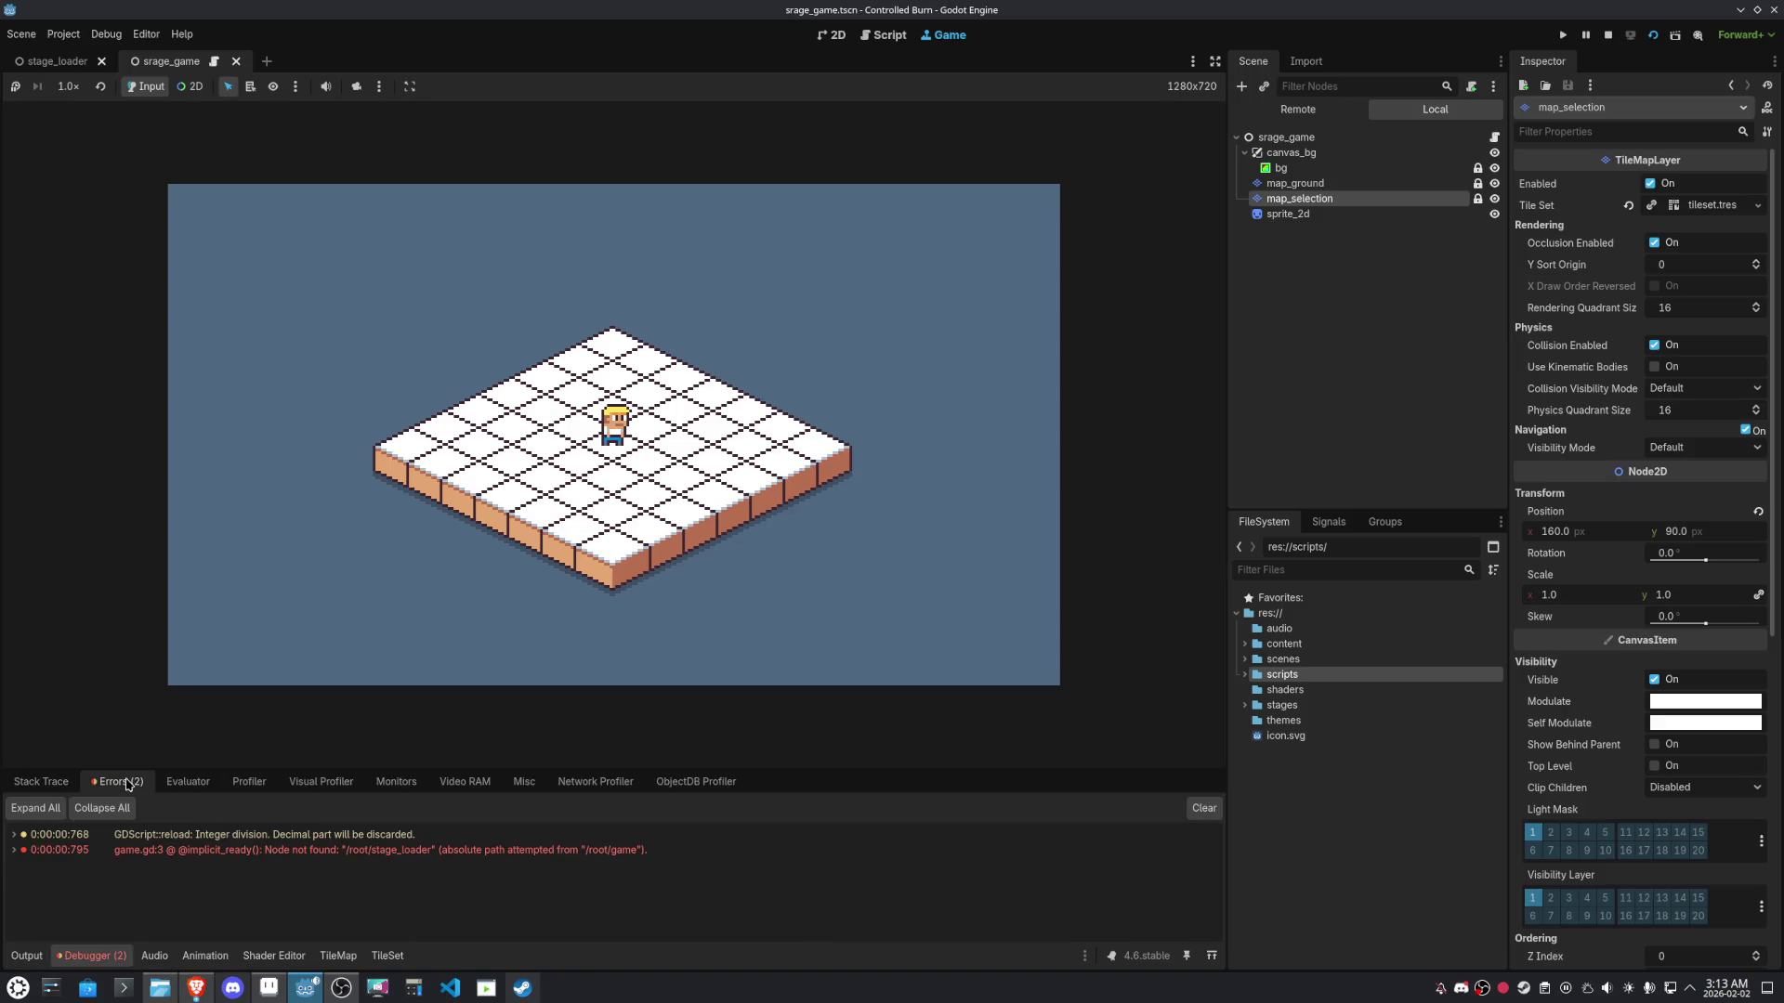
double_click(390, 834)
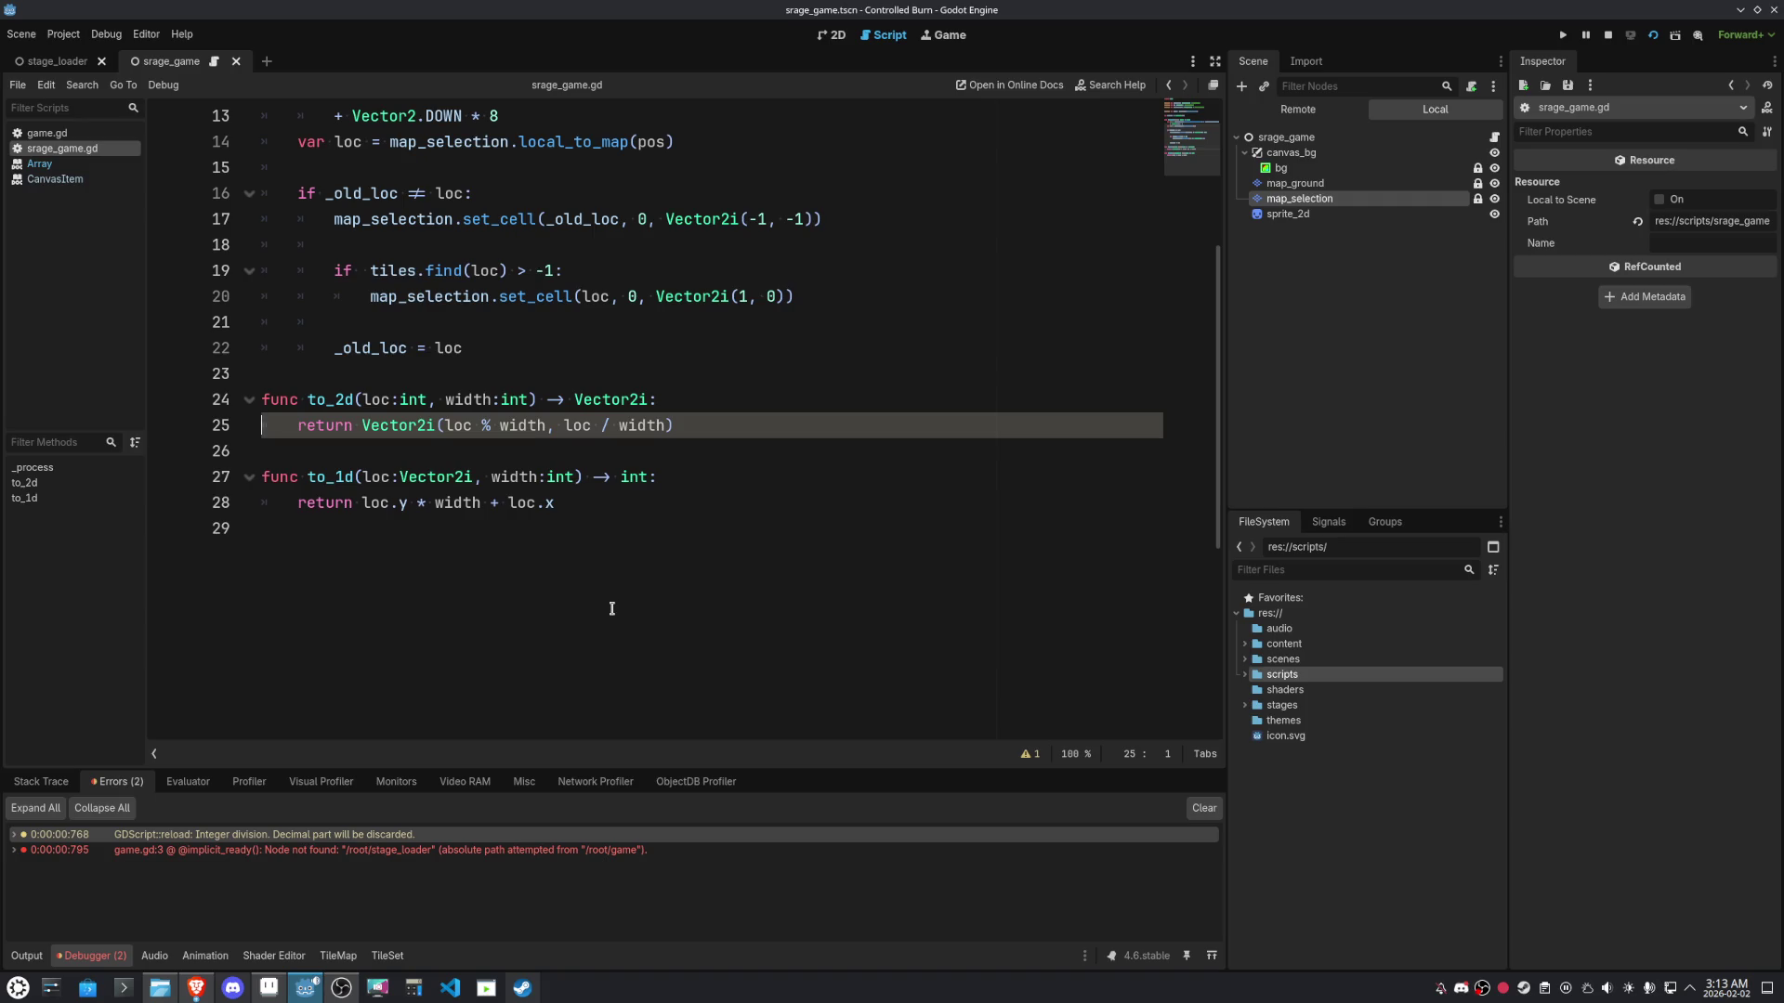
Step: Look over the to_2d function, stop the running game, and return to the _old_loc declaration
click(662, 425)
key(Left)
key(Left)
key(Left)
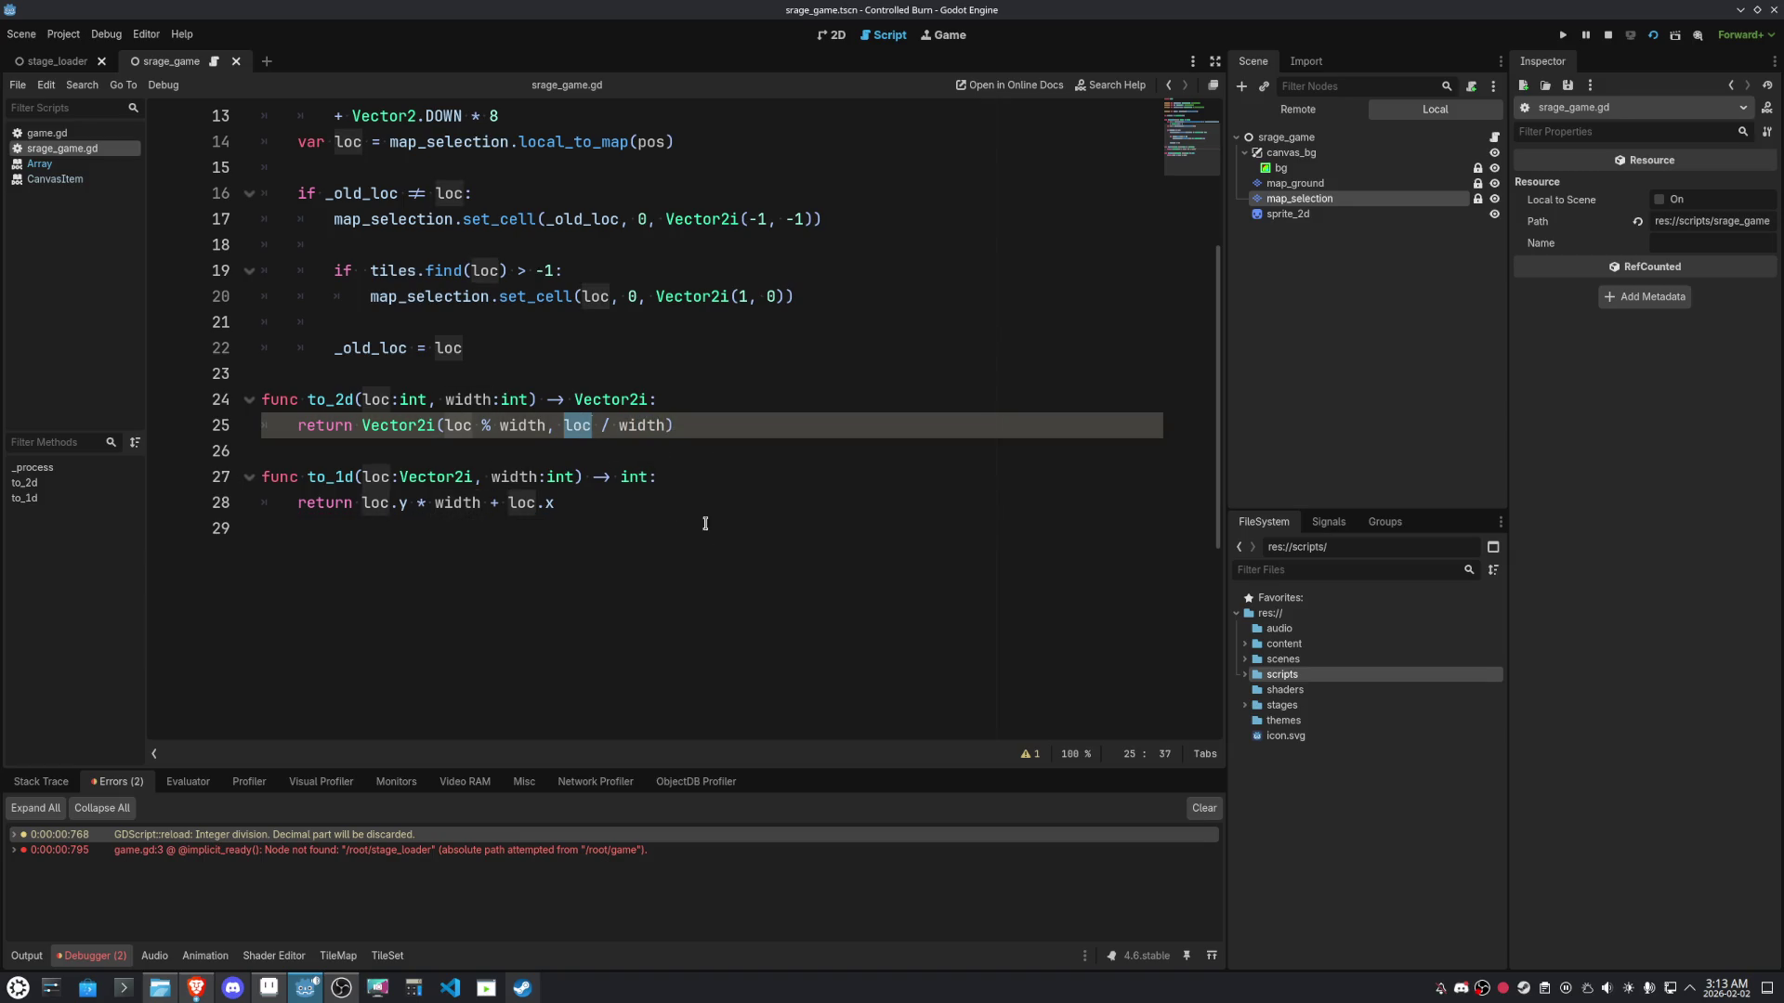
click(646, 570)
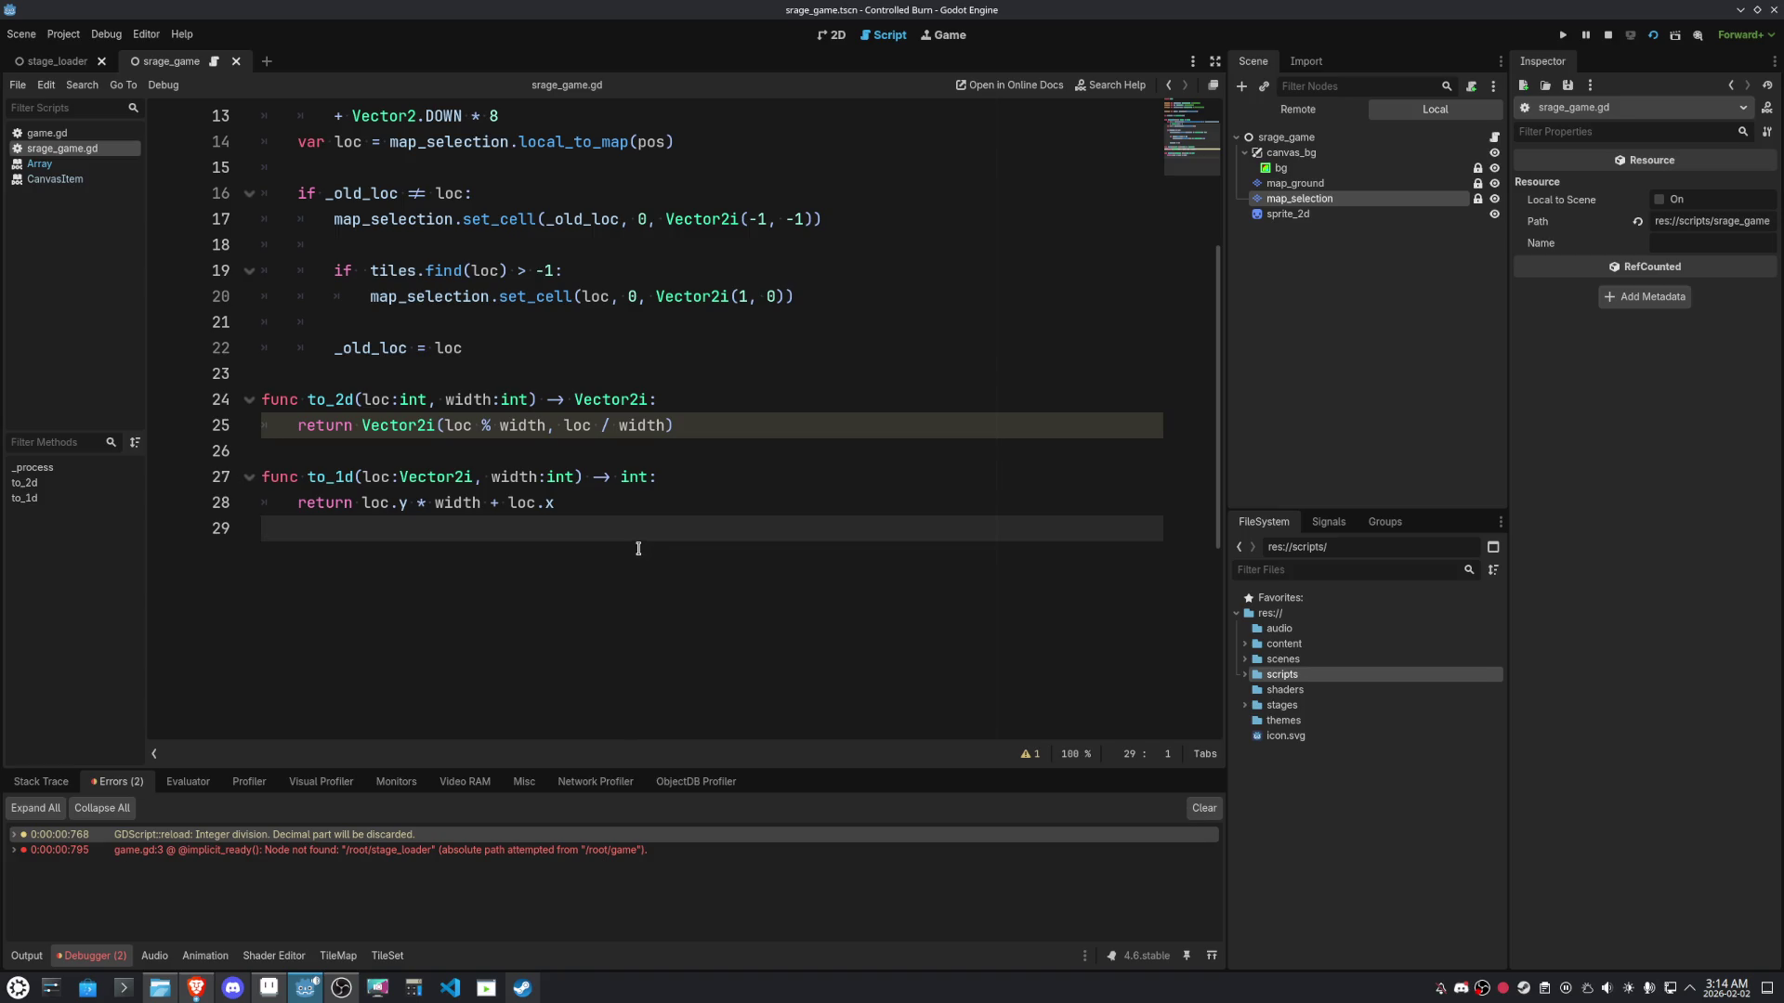
mouse_move(716, 422)
mouse_down()
mouse_move(100, 382)
mouse_move(80, 397)
mouse_up()
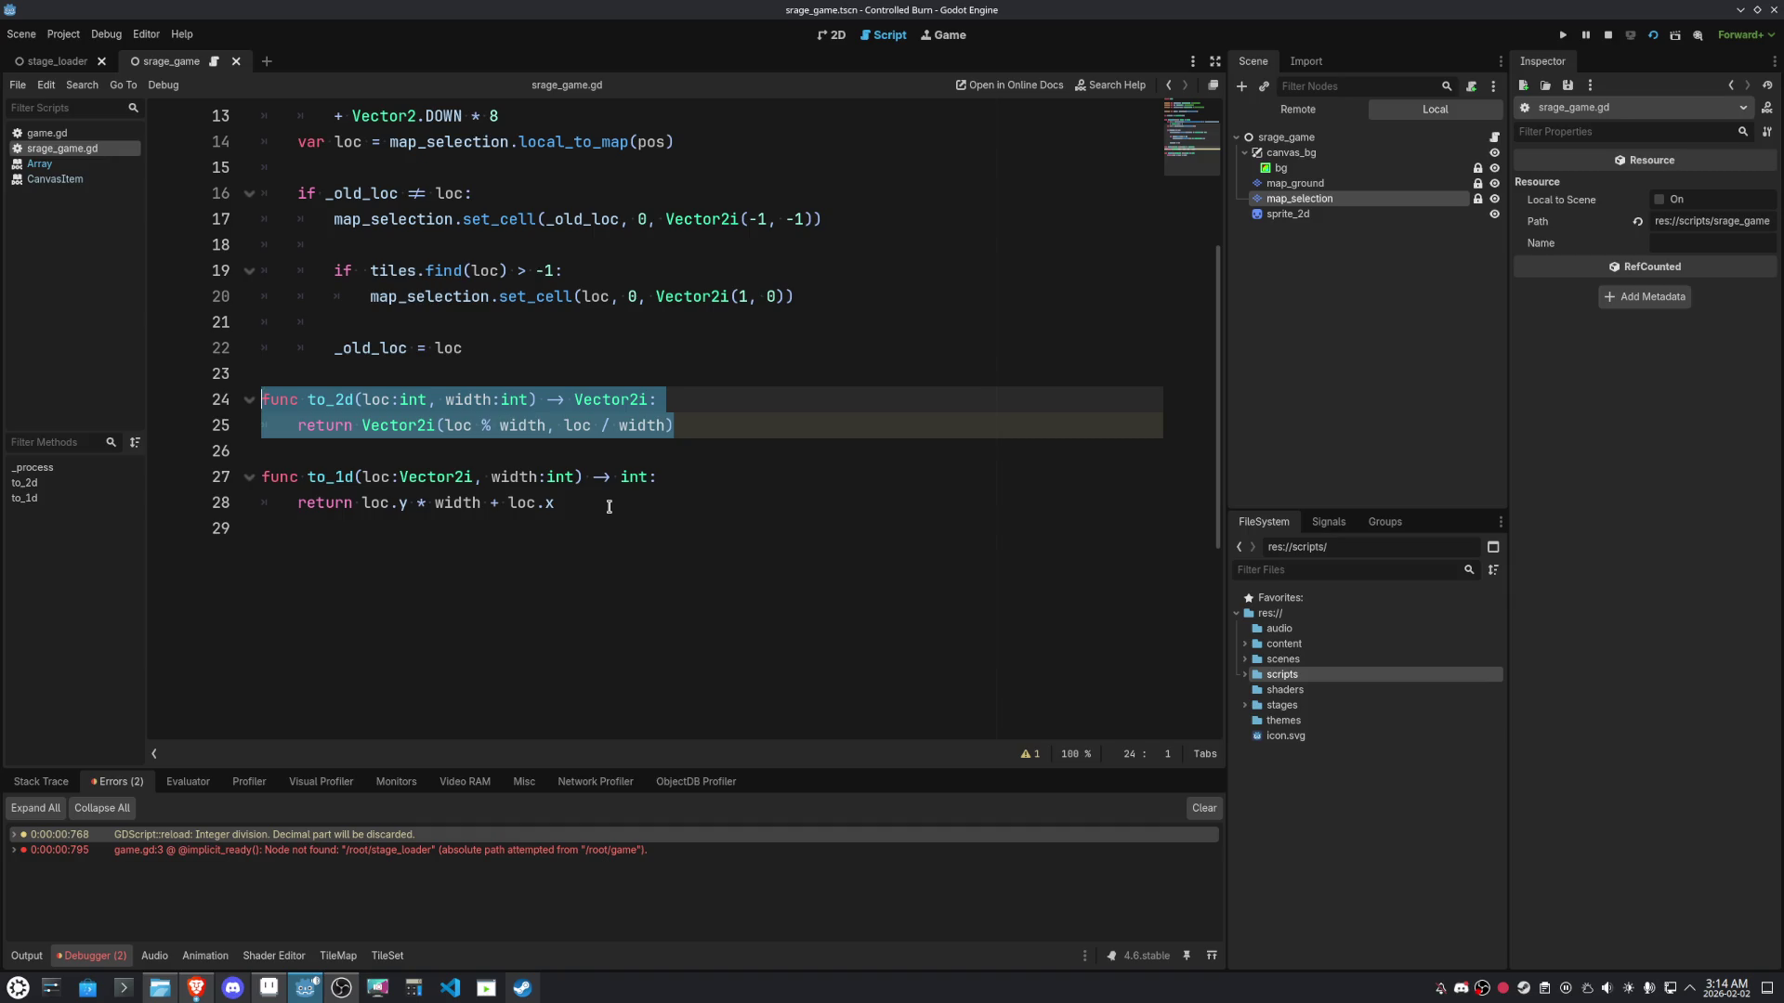
scroll(608, 507, up, 4)
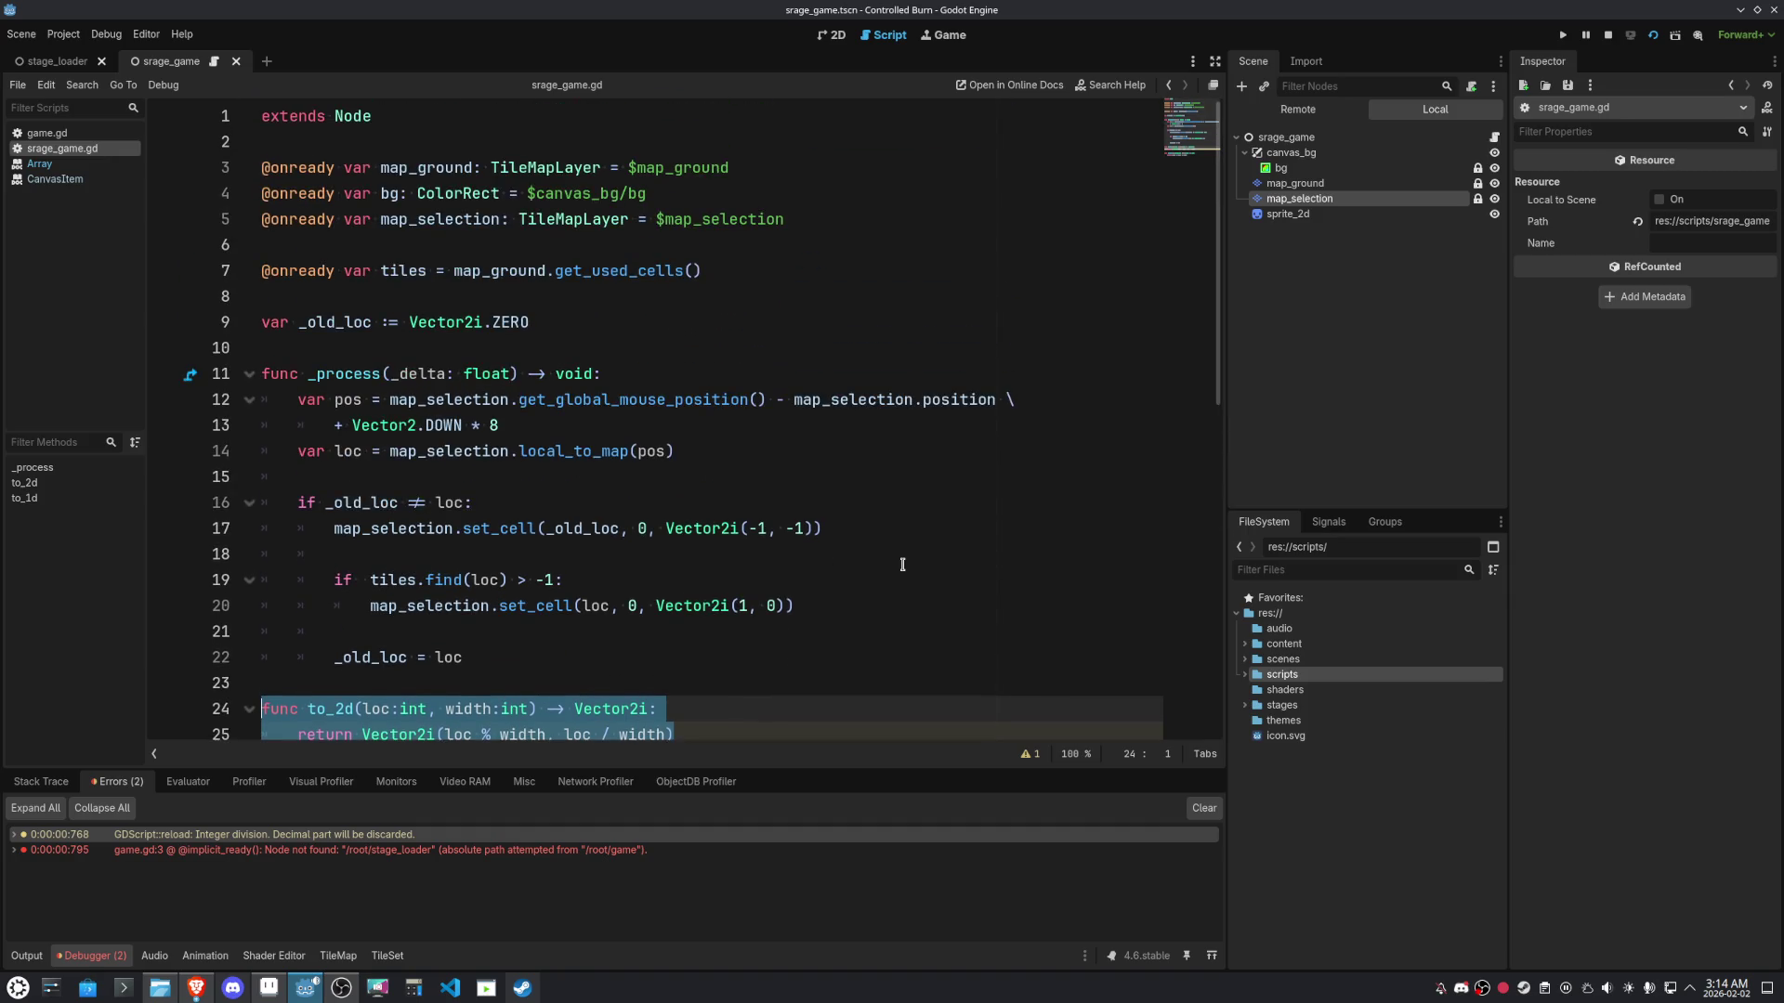
click(1608, 34)
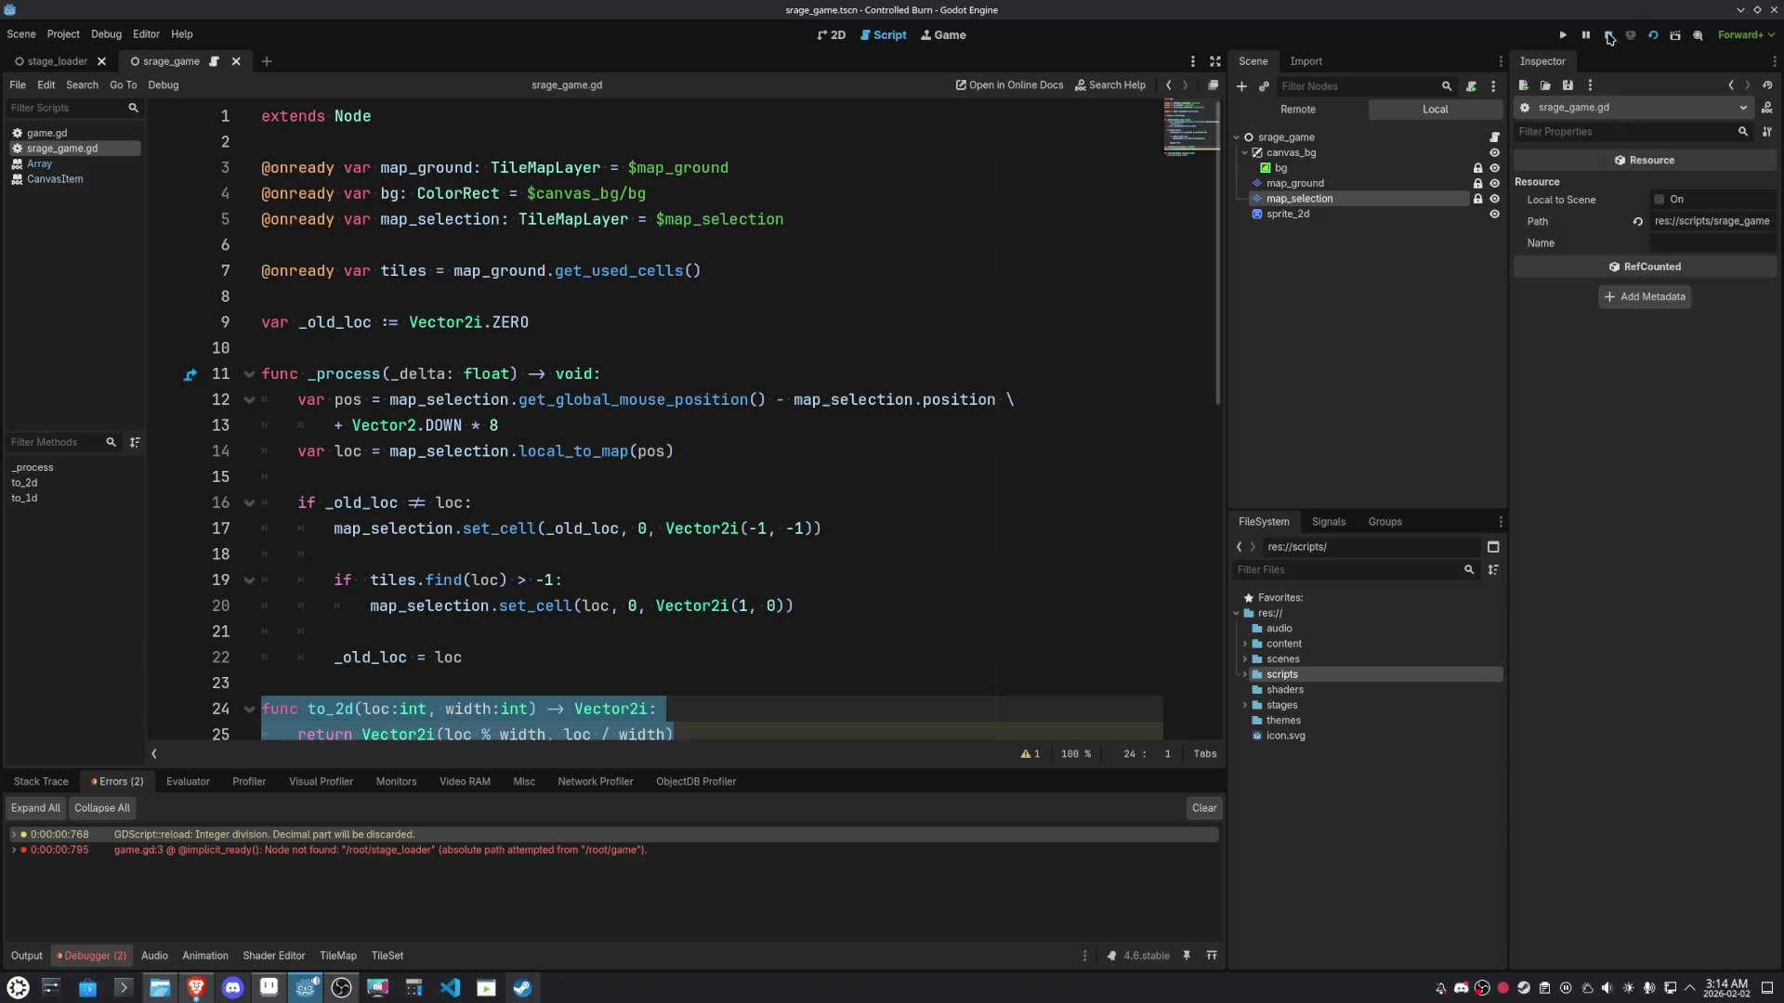
click(750, 270)
key(Down)
key(Down)
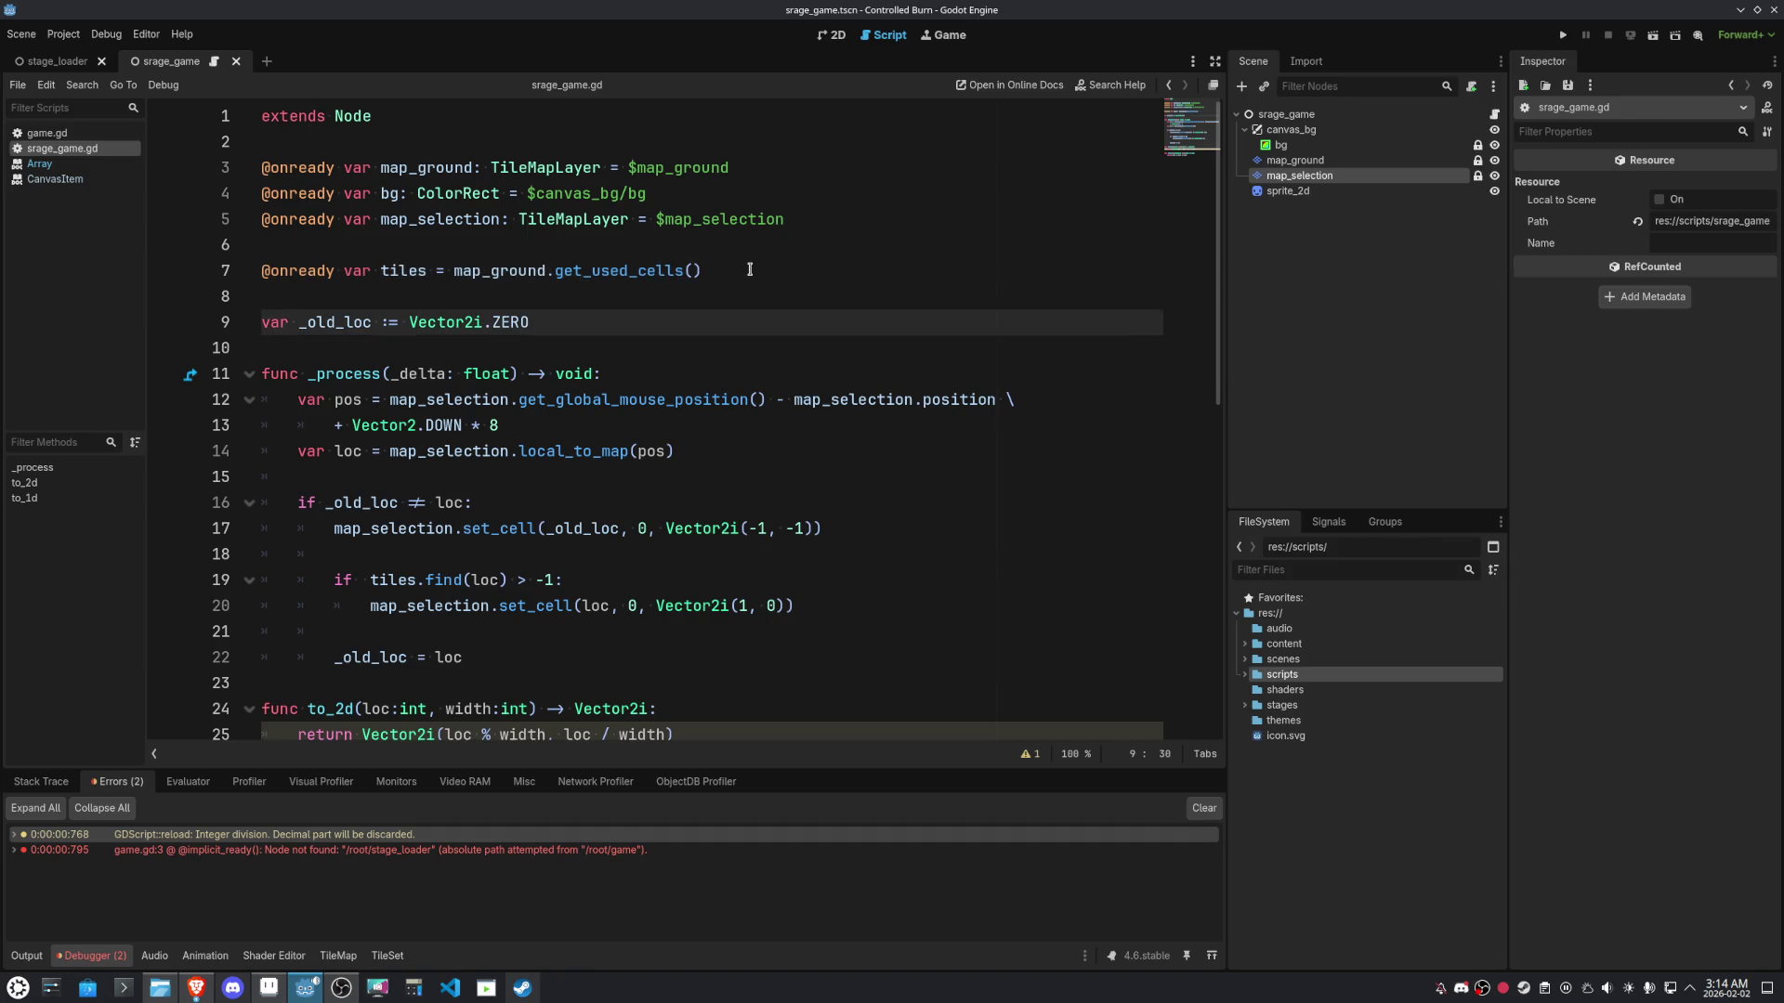
Step: Declare `var _pathing : AStar2D` below _old_loc, briefly checking the AStar2D class docs
key(Return)
text(var _pathing)
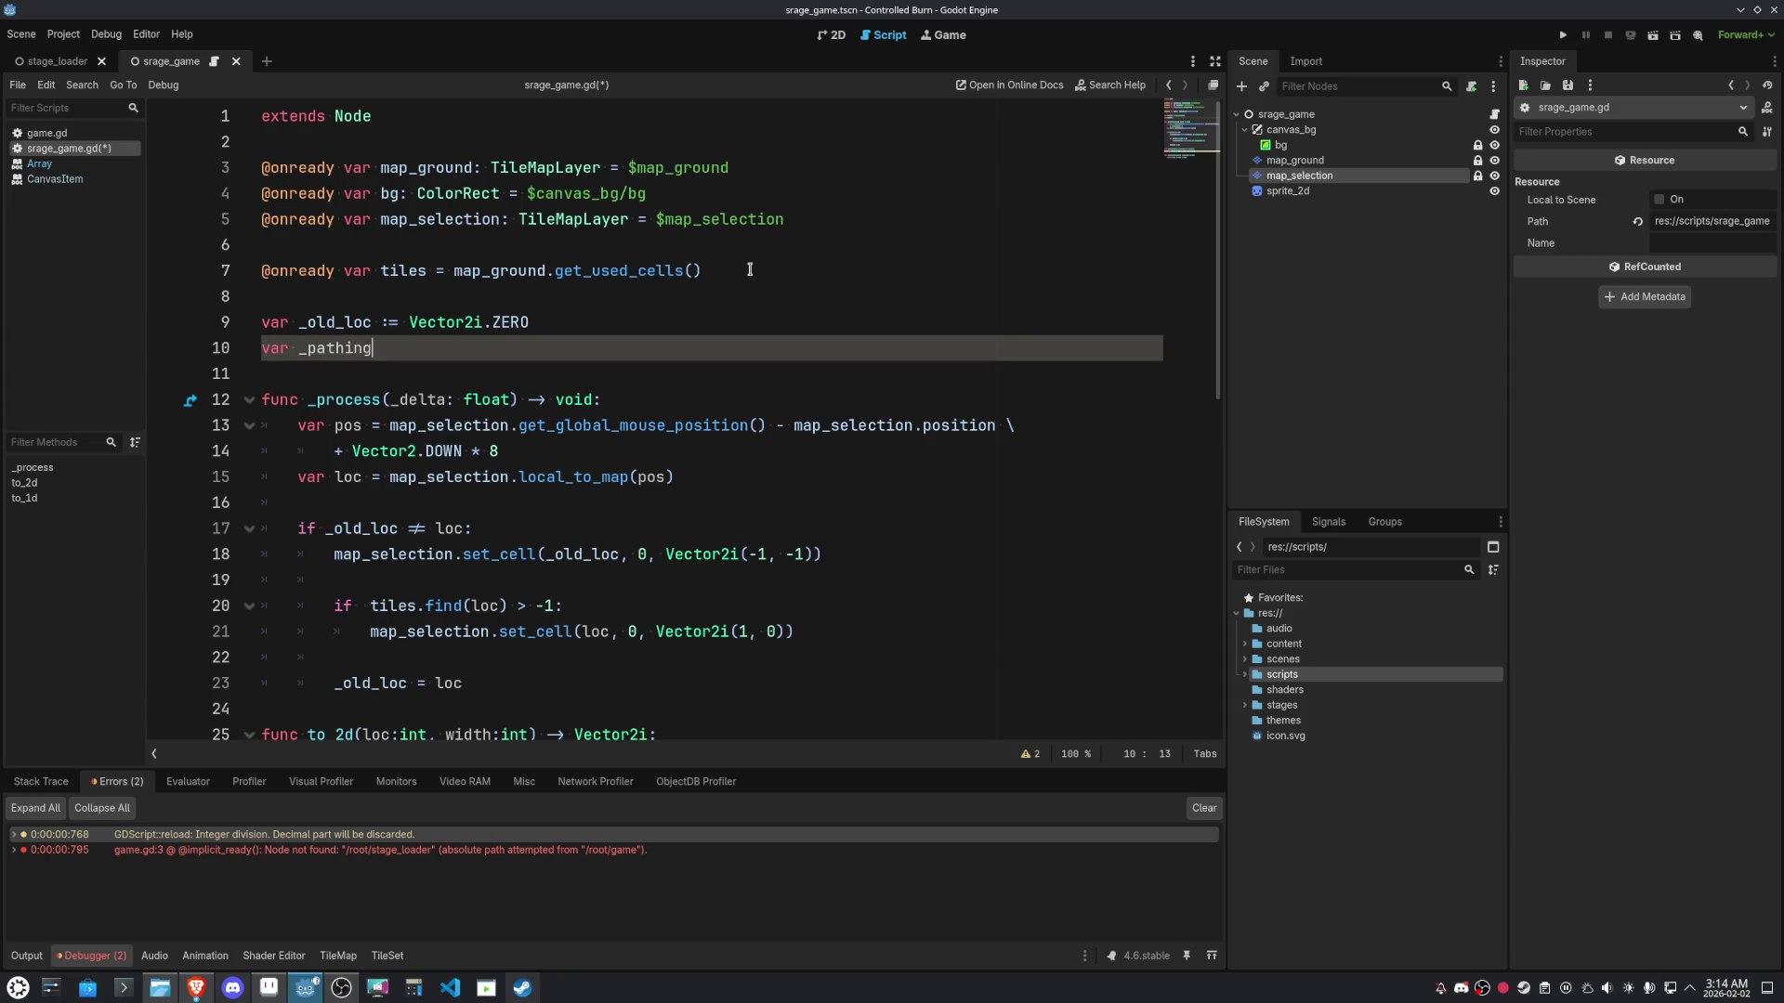
text(Astar)
key(Return)
ctrl+click(422, 348)
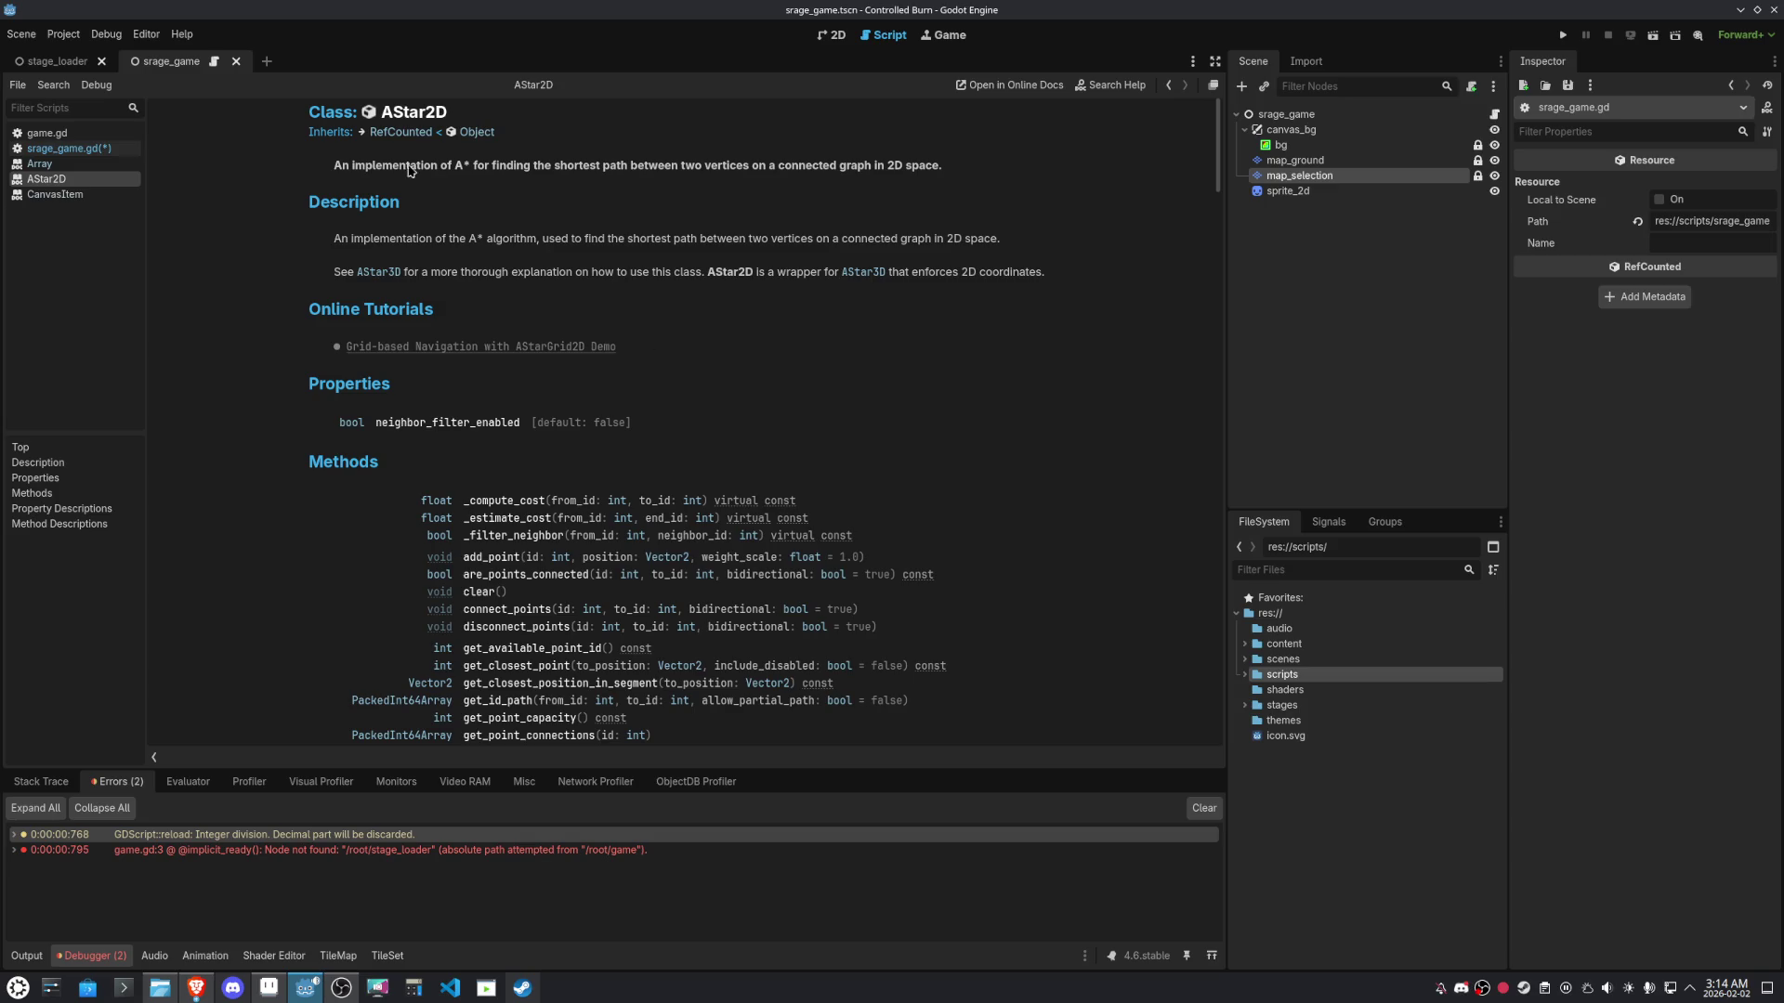
click(1169, 84)
double_click(347, 348)
scroll(787, 422, down, 2)
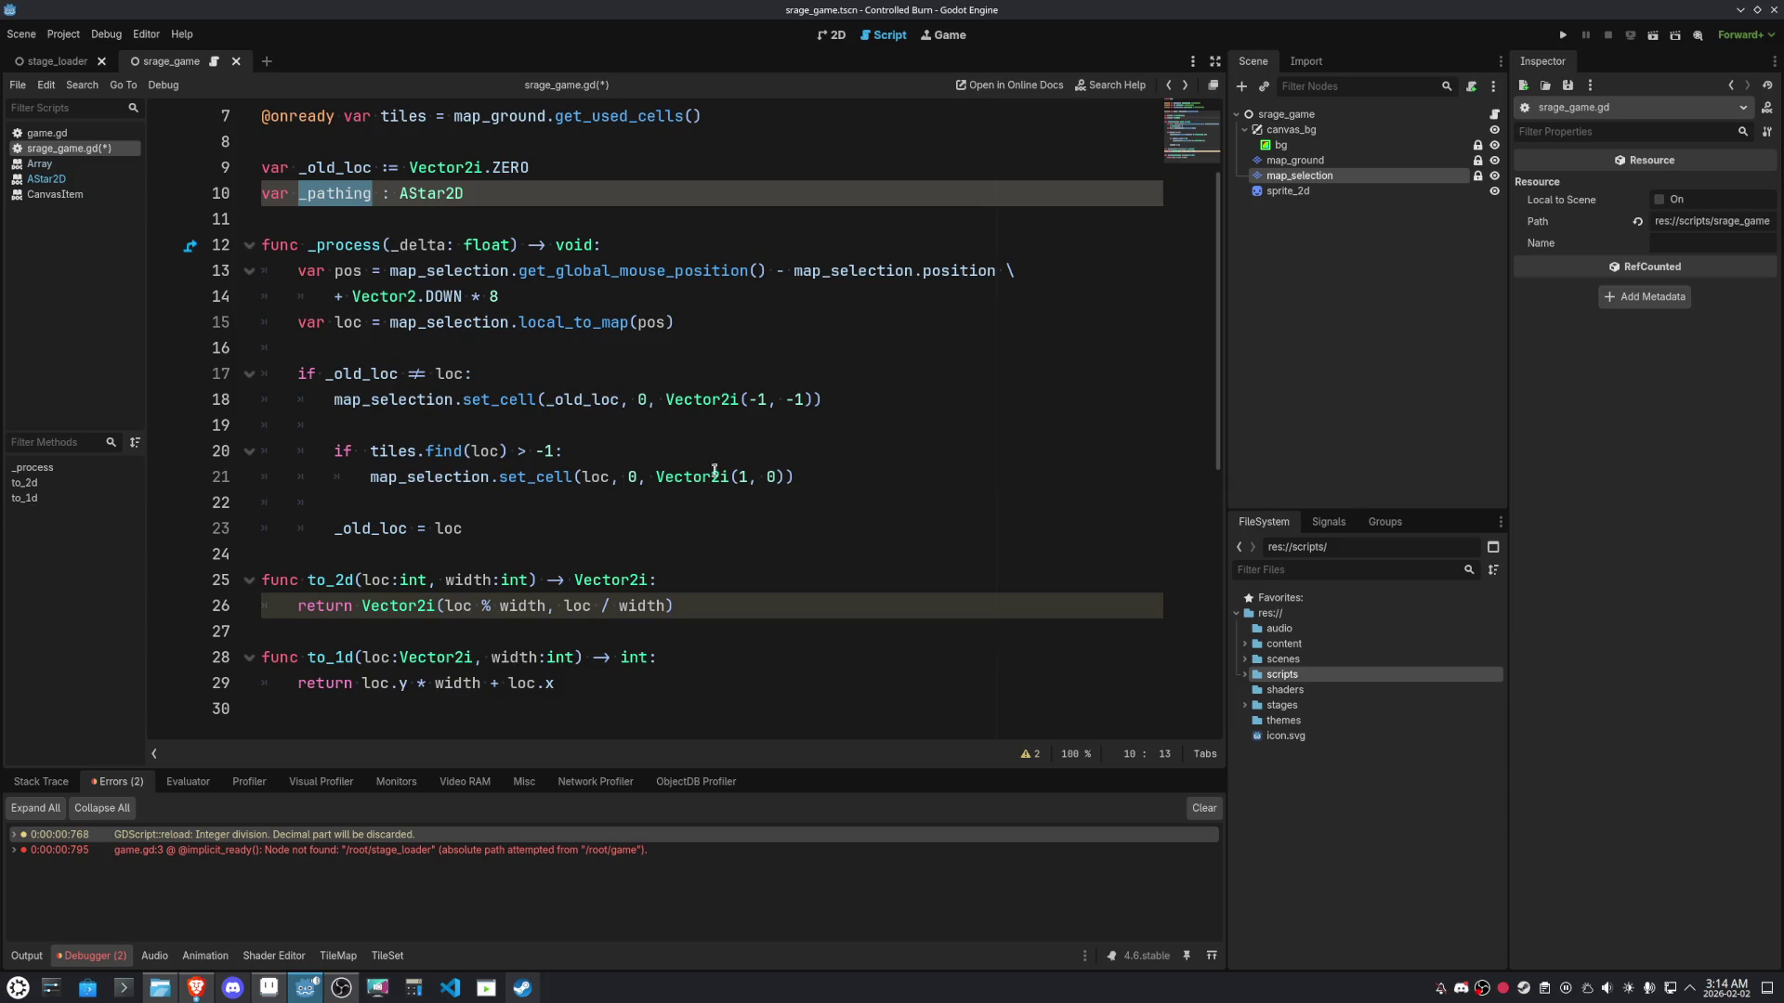
click(517, 522)
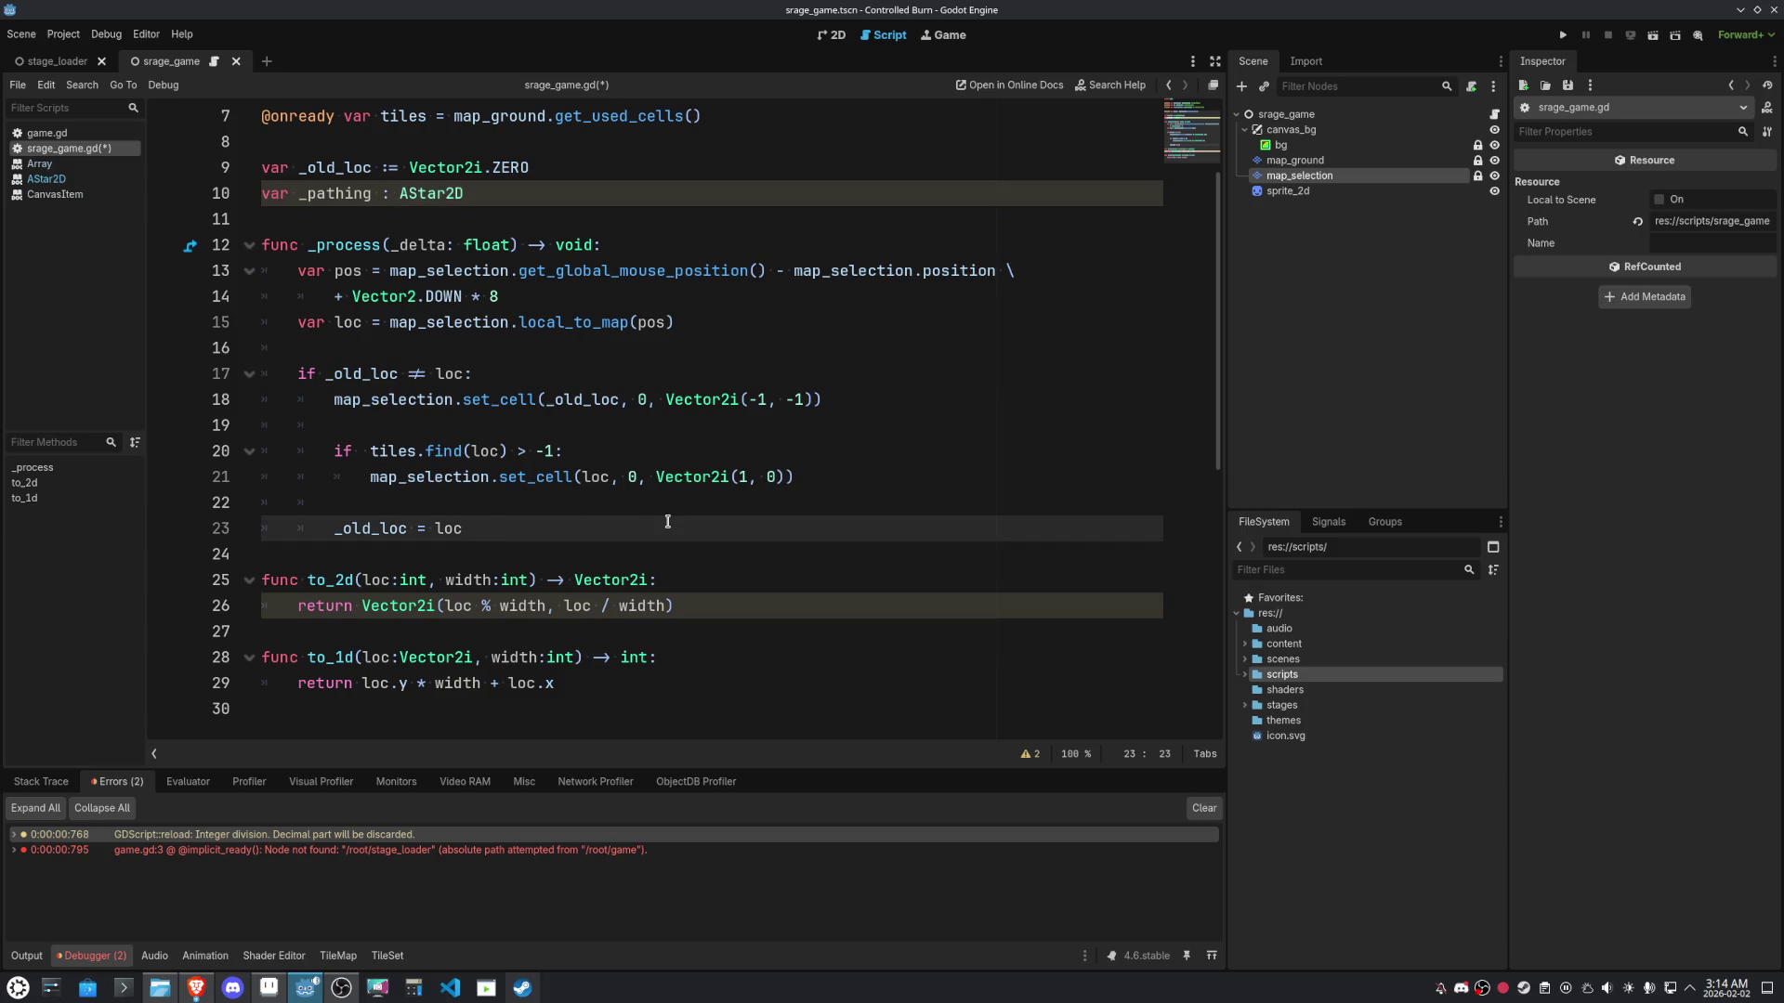
scroll(667, 522, up, 2)
click(602, 330)
Step: Add a `func _ready() -> void:` with a placeholder pass below the variables
key(Down)
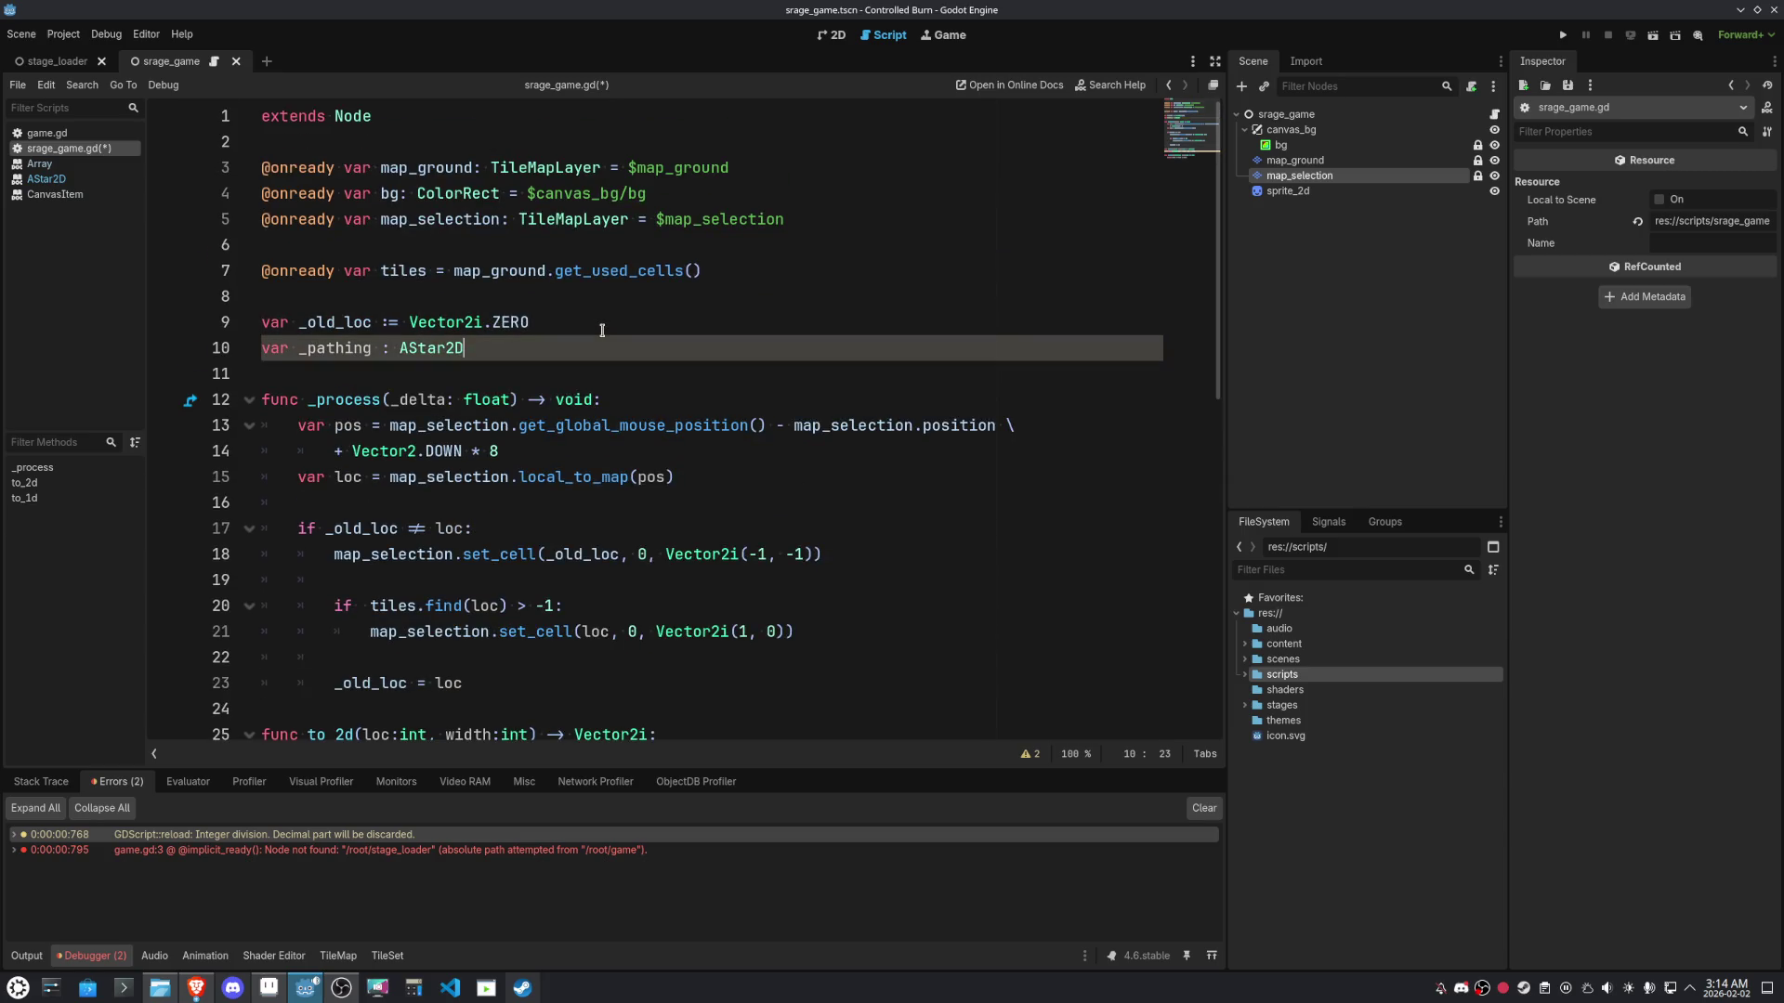
key(Return)
key(Return)
text(func )r)
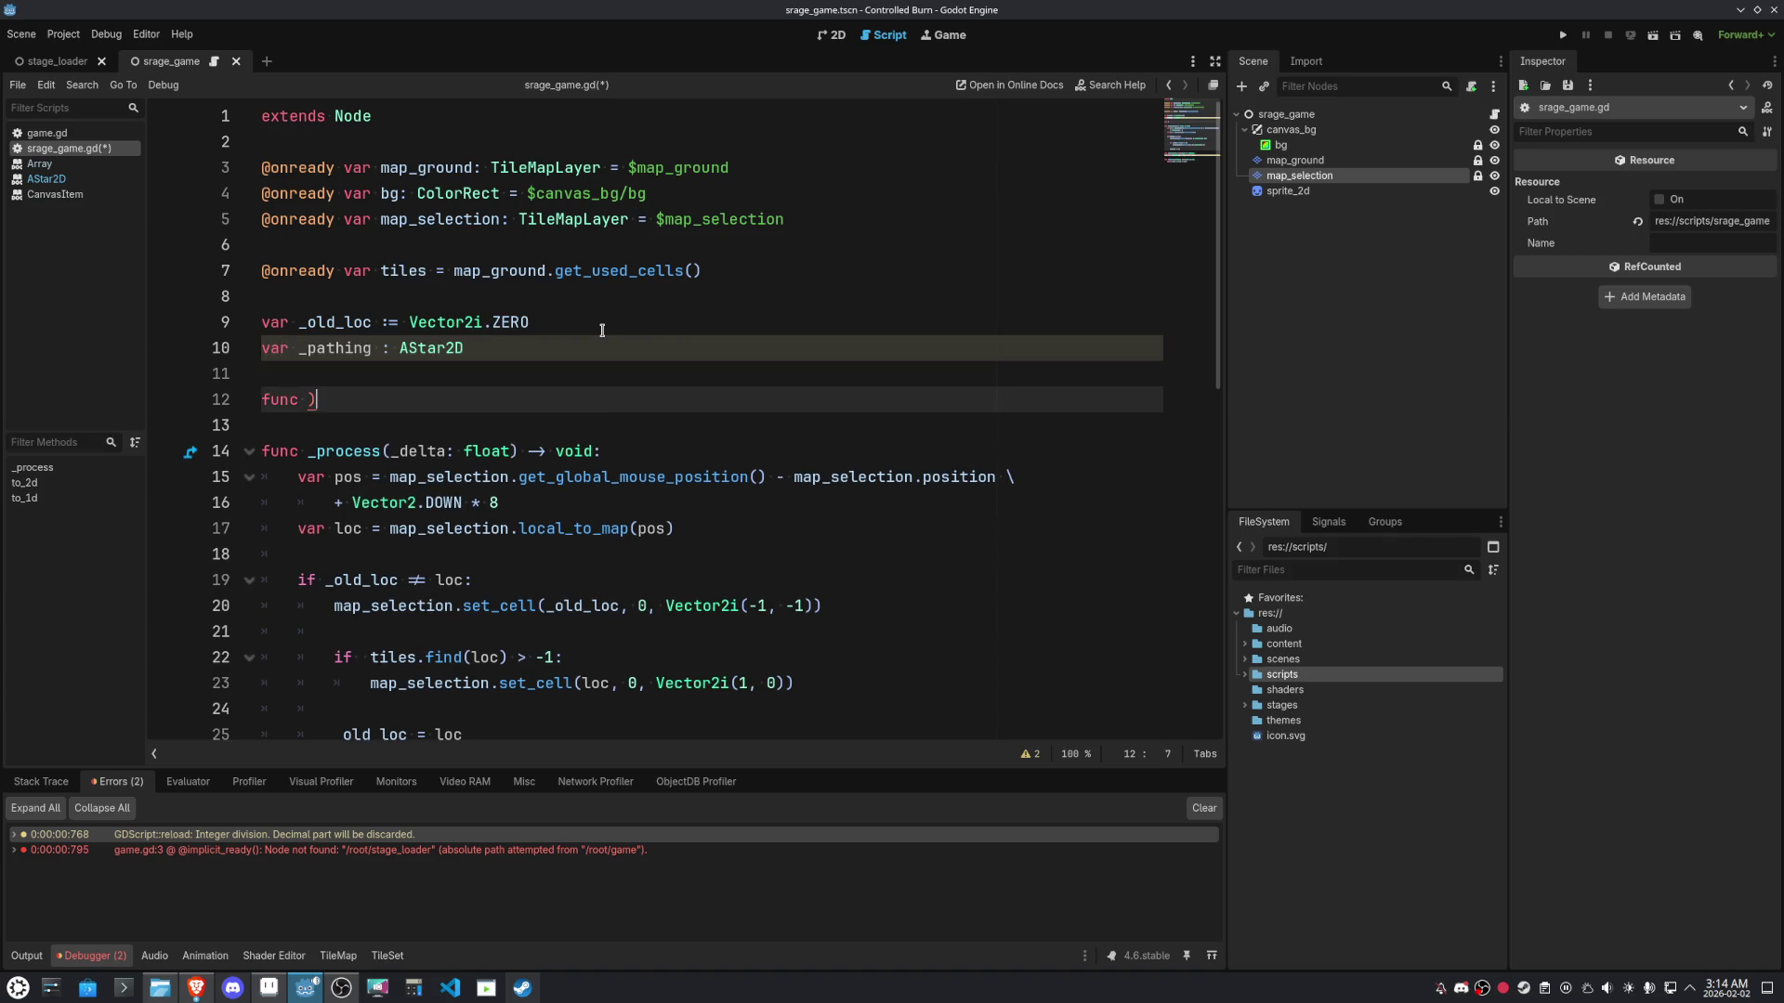
key(BackSpace)
key(BackSpace)
text(_r)
key(Return)
key(Return)
key(Return)
key(Return)
key(Return)
text(pass)
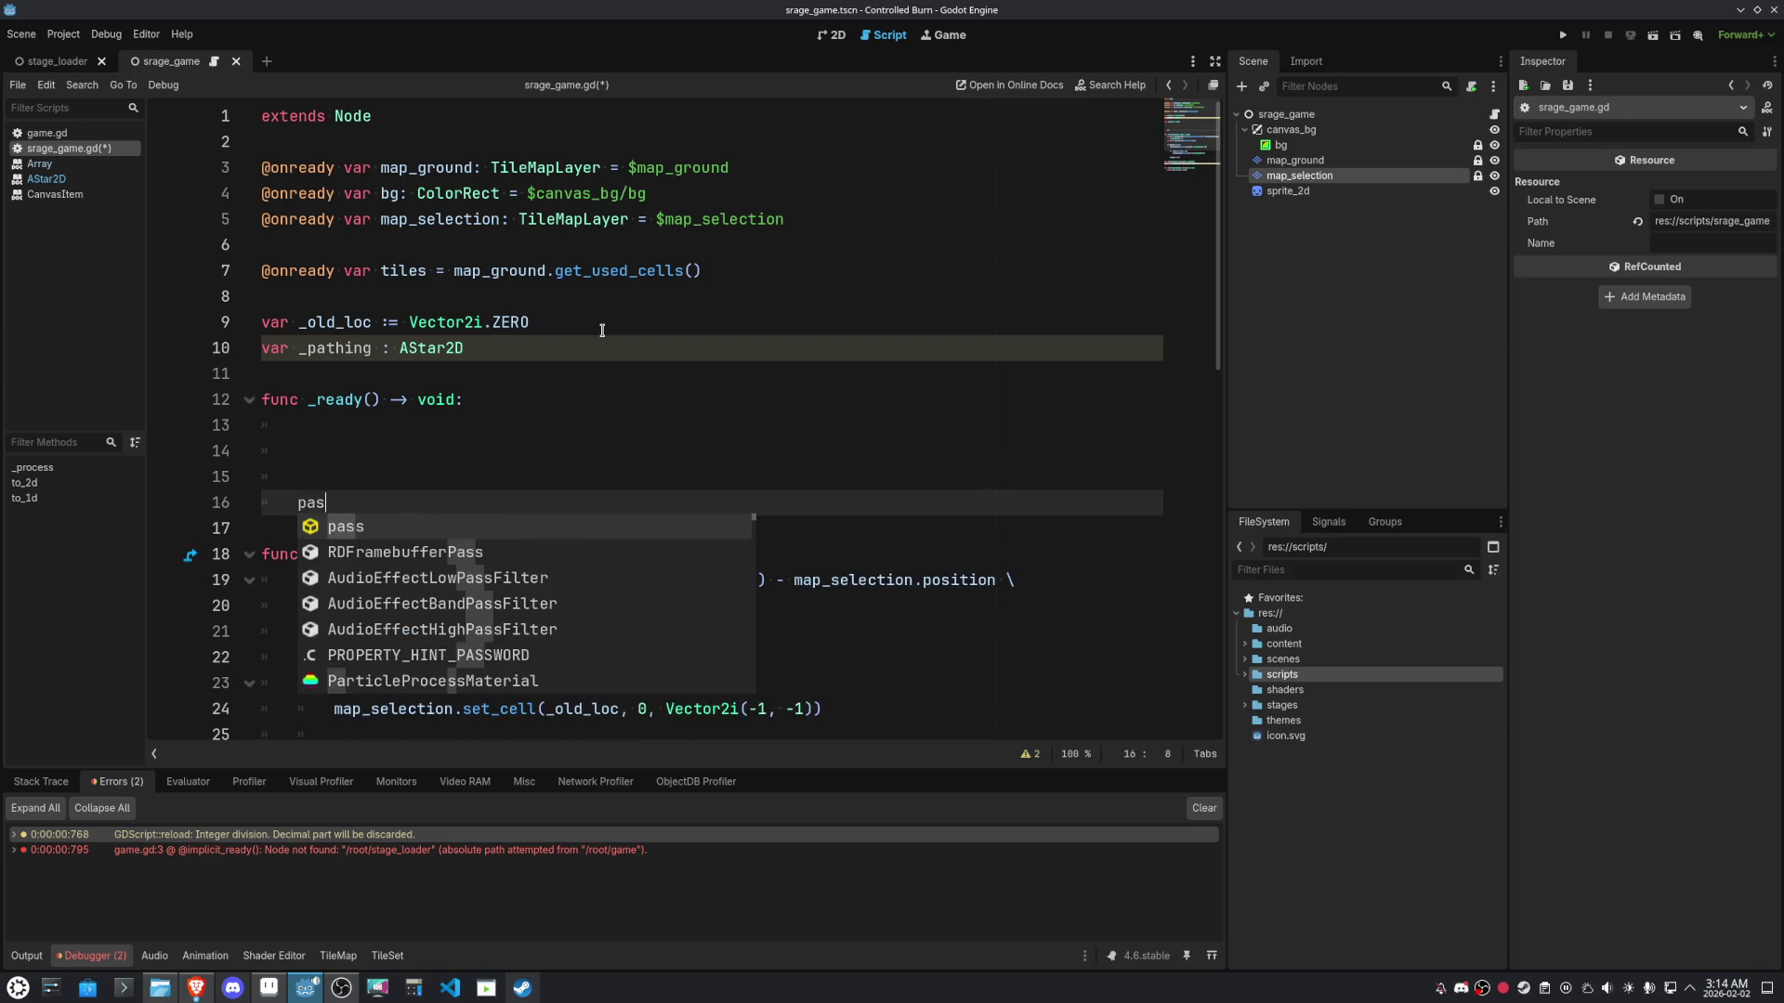
key(Escape)
key(Up)
key(Up)
key(Up)
Step: Write `_pathing = AStar2D.new()` as the first line of _ready
text(_pathing = )
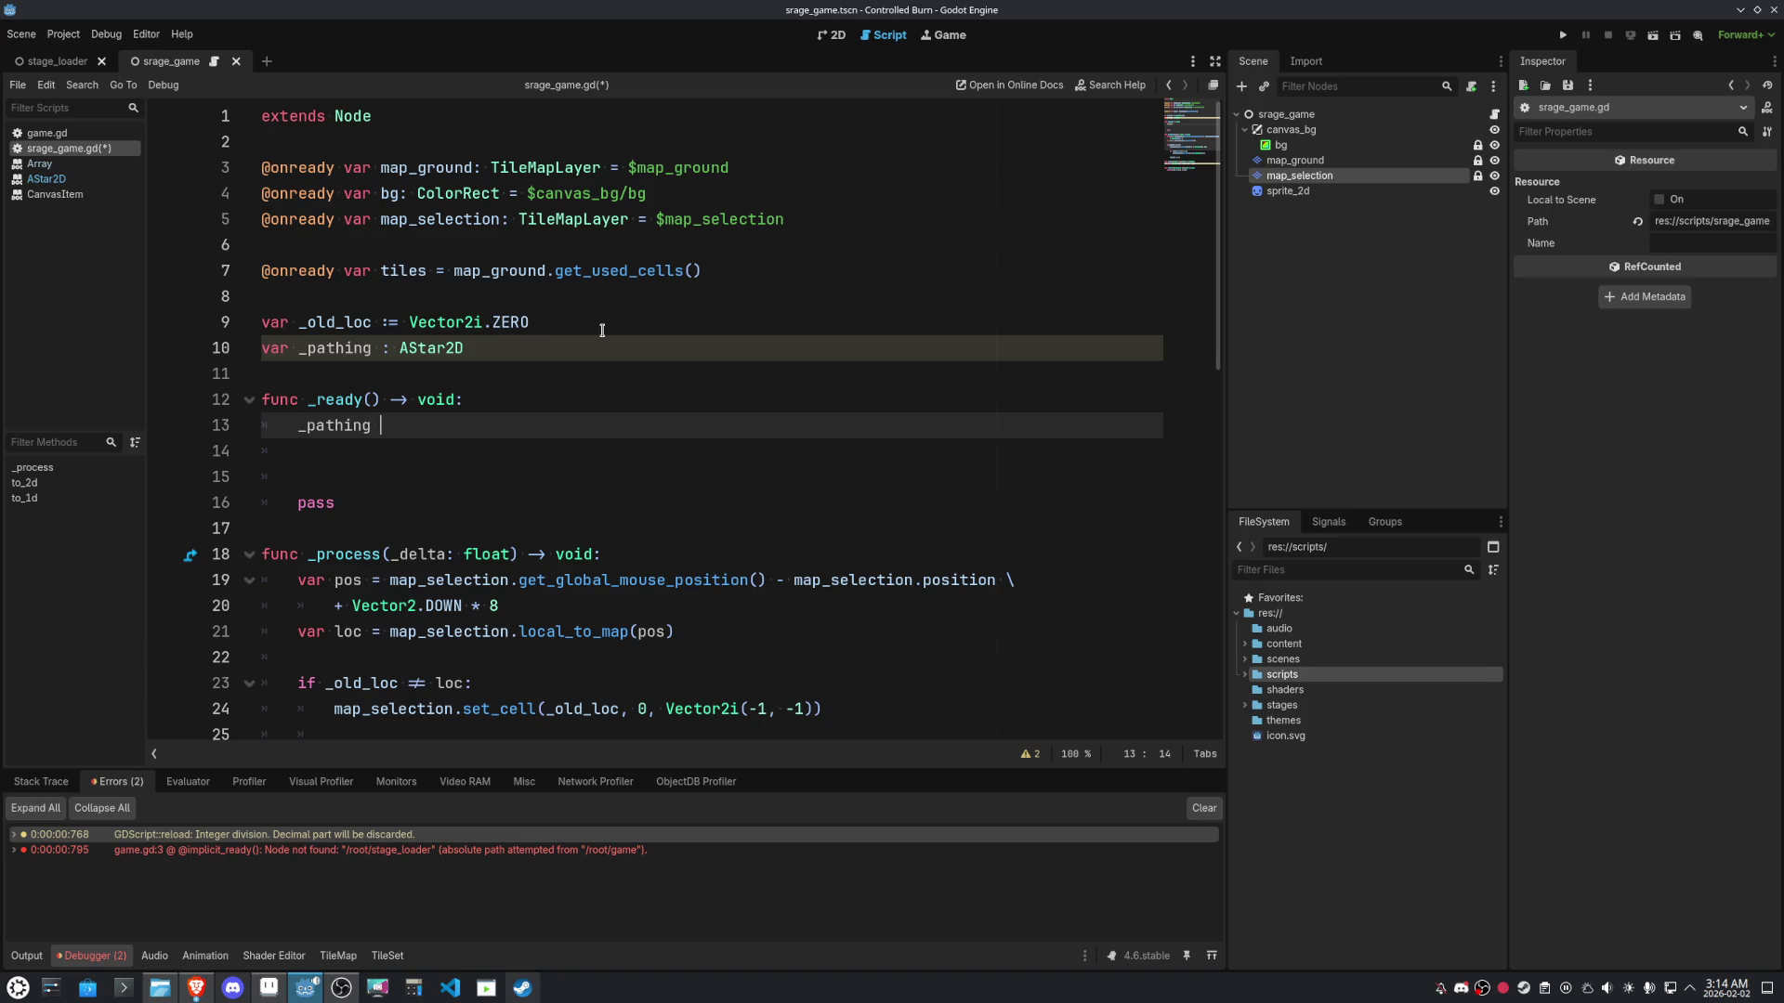
text(ast)
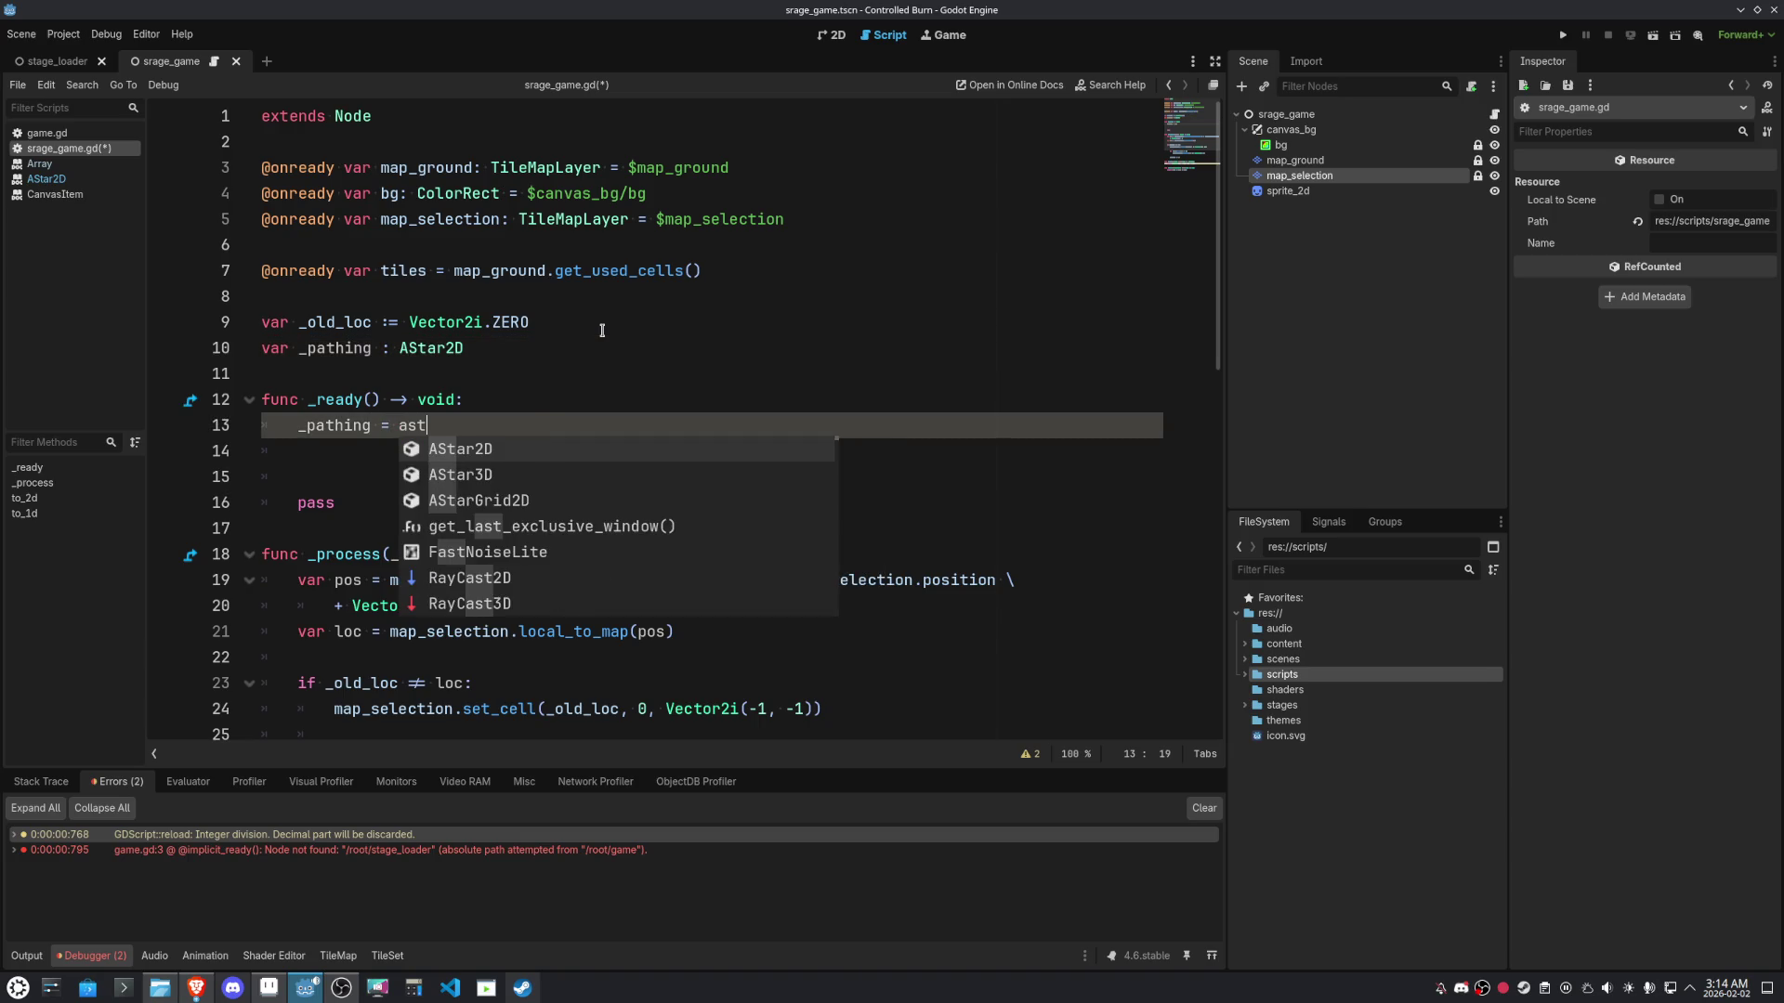
key(Return)
text(/)
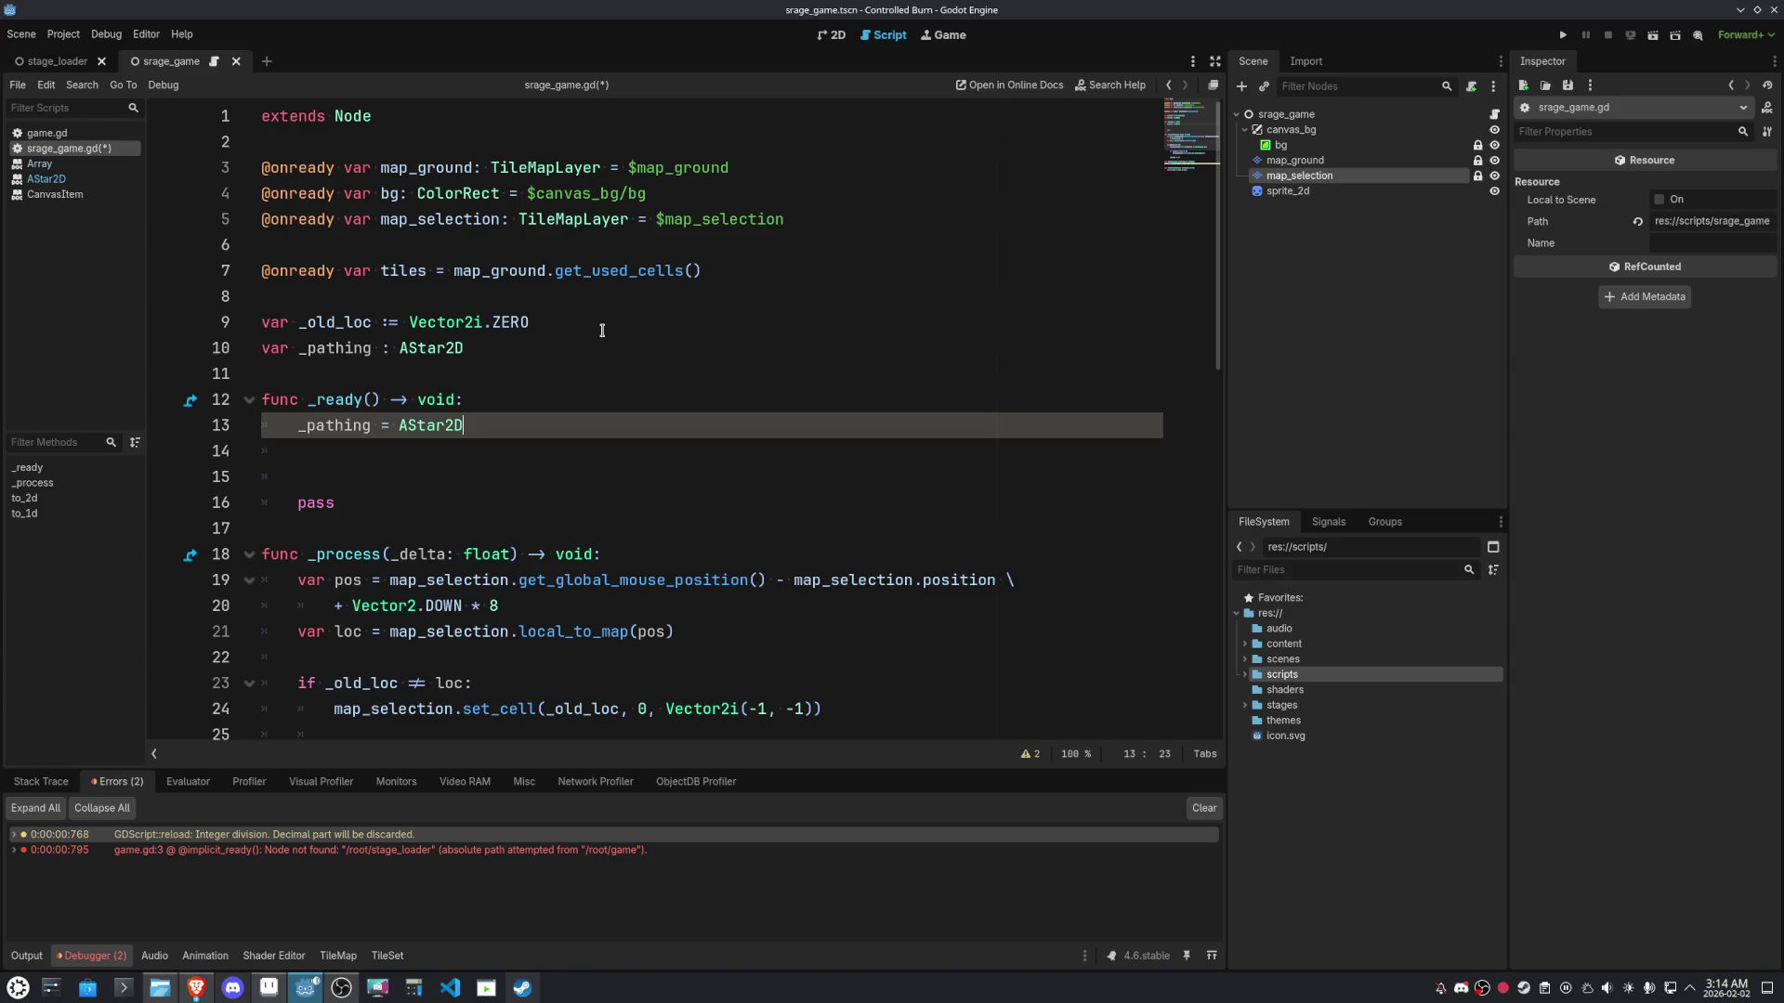
text(n)
key(Return)
click(439, 474)
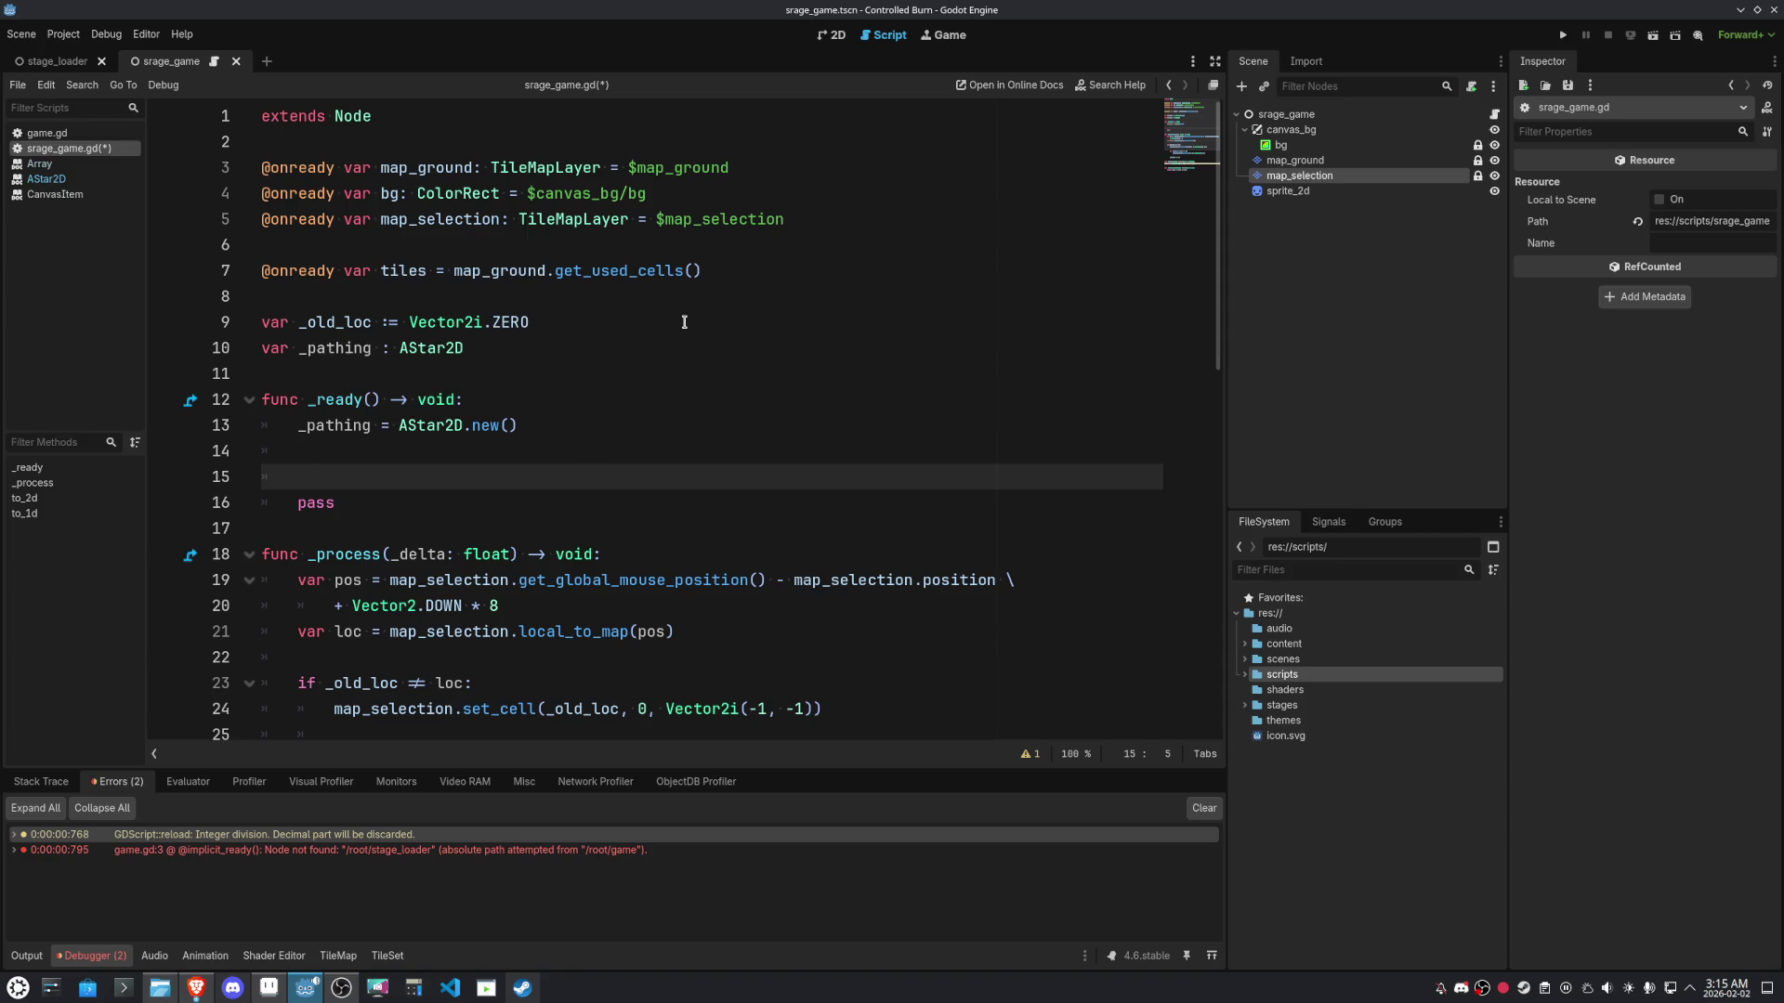
double_click(400, 269)
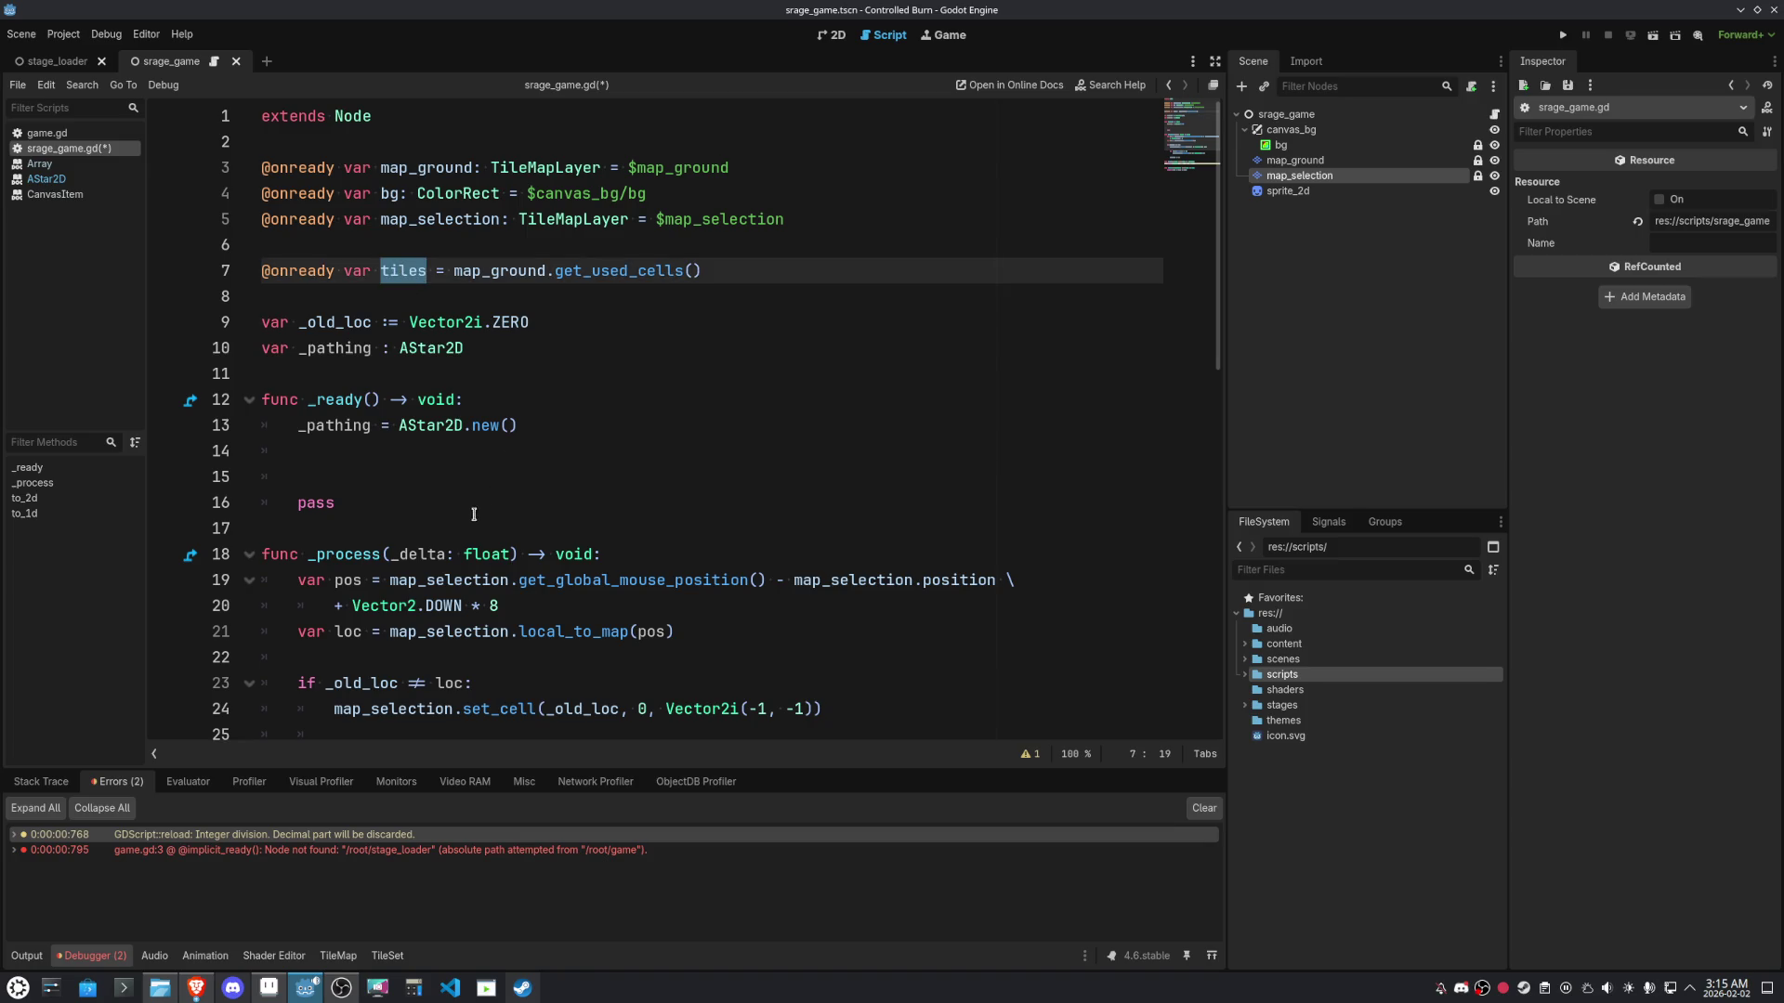
Step: Add a `for tile in tiles:` loop in _ready containing a `_pathing.add_point()` call
click(433, 478)
text(for ti)
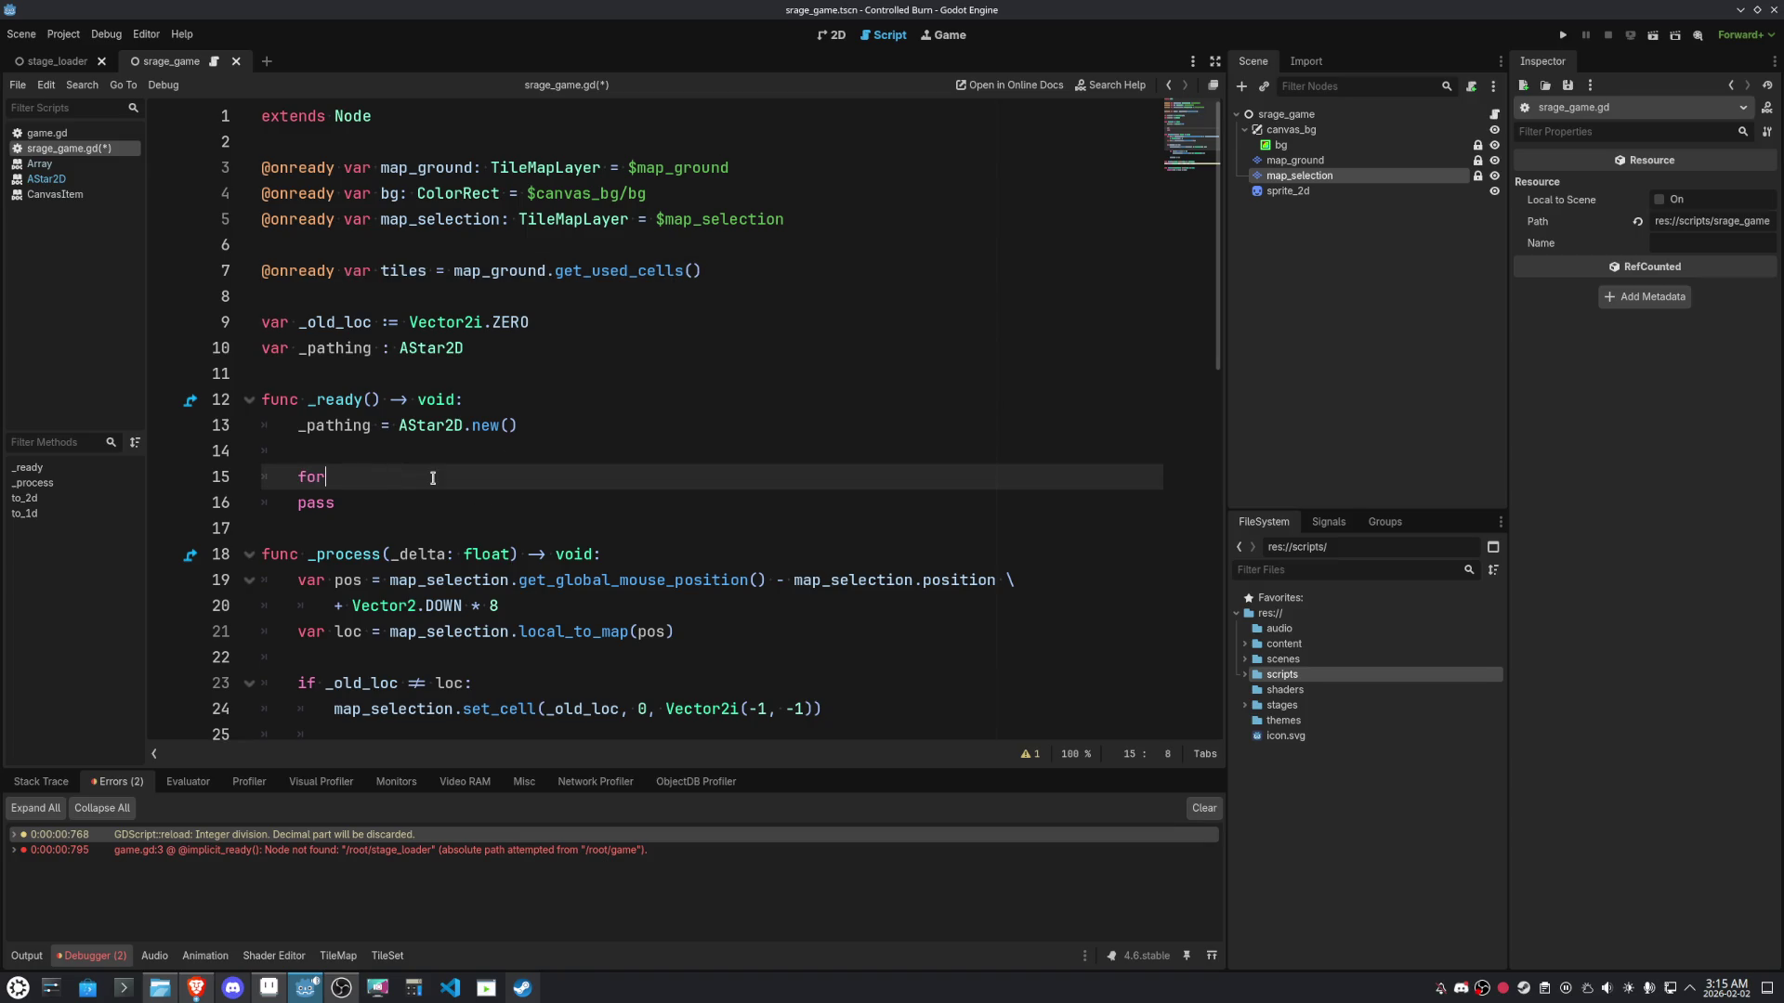
text(le in )
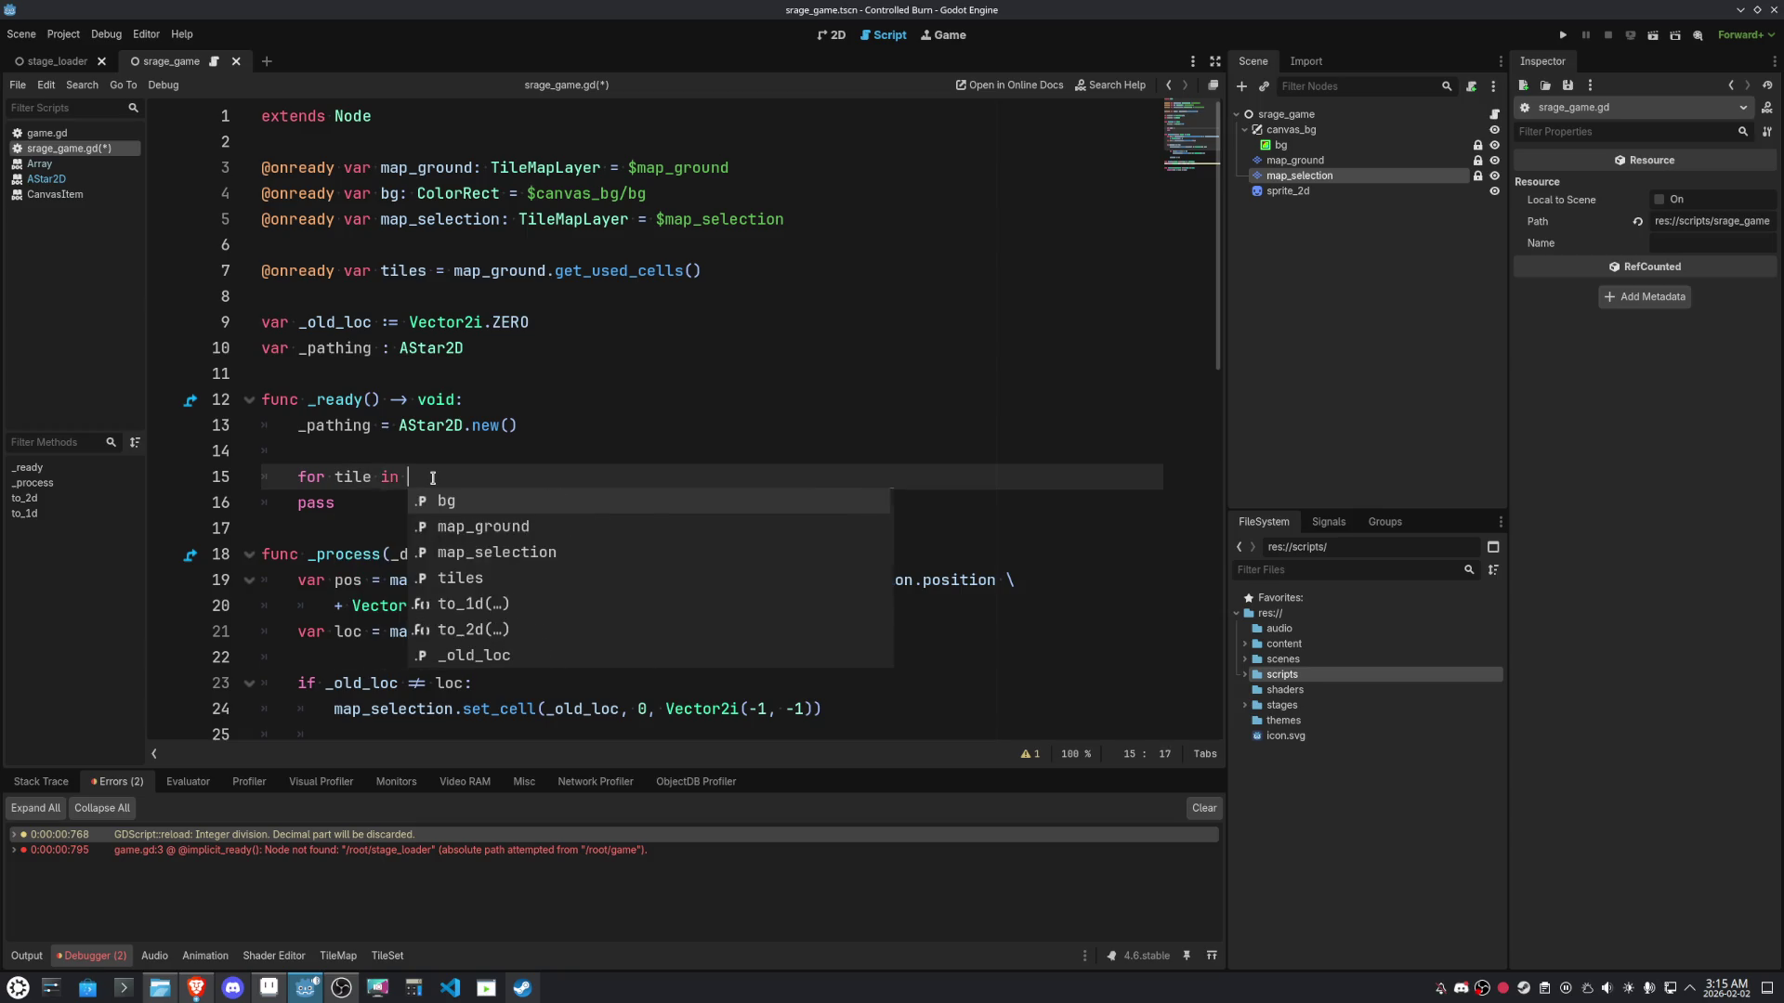
text(tiles:)
key(Return)
text(pass)
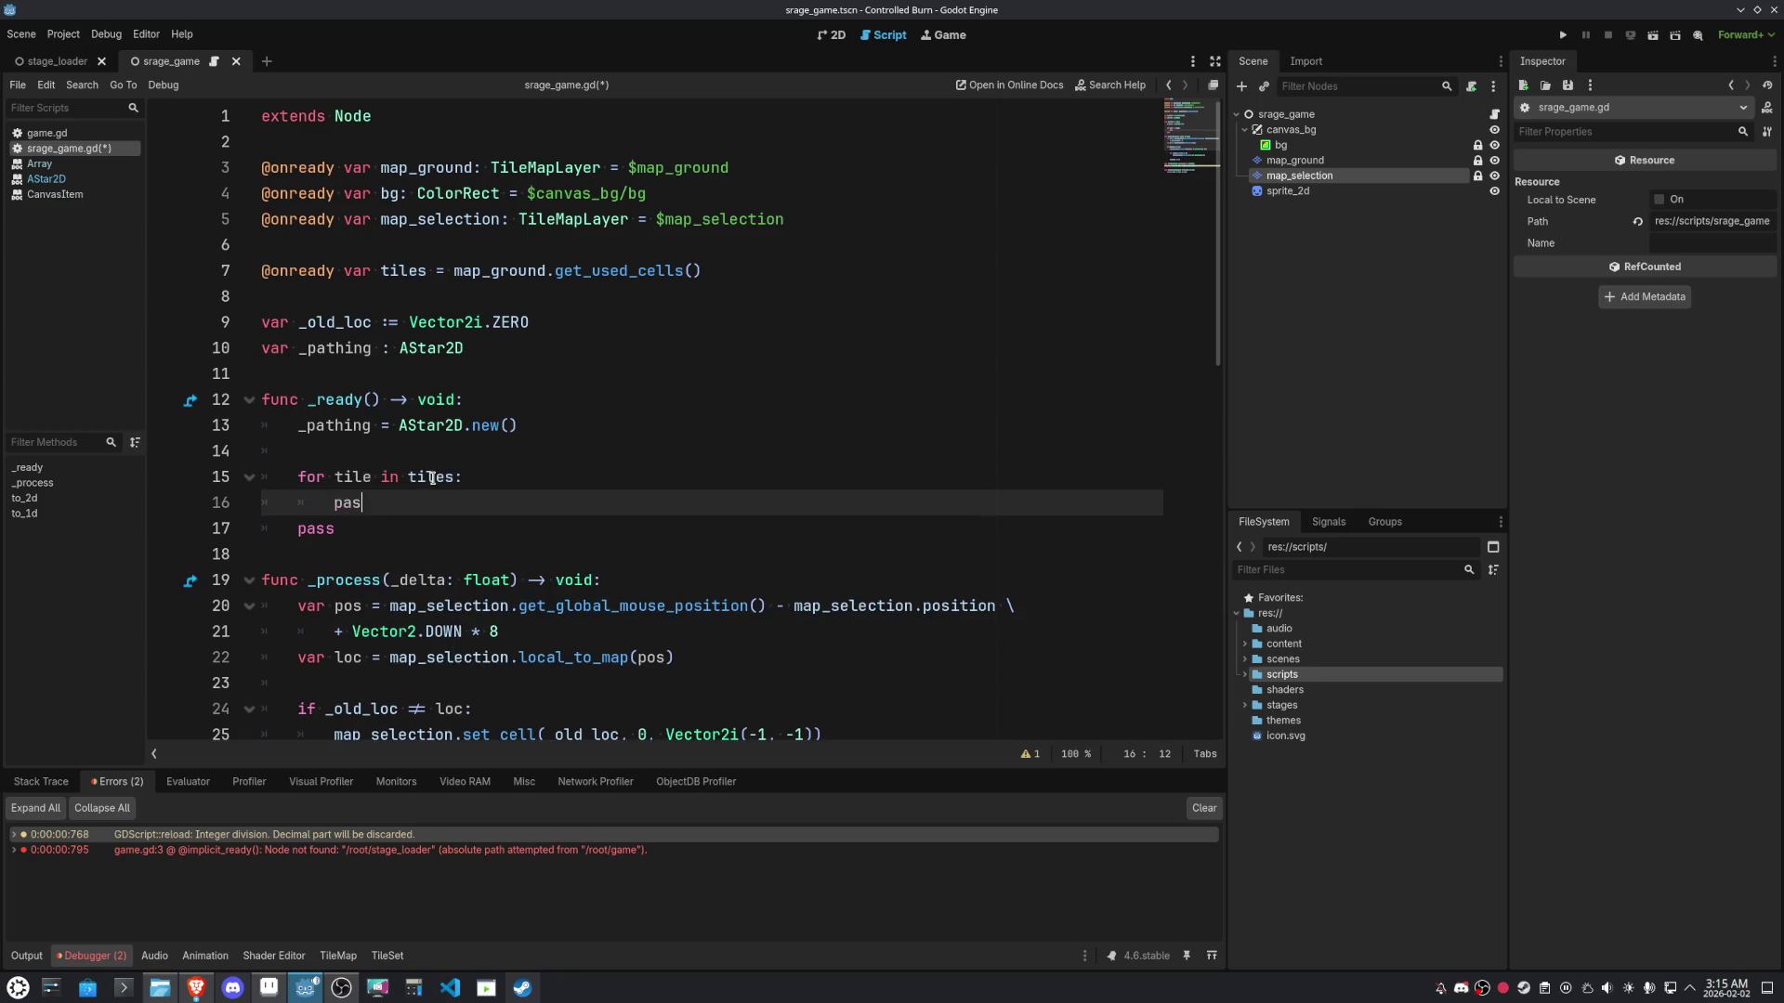
key(Up)
key(Return)
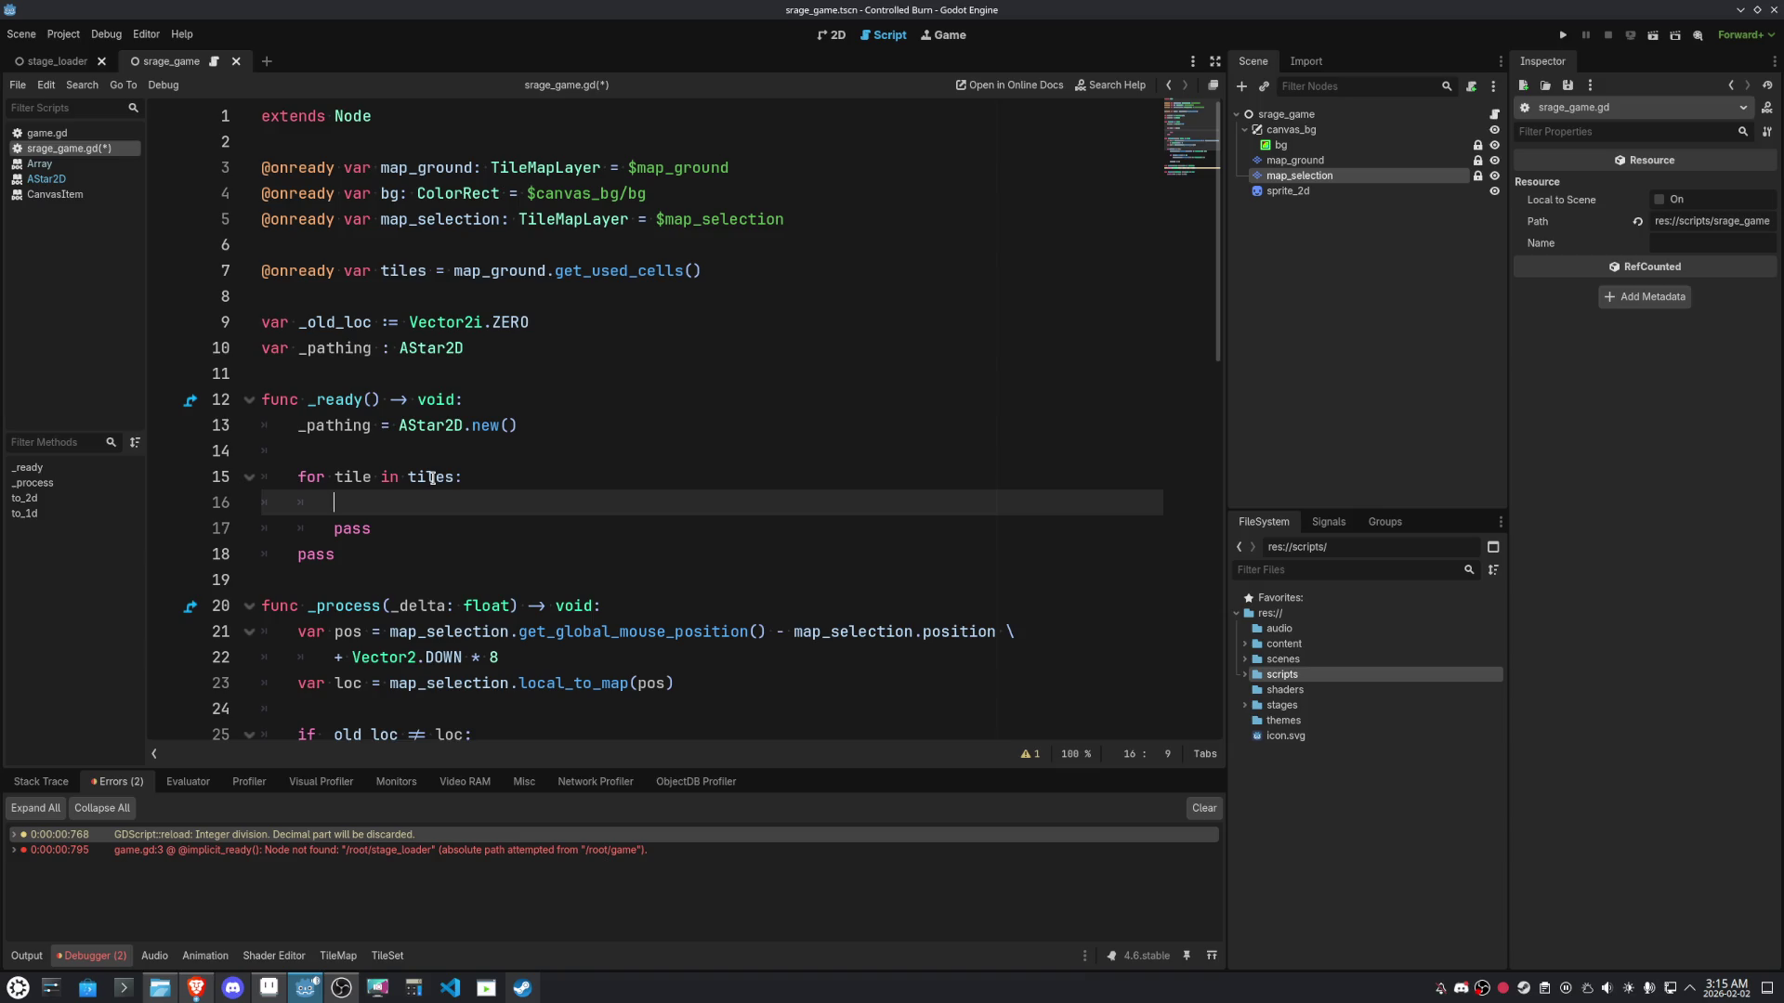
text(pathing.)
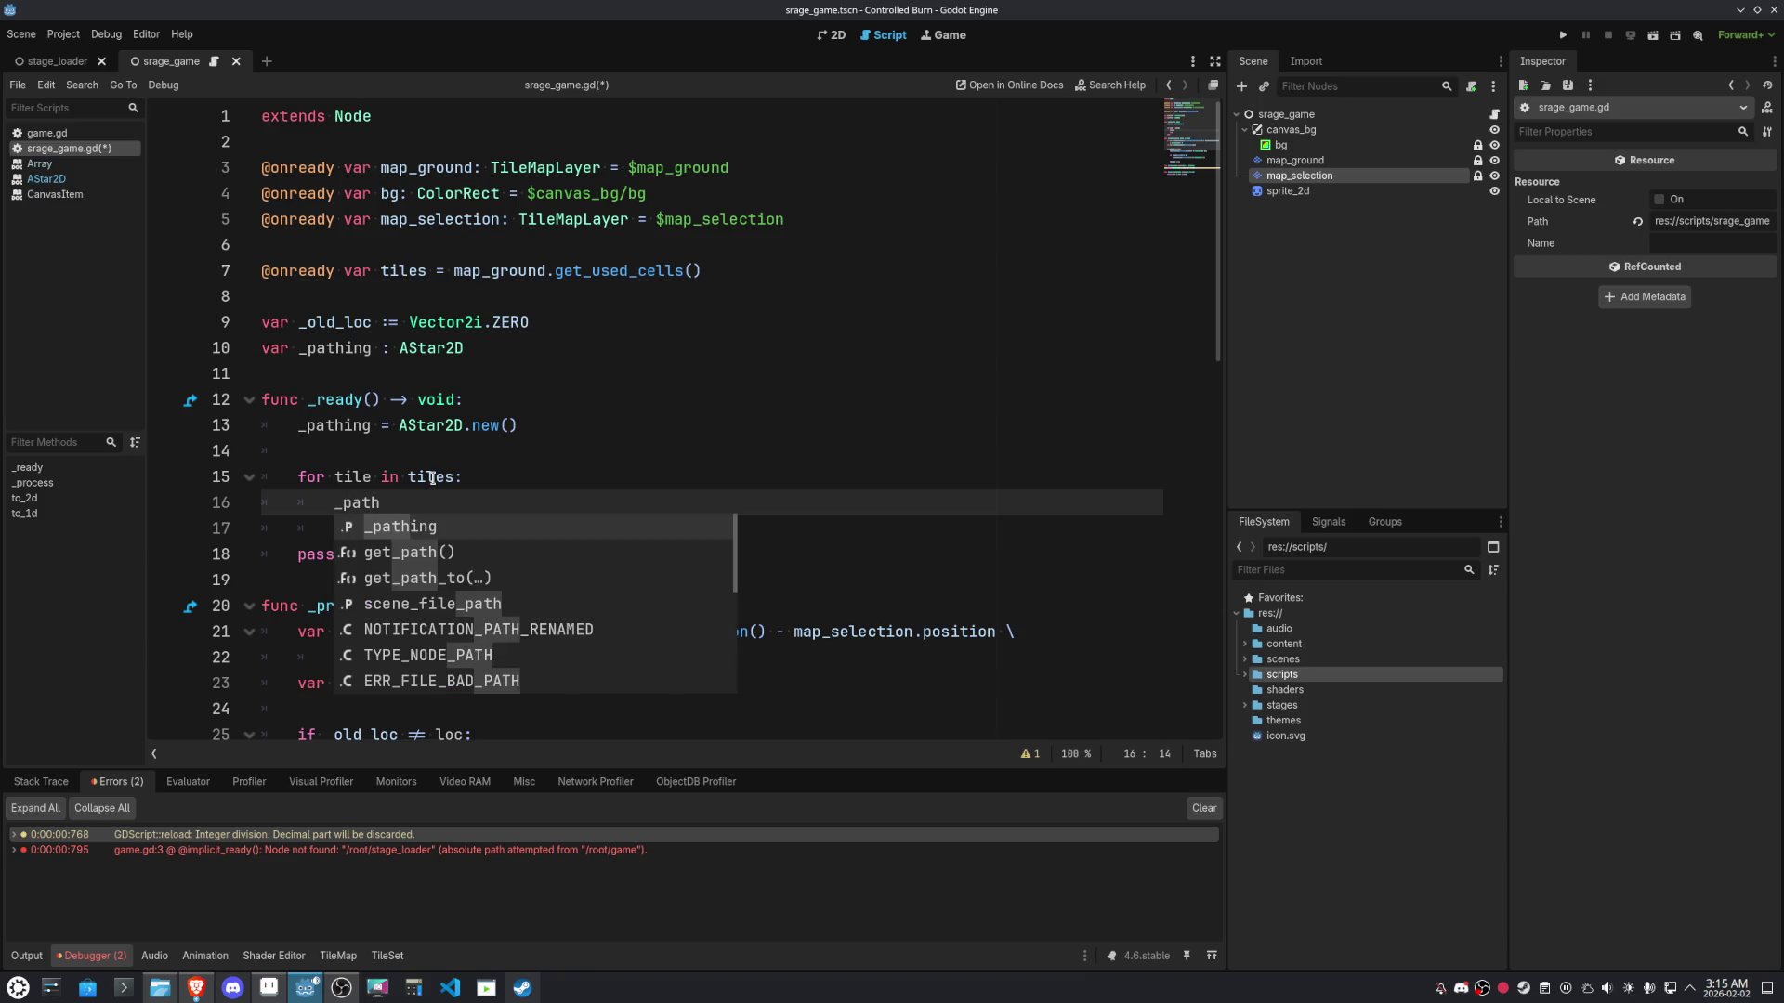
key(Return)
text(.)
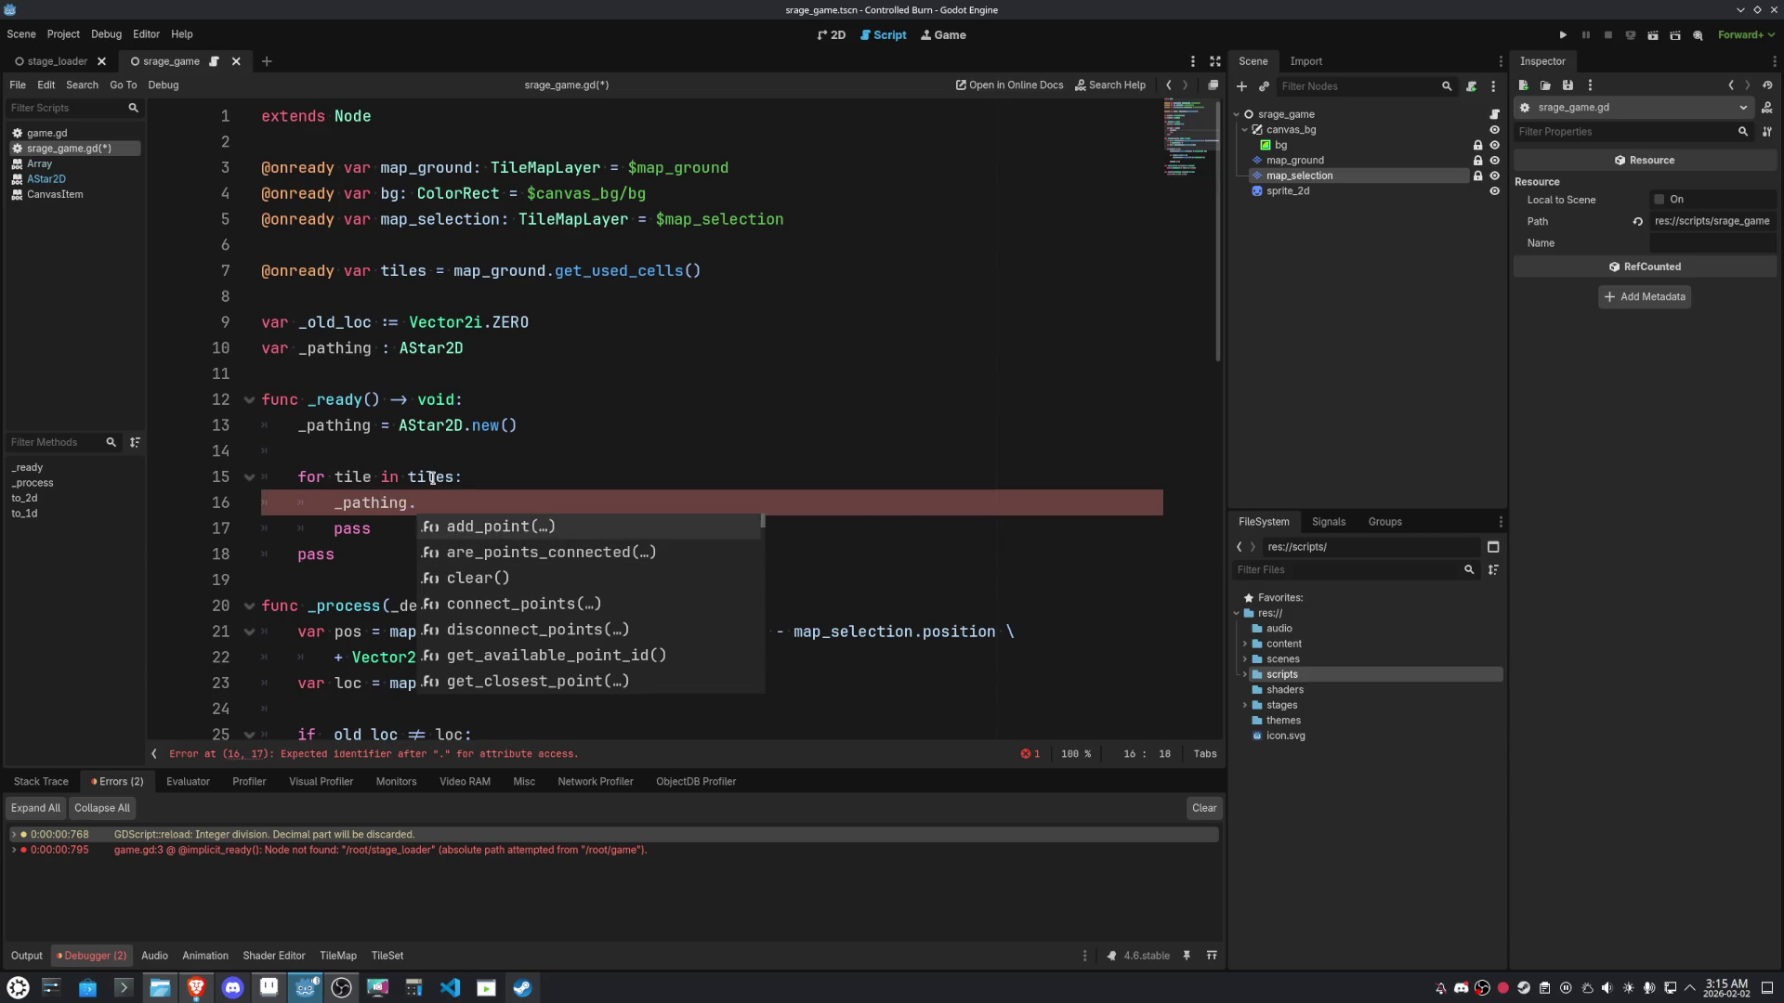
key(Return)
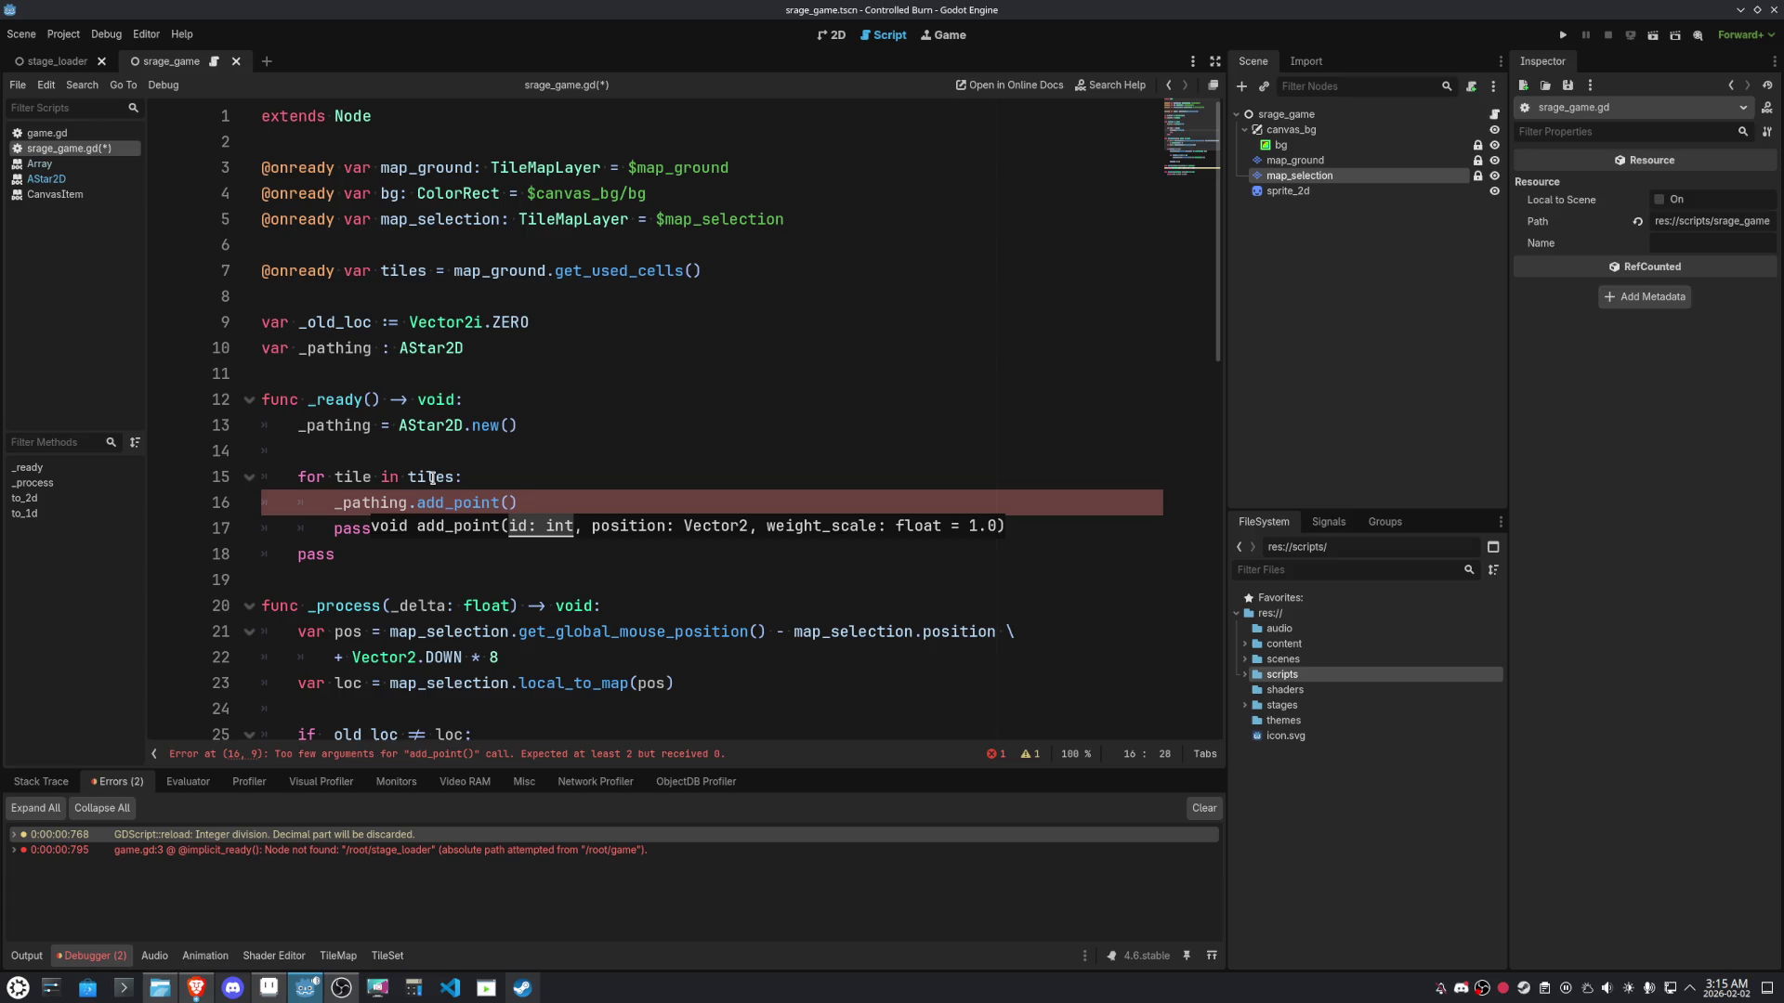
Step: Start a `var id = to_1d` line above add_point and reset the script zoom to 100%
key(Up)
key(End)
key(Return)
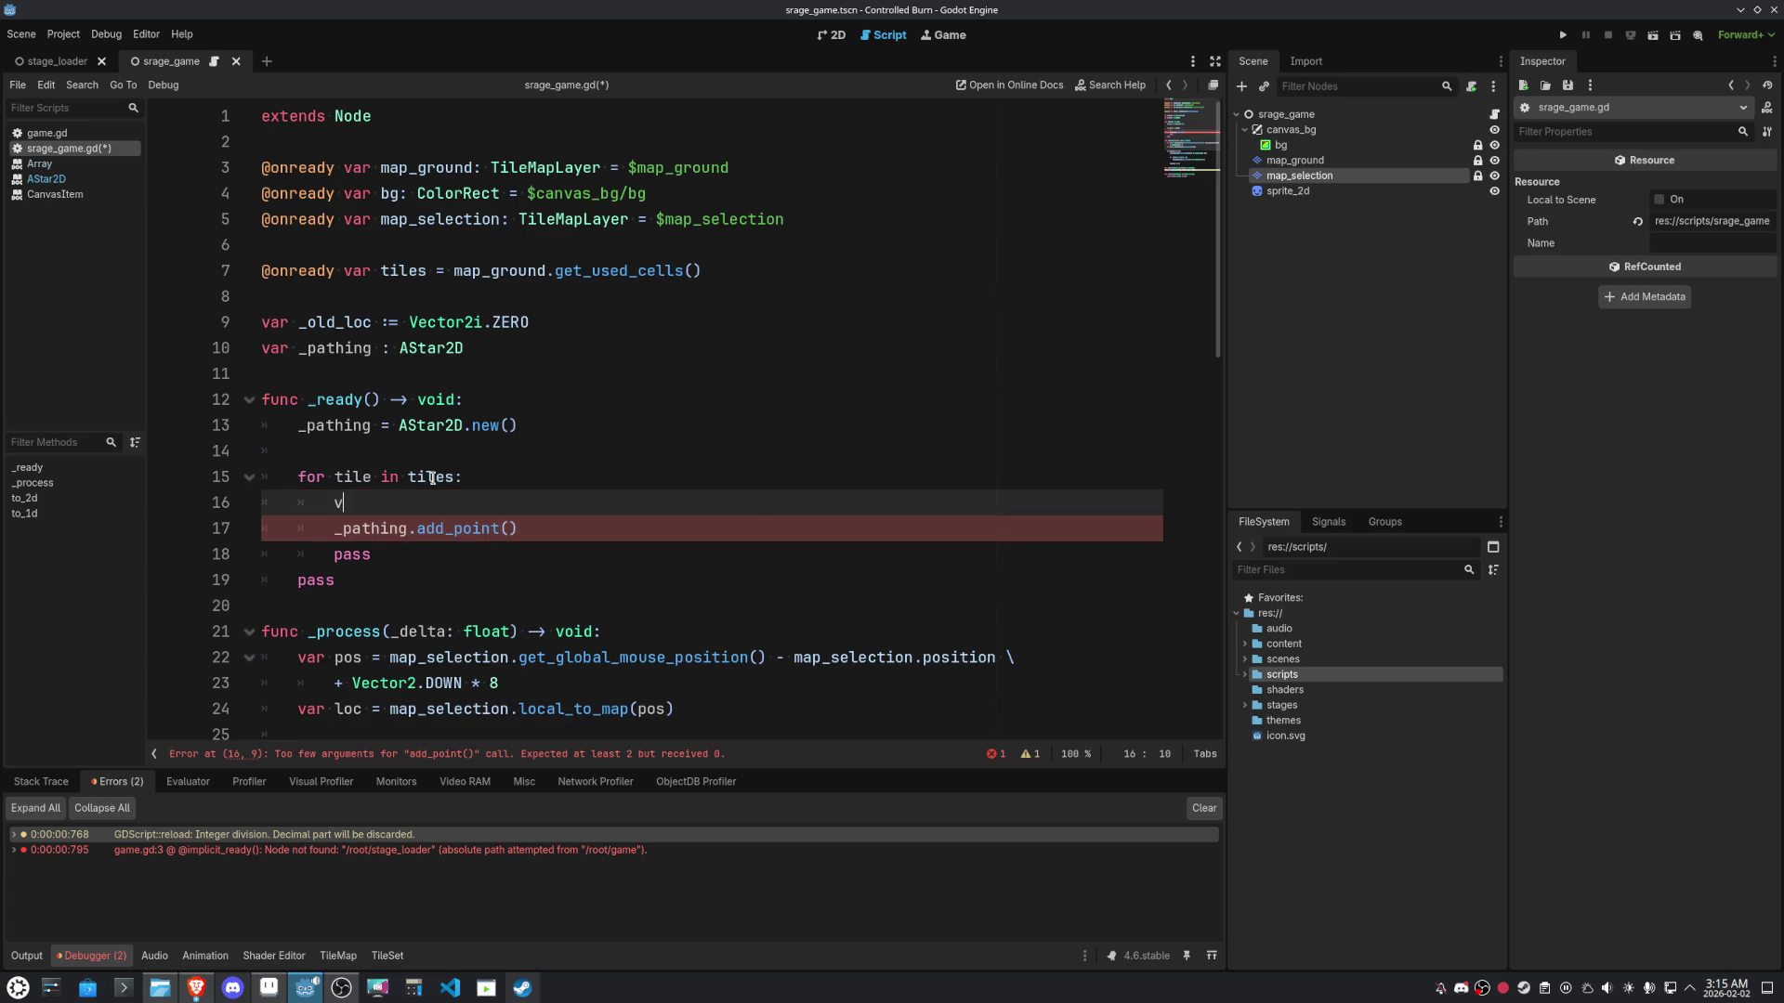
text(vra)
key(BackSpace)
key(BackSpace)
text(ar id =)
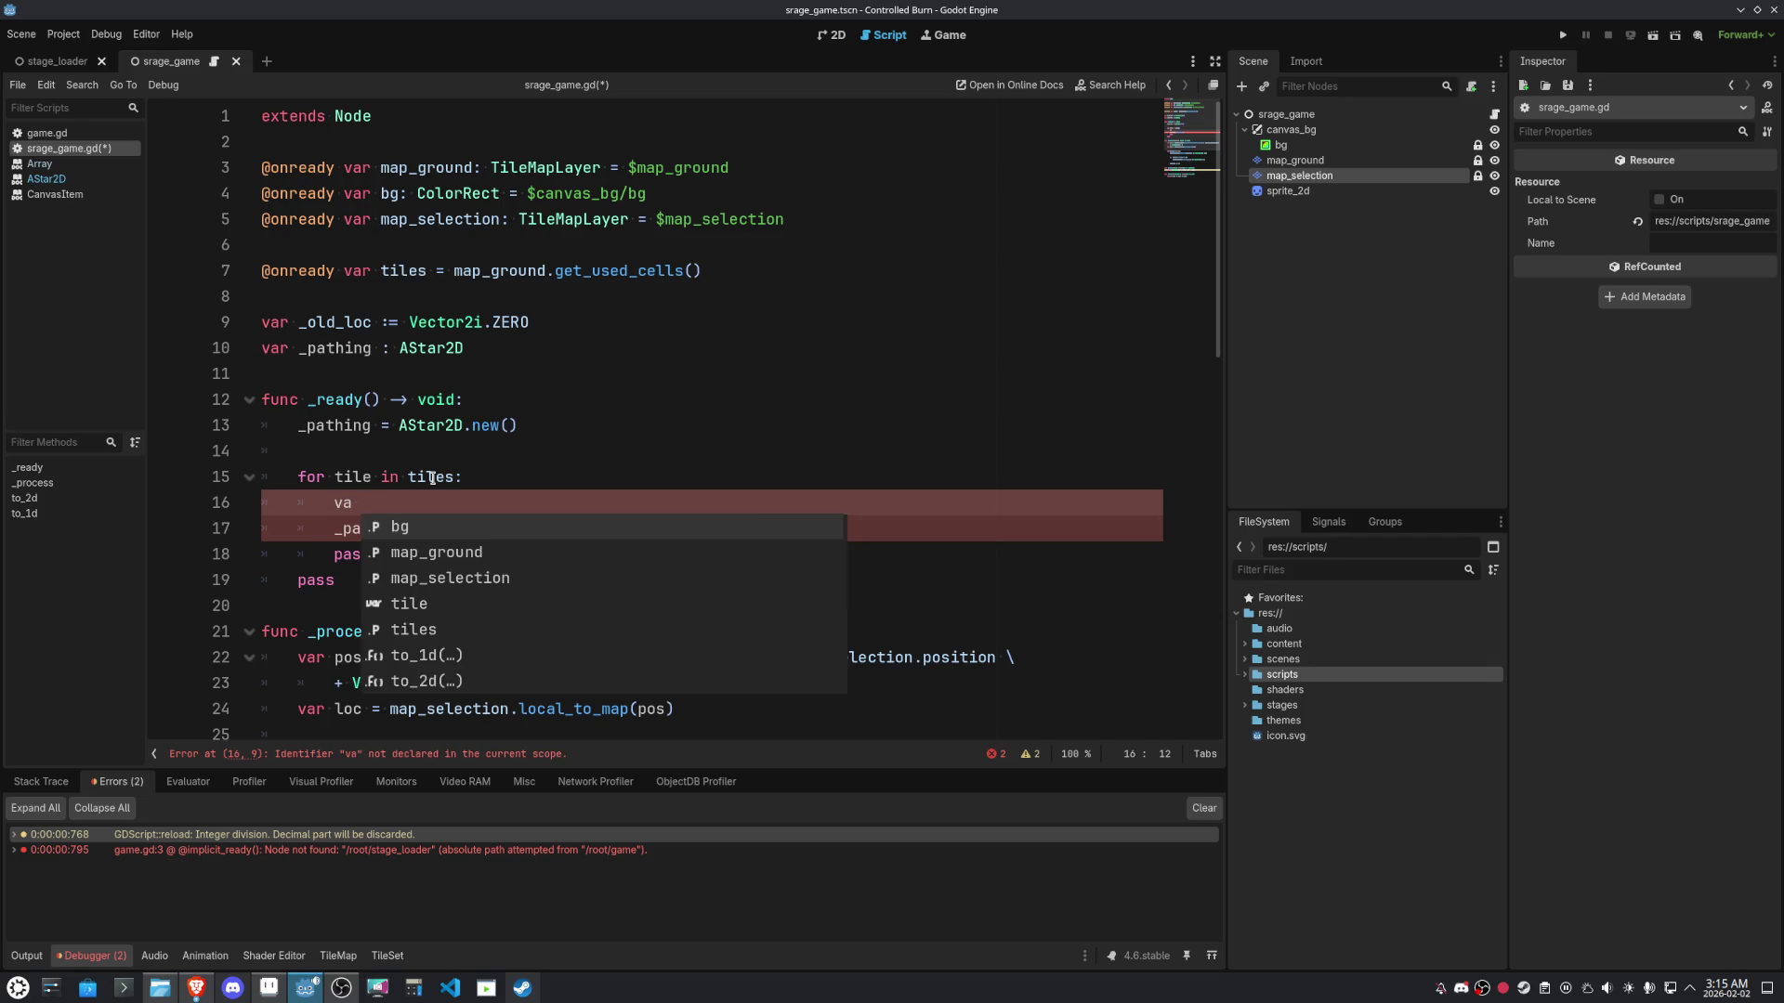
scroll(437, 390, down, 10)
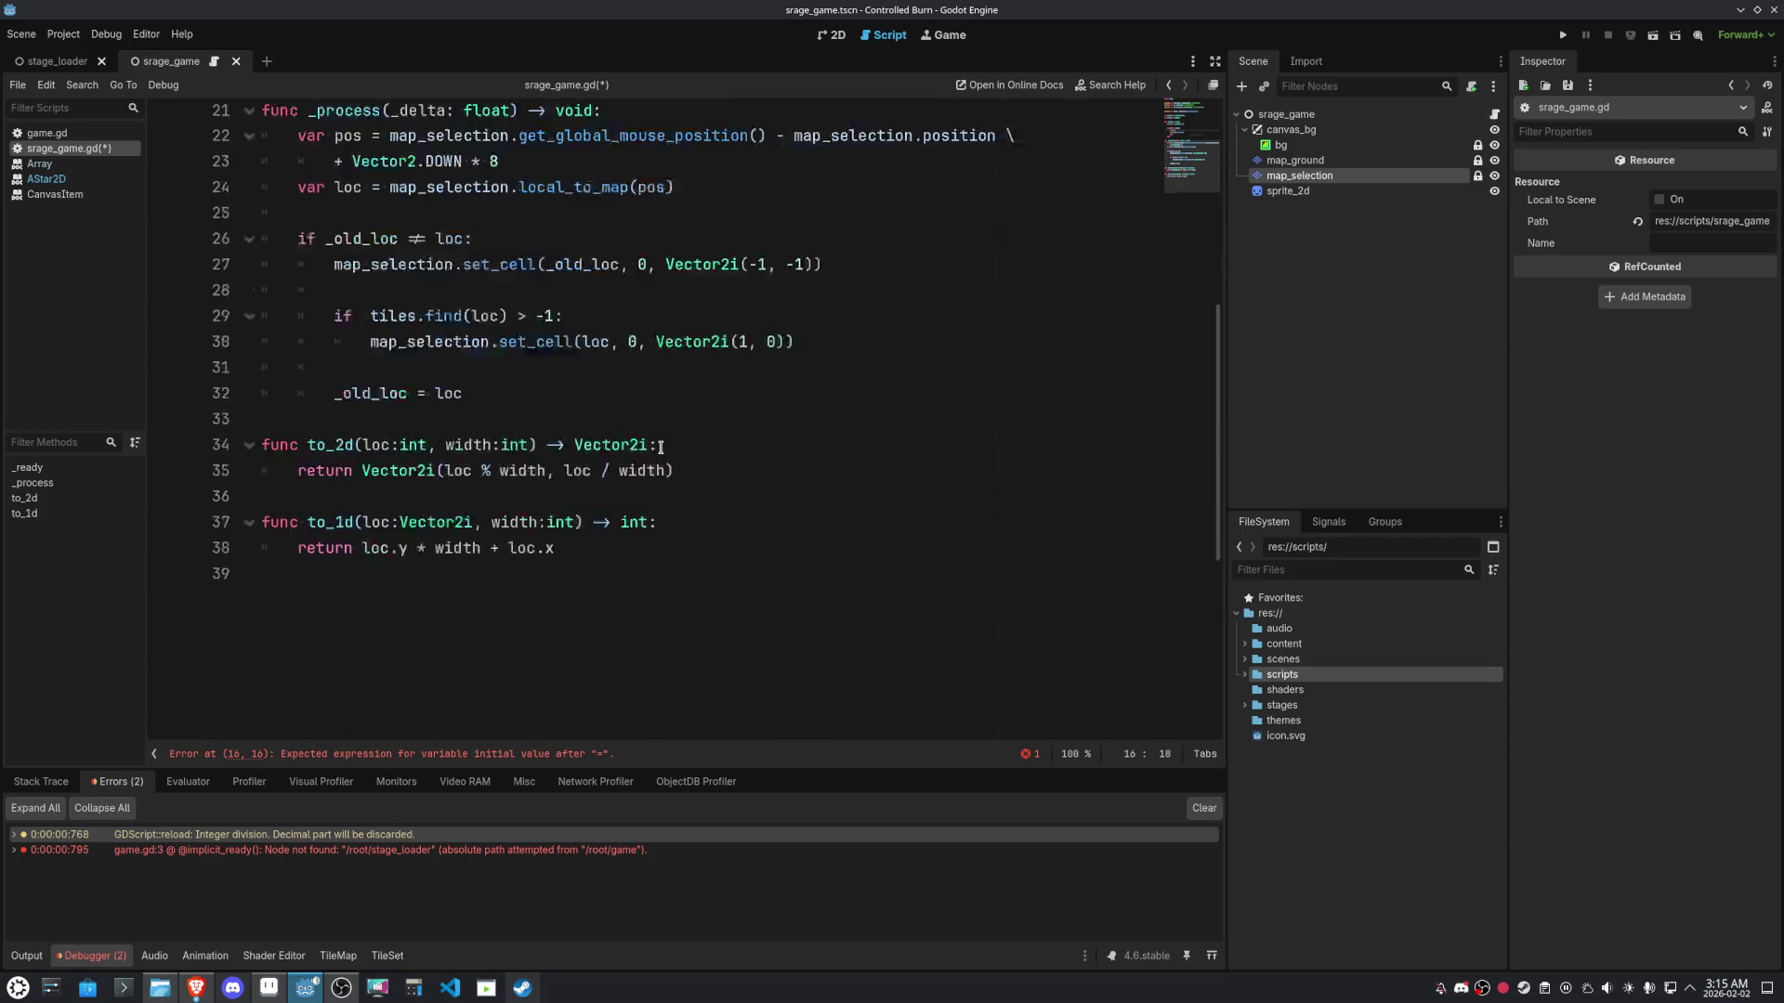
click(345, 281)
double_click(345, 280)
scroll(532, 464, up, 10)
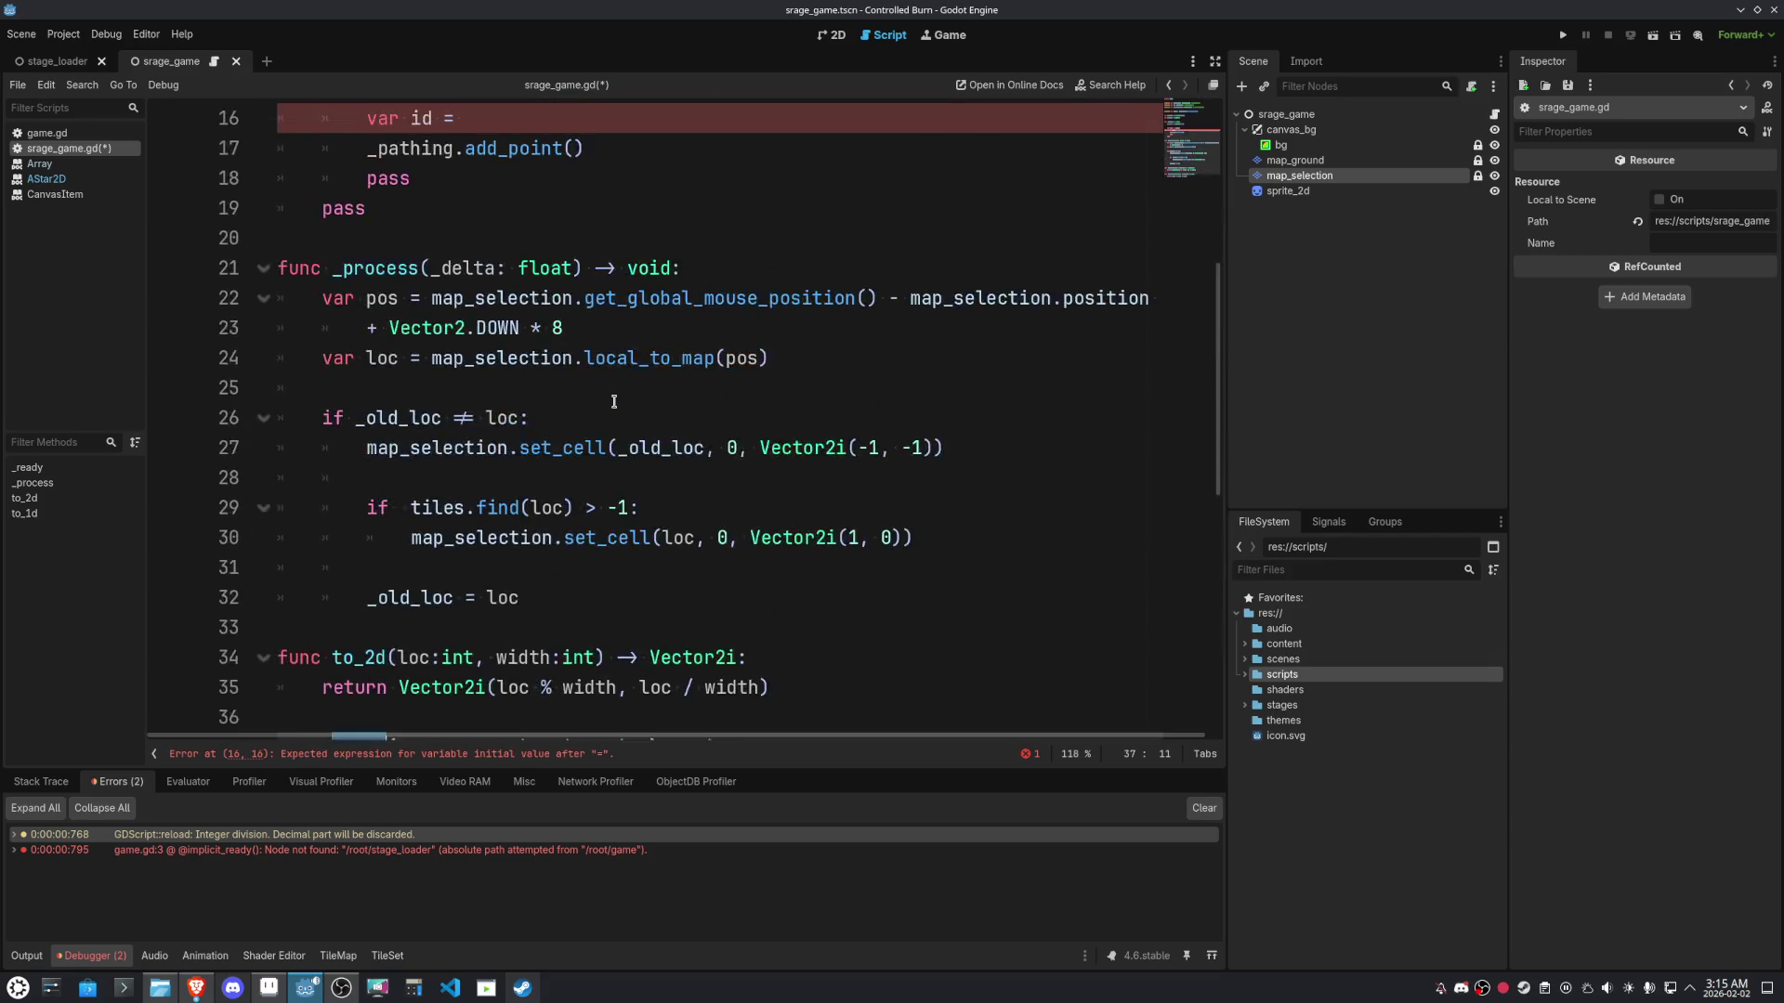
click(533, 463)
text(to_1d)
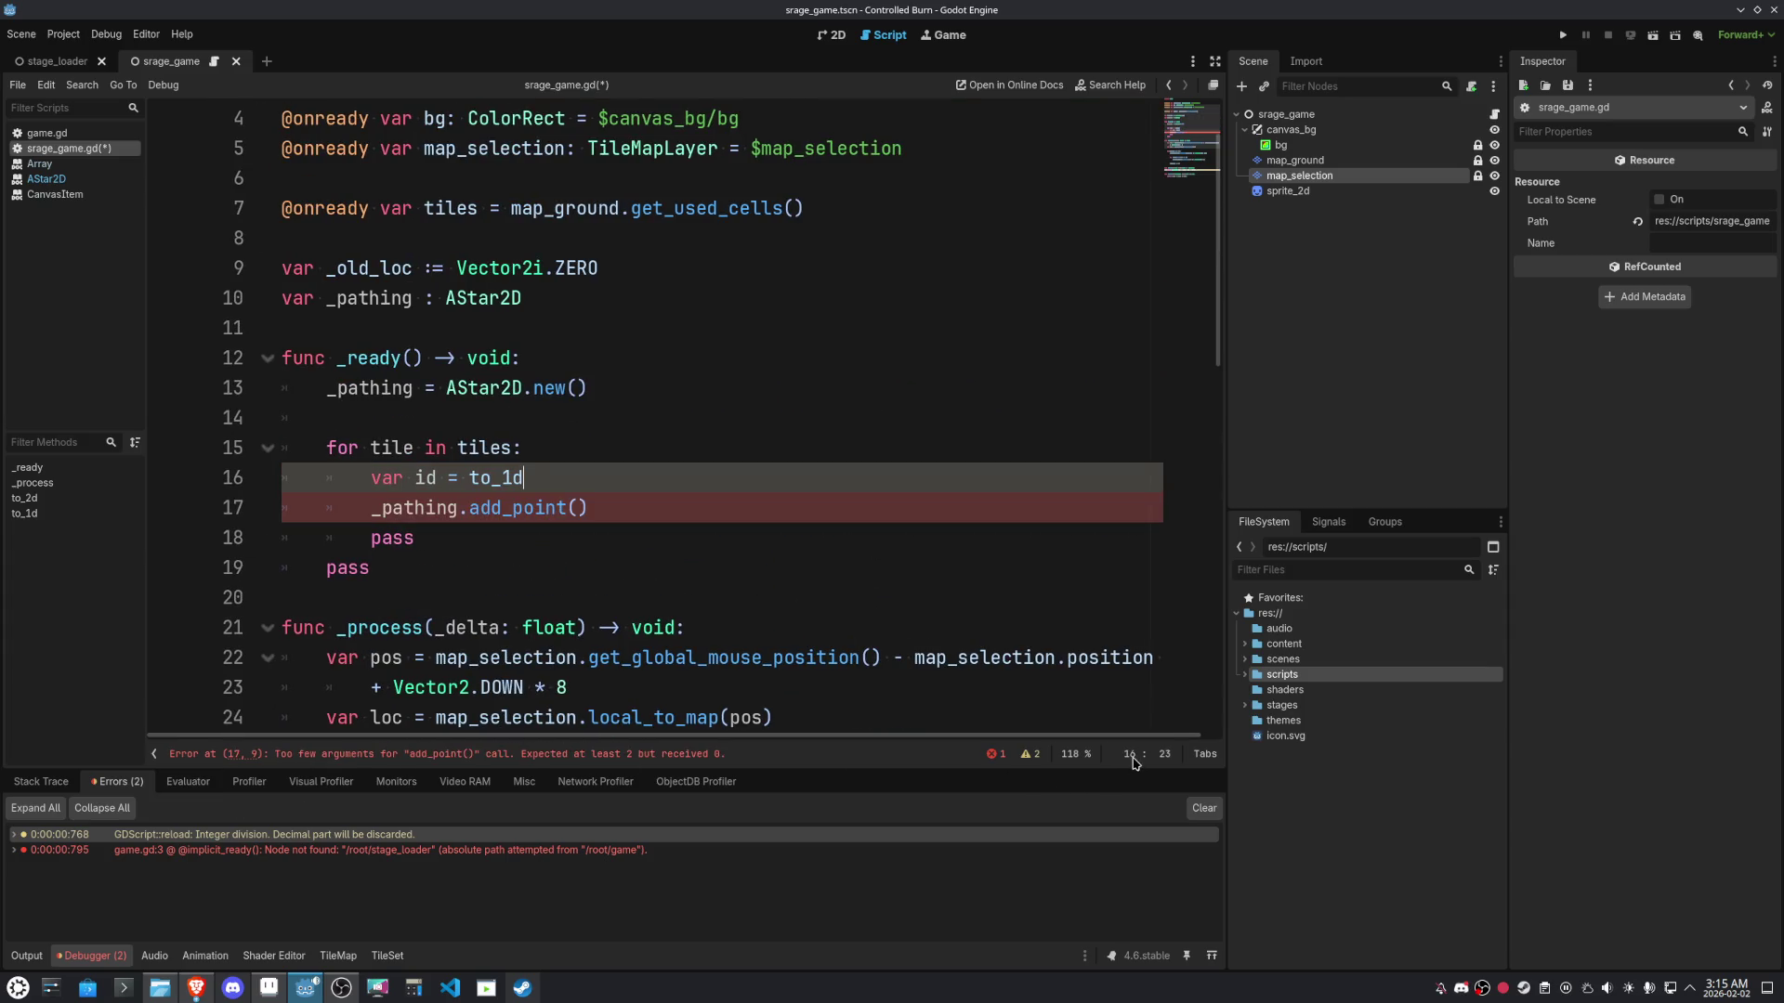
click(1084, 757)
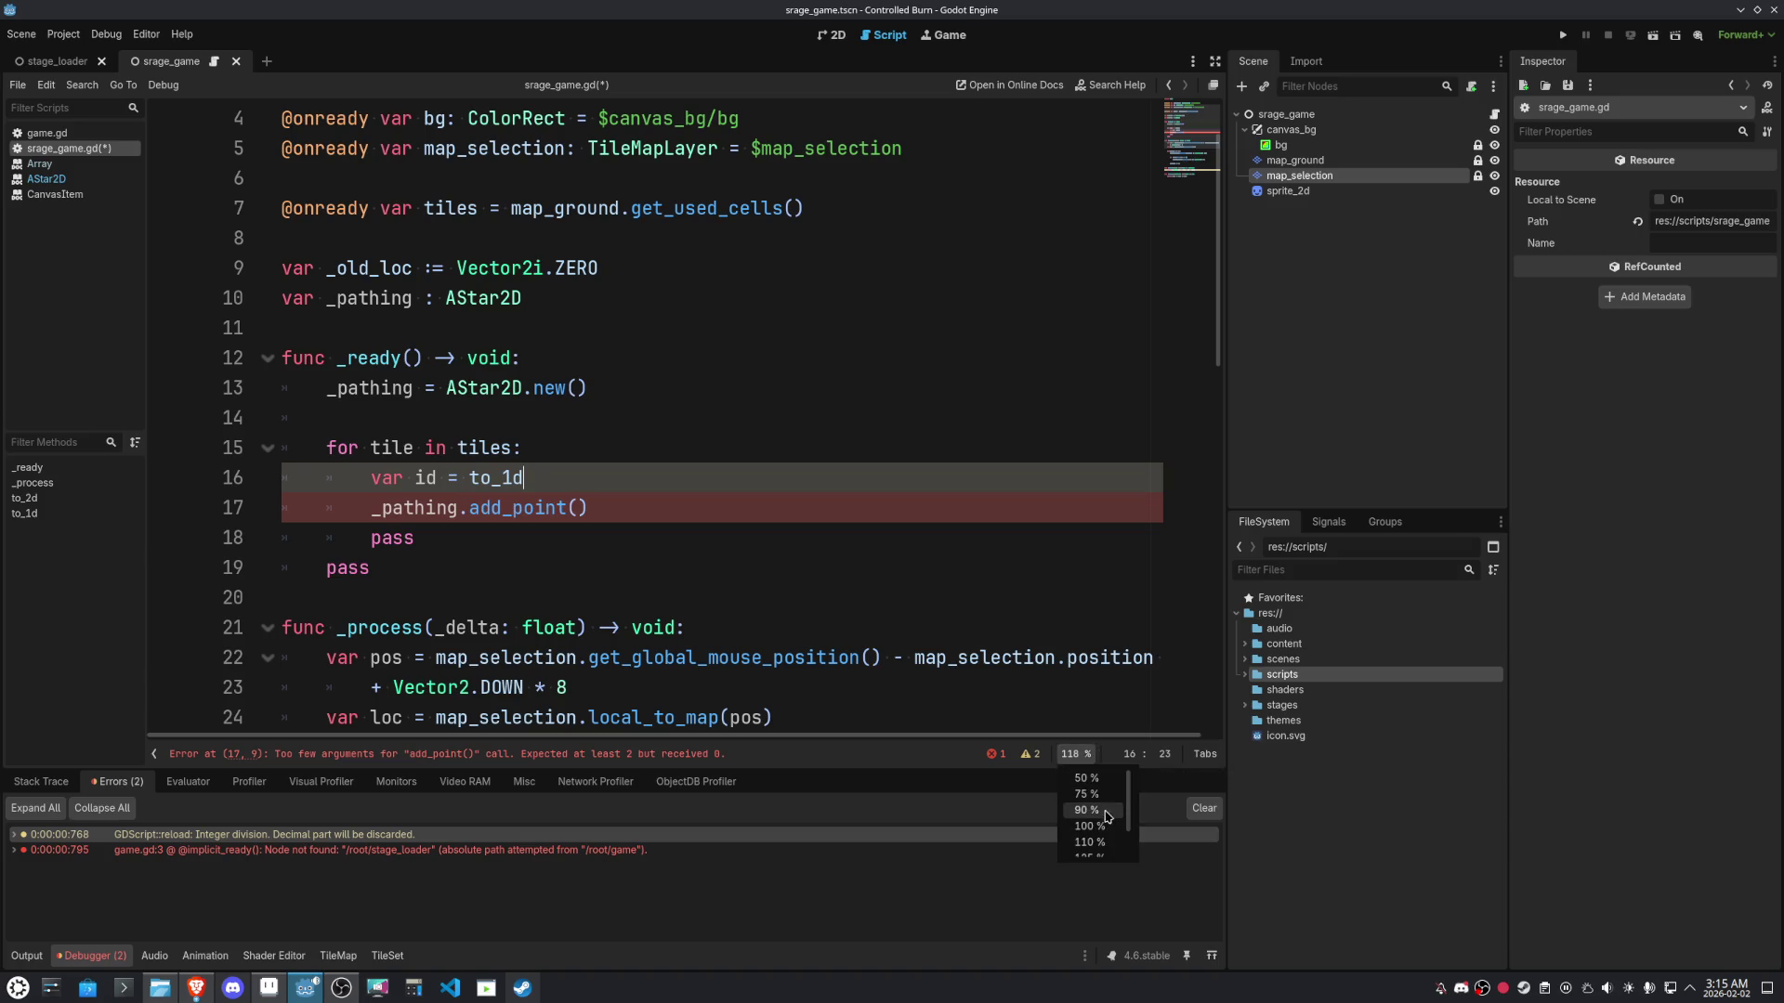
click(1087, 826)
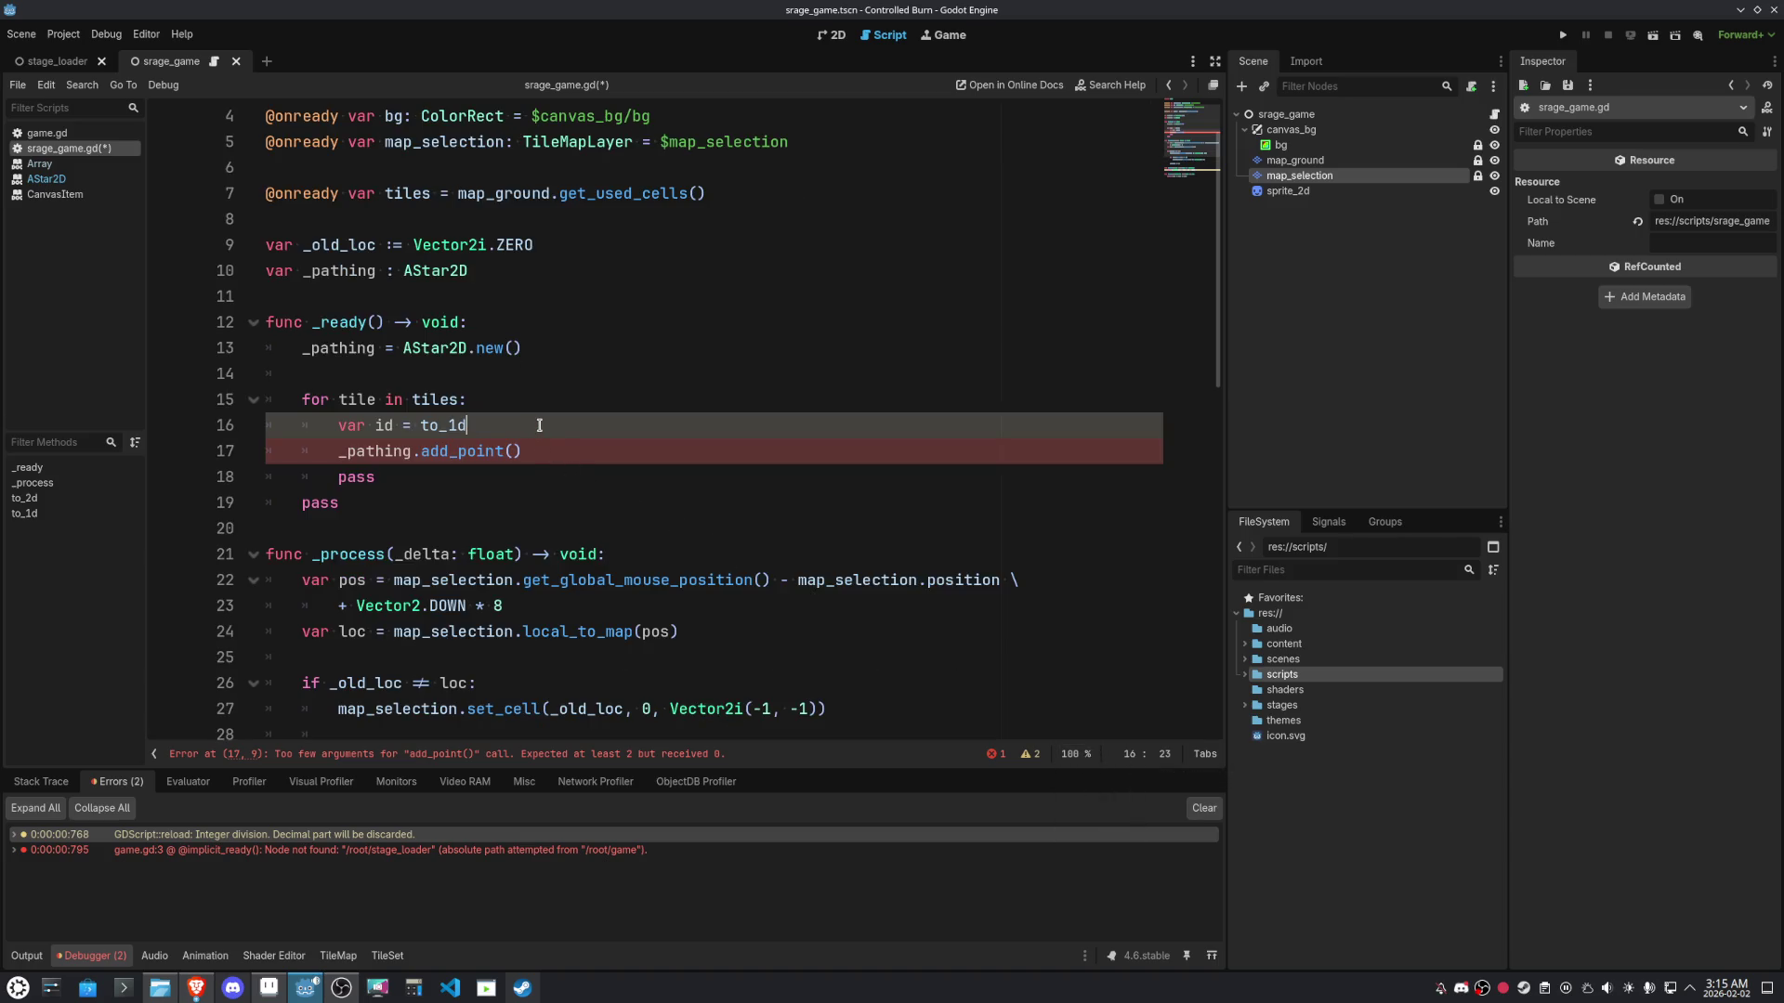
Step: Pass tile and map_ground.size to to_1d, then look up the TileMapLayer class docs
text((tile,)
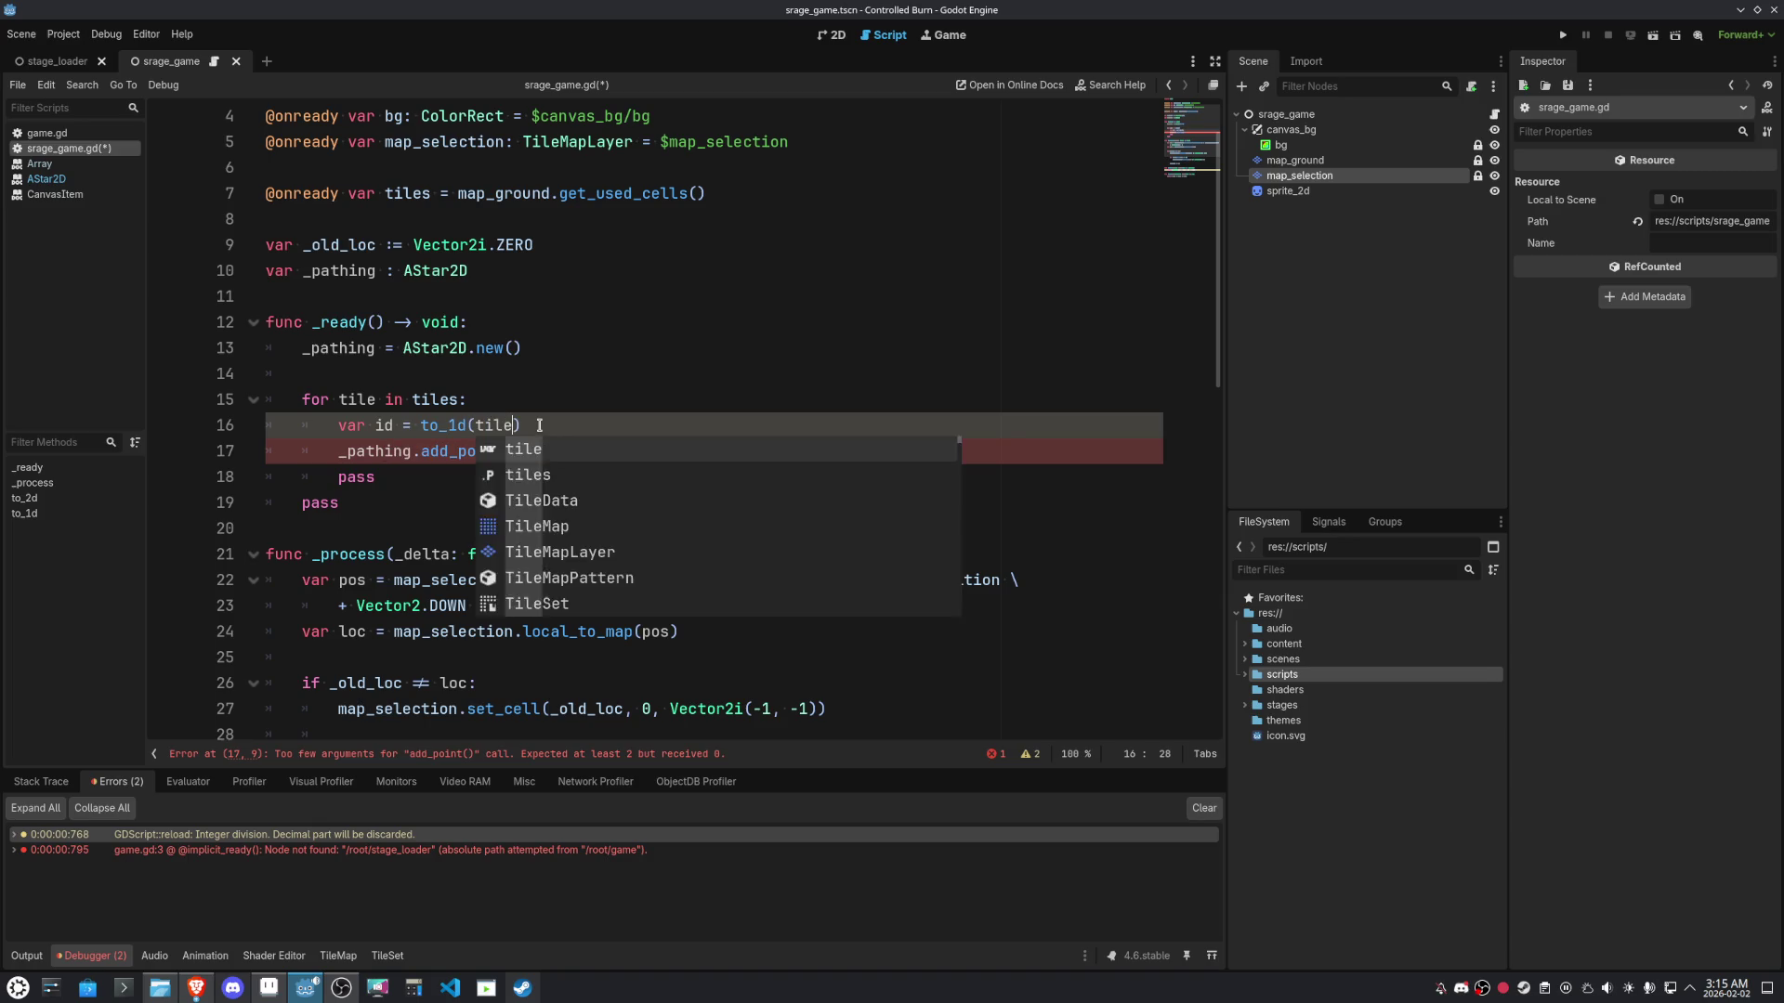
key(Escape)
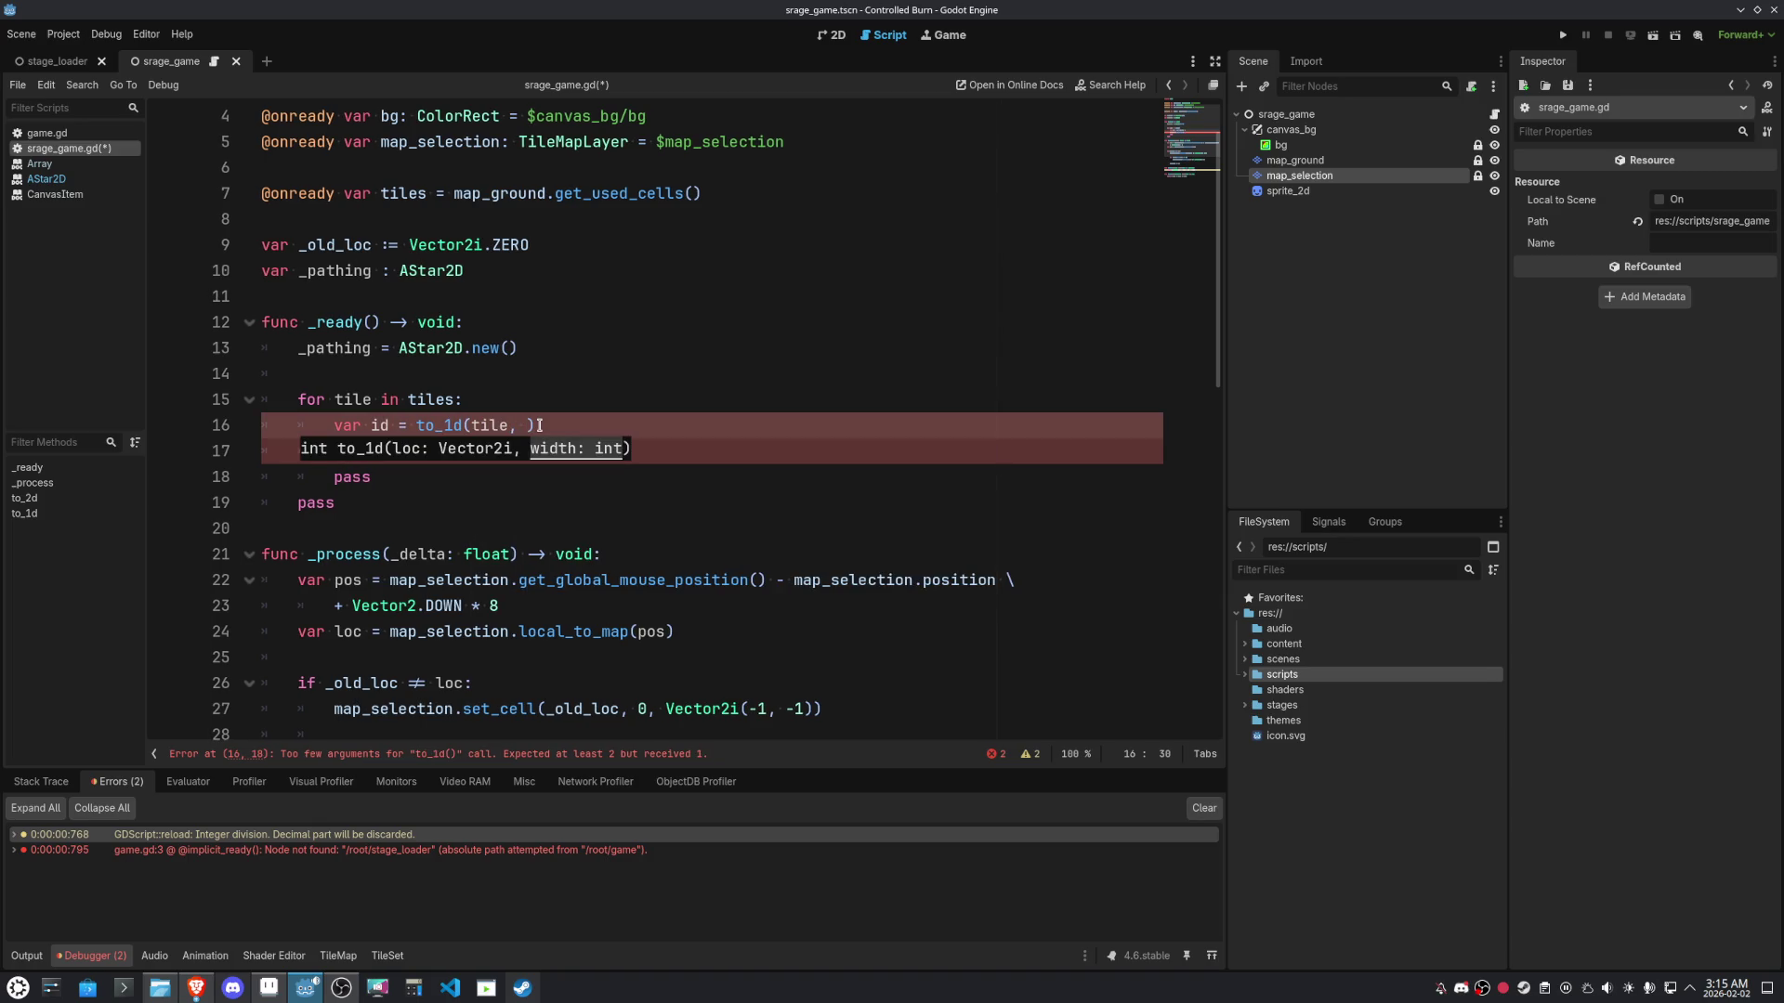
text(map)
key(Return)
text(,)
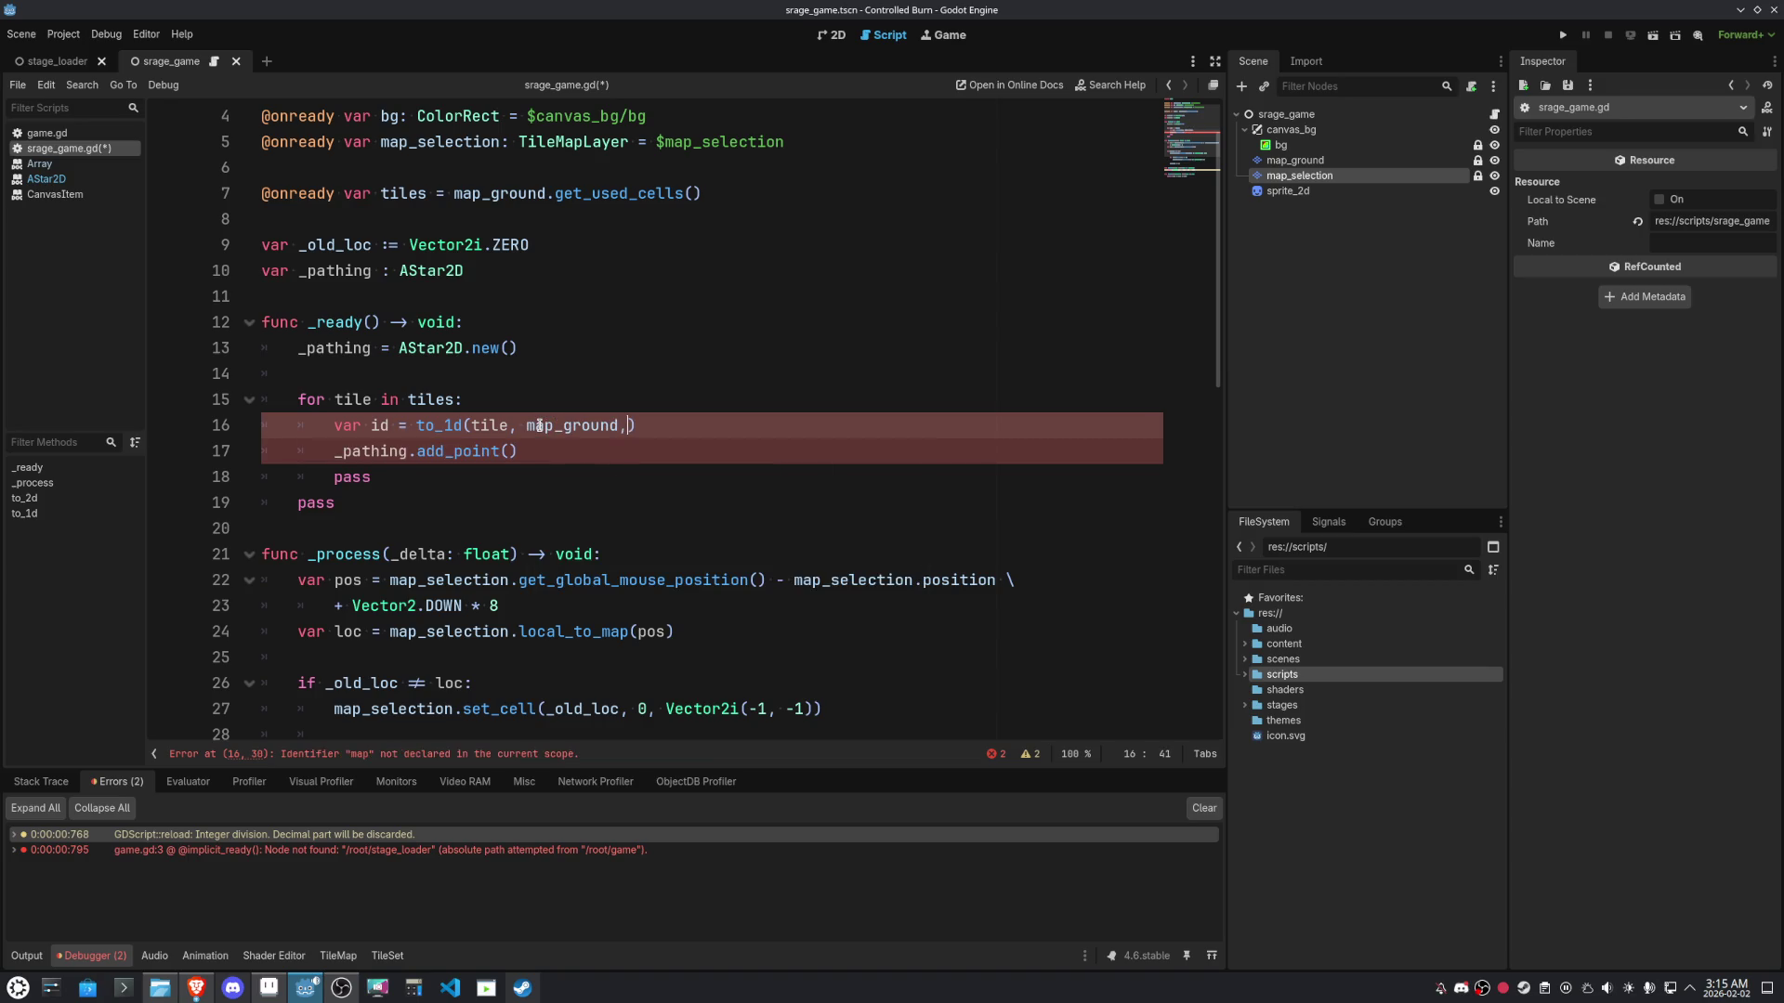
key(BackSpace)
text(.s)
text(i)
key(BackSpace)
key(BackSpace)
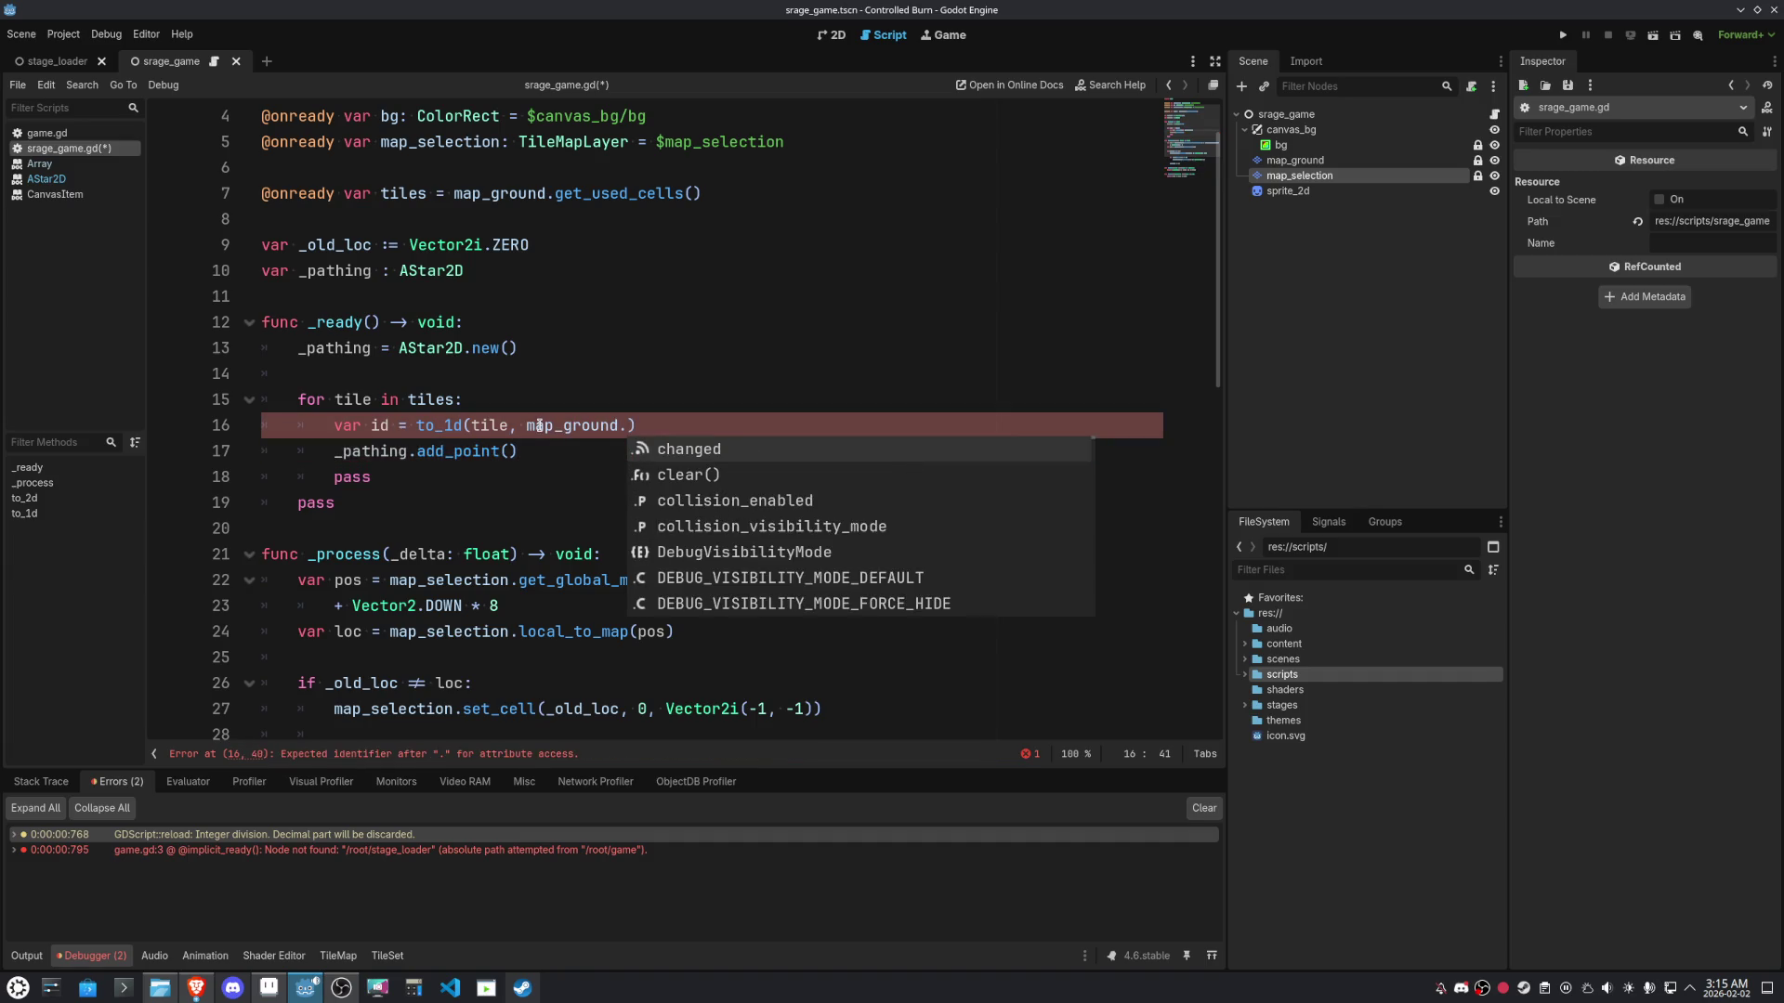
text(t)
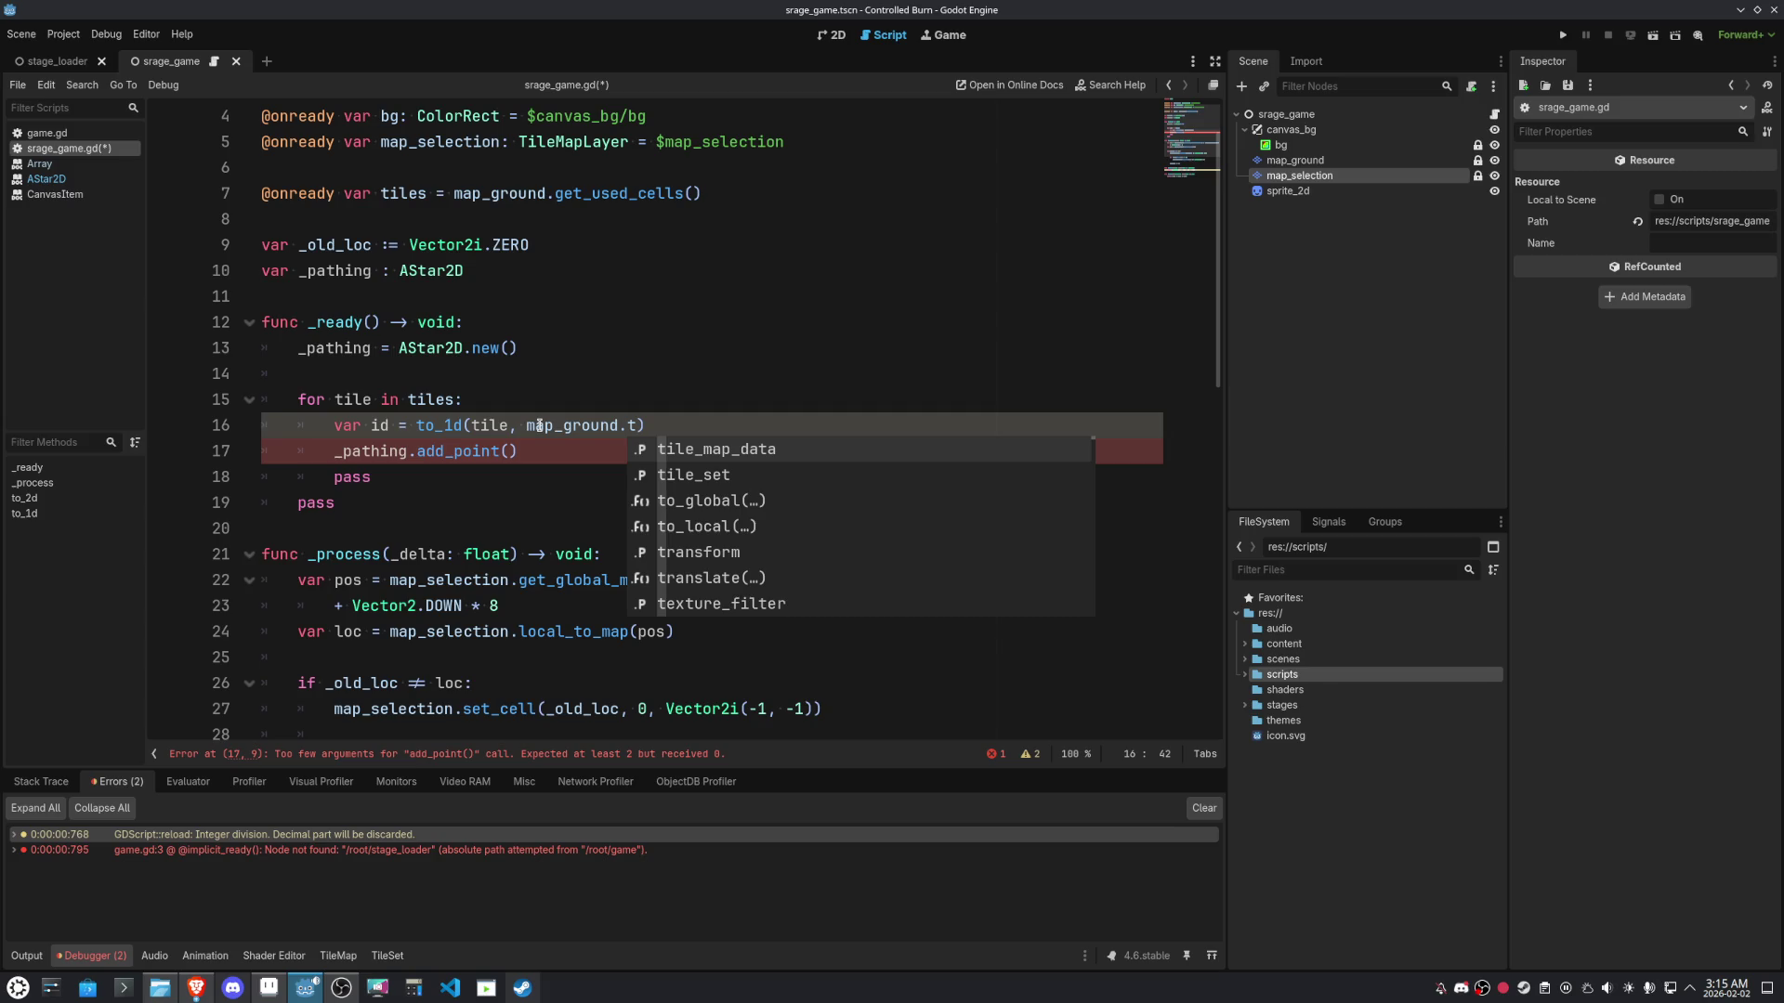
key(BackSpace)
text(size)
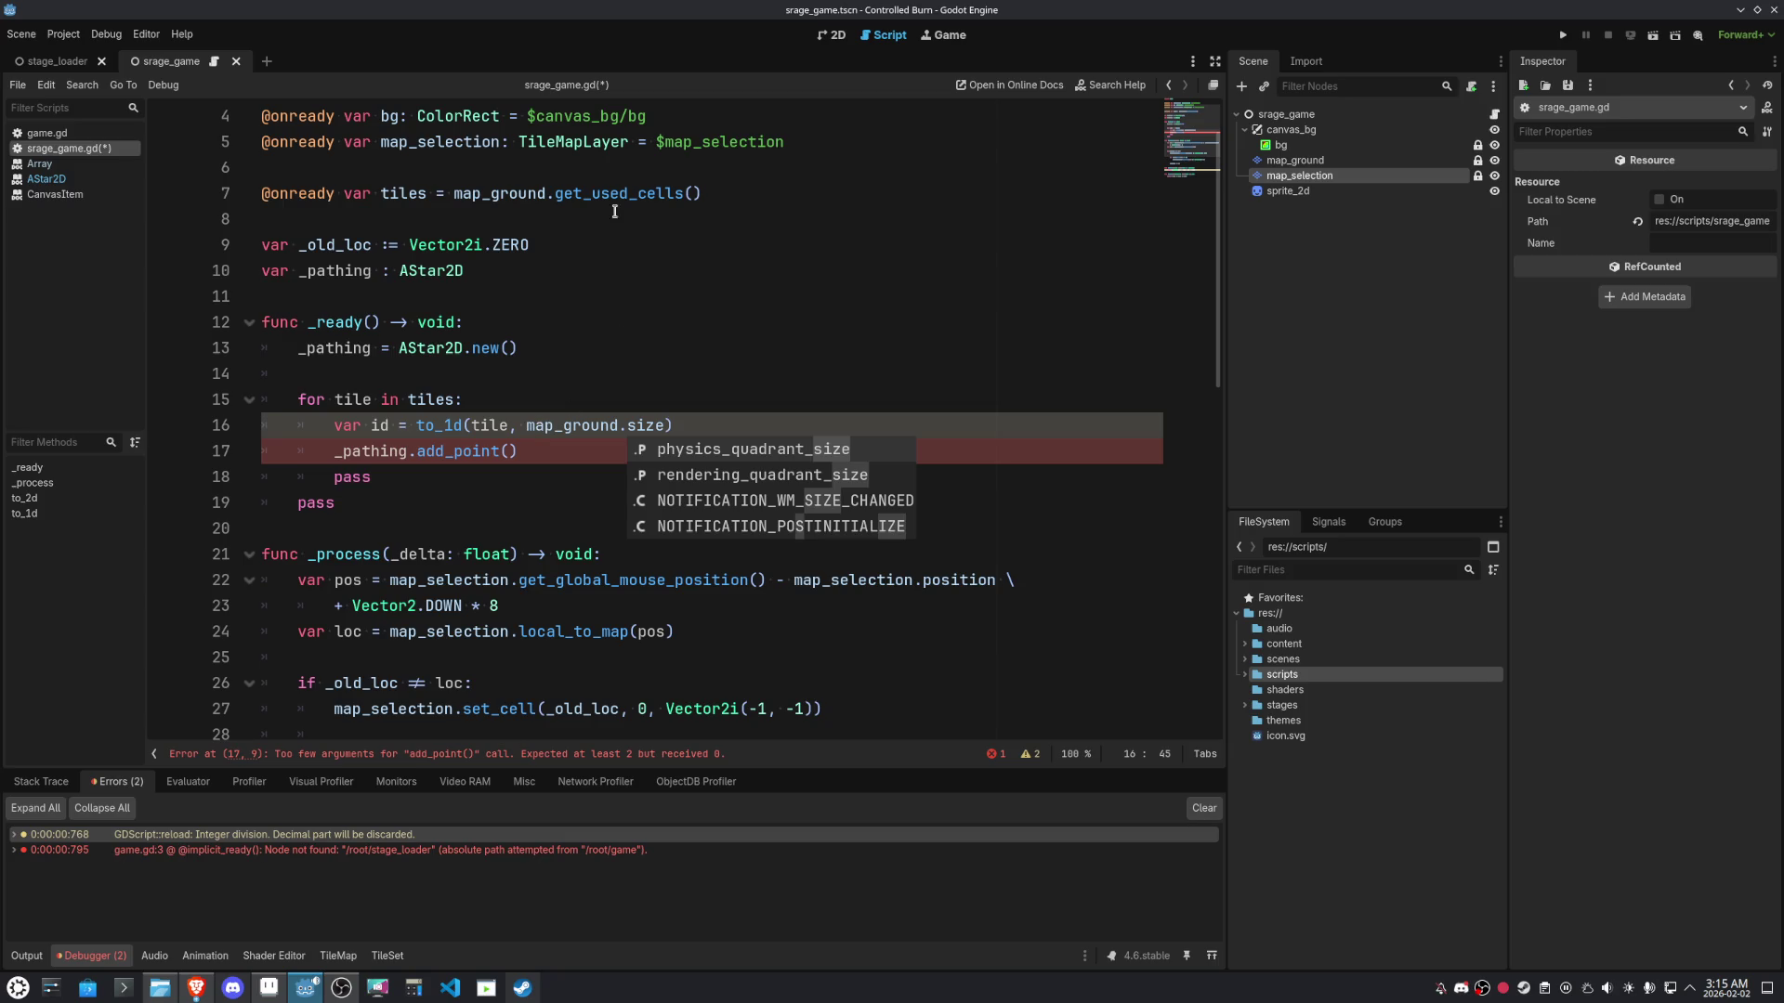
click(570, 144)
ctrl+click(569, 148)
scroll(863, 521, down, 5)
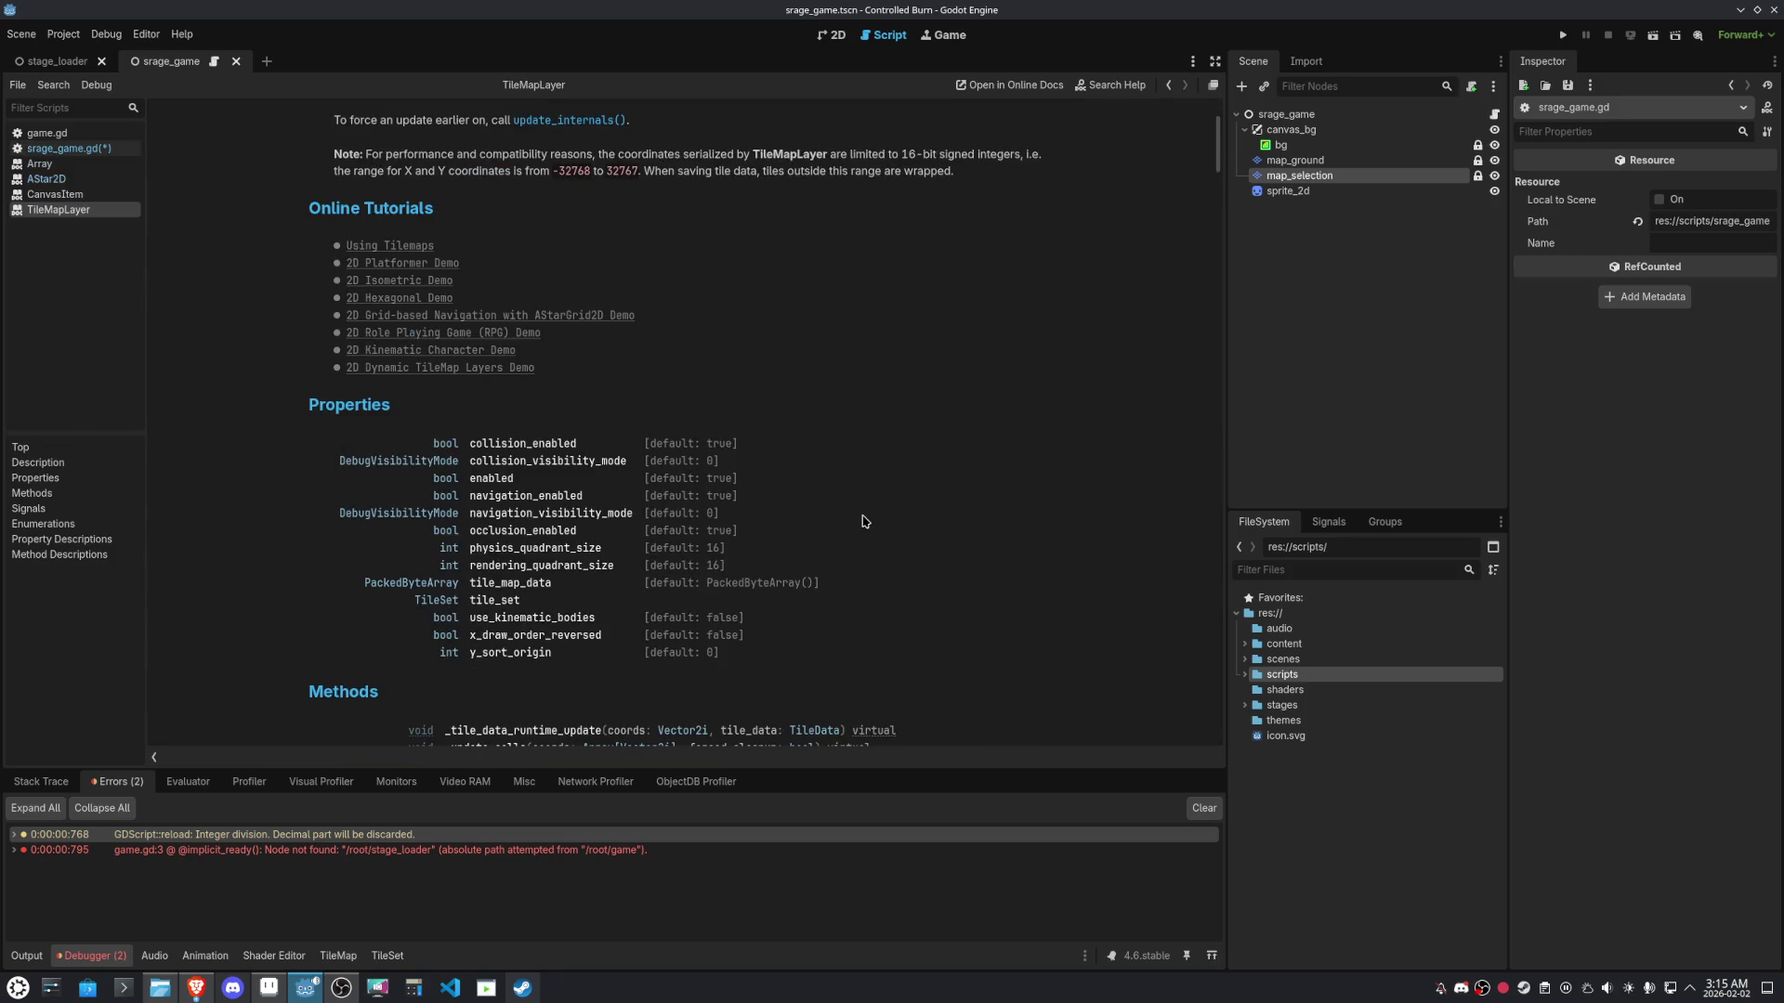
scroll(863, 518, down, 8)
scroll(863, 509, down, 3)
scroll(863, 509, up, 4)
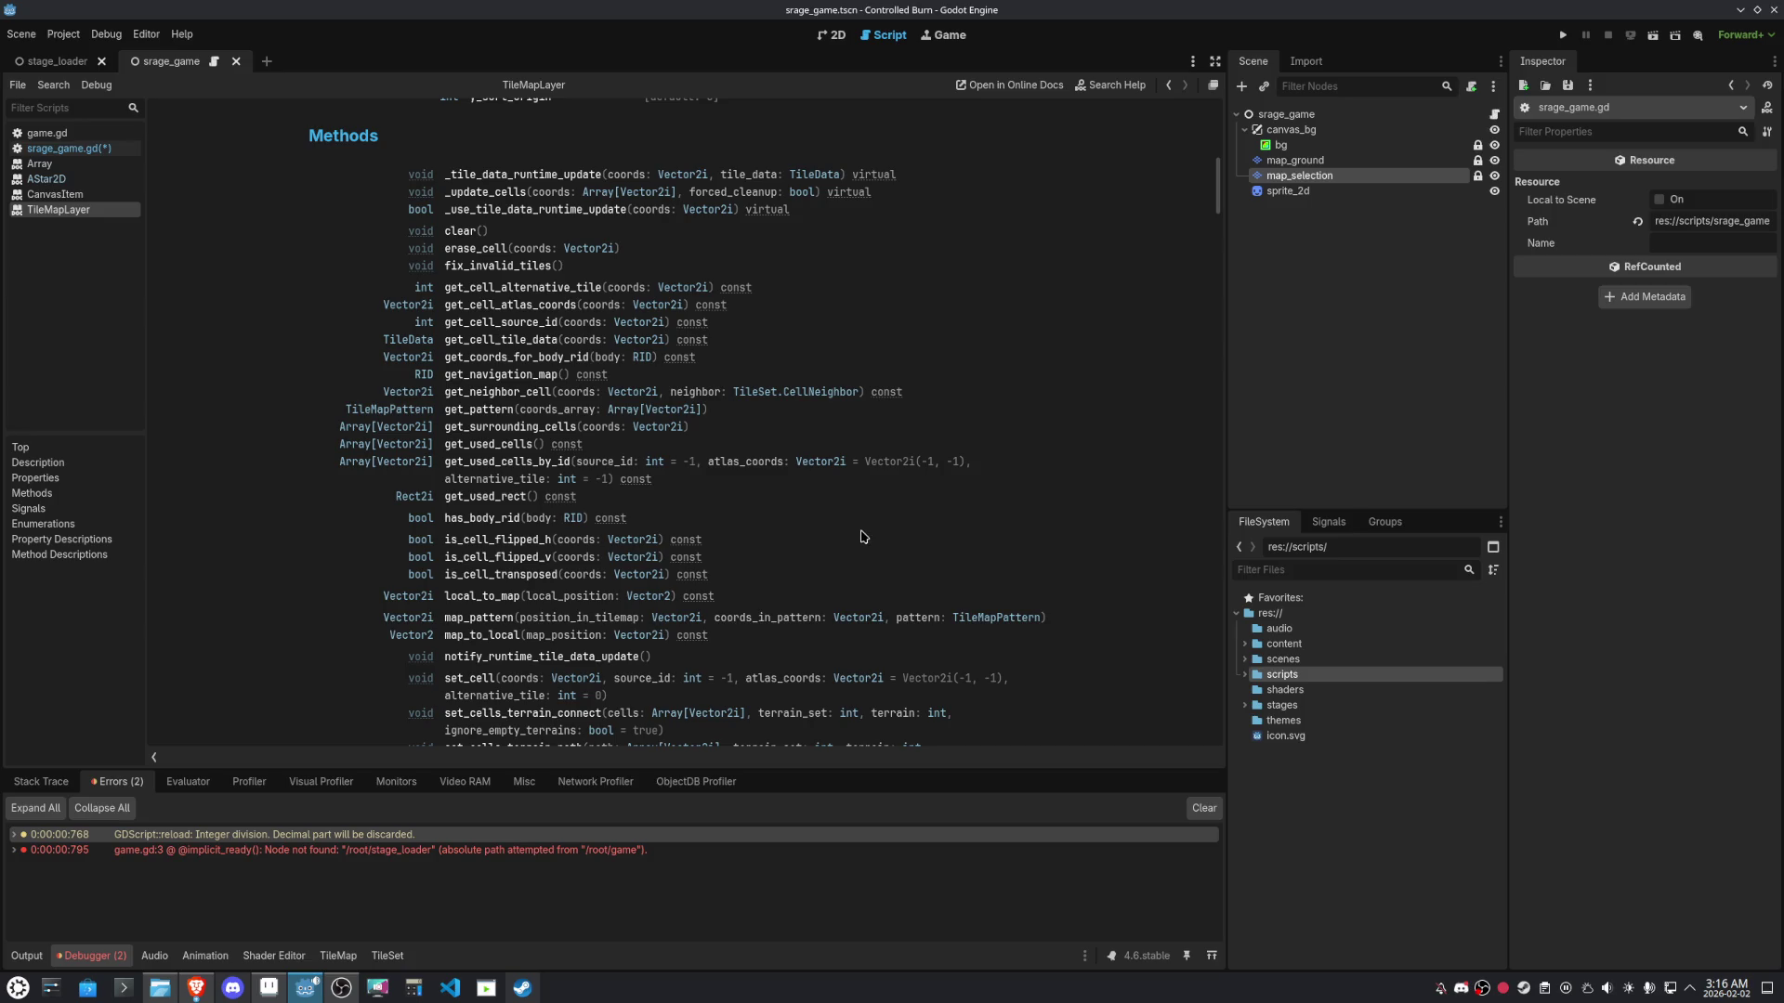
scroll(856, 533, down, 2)
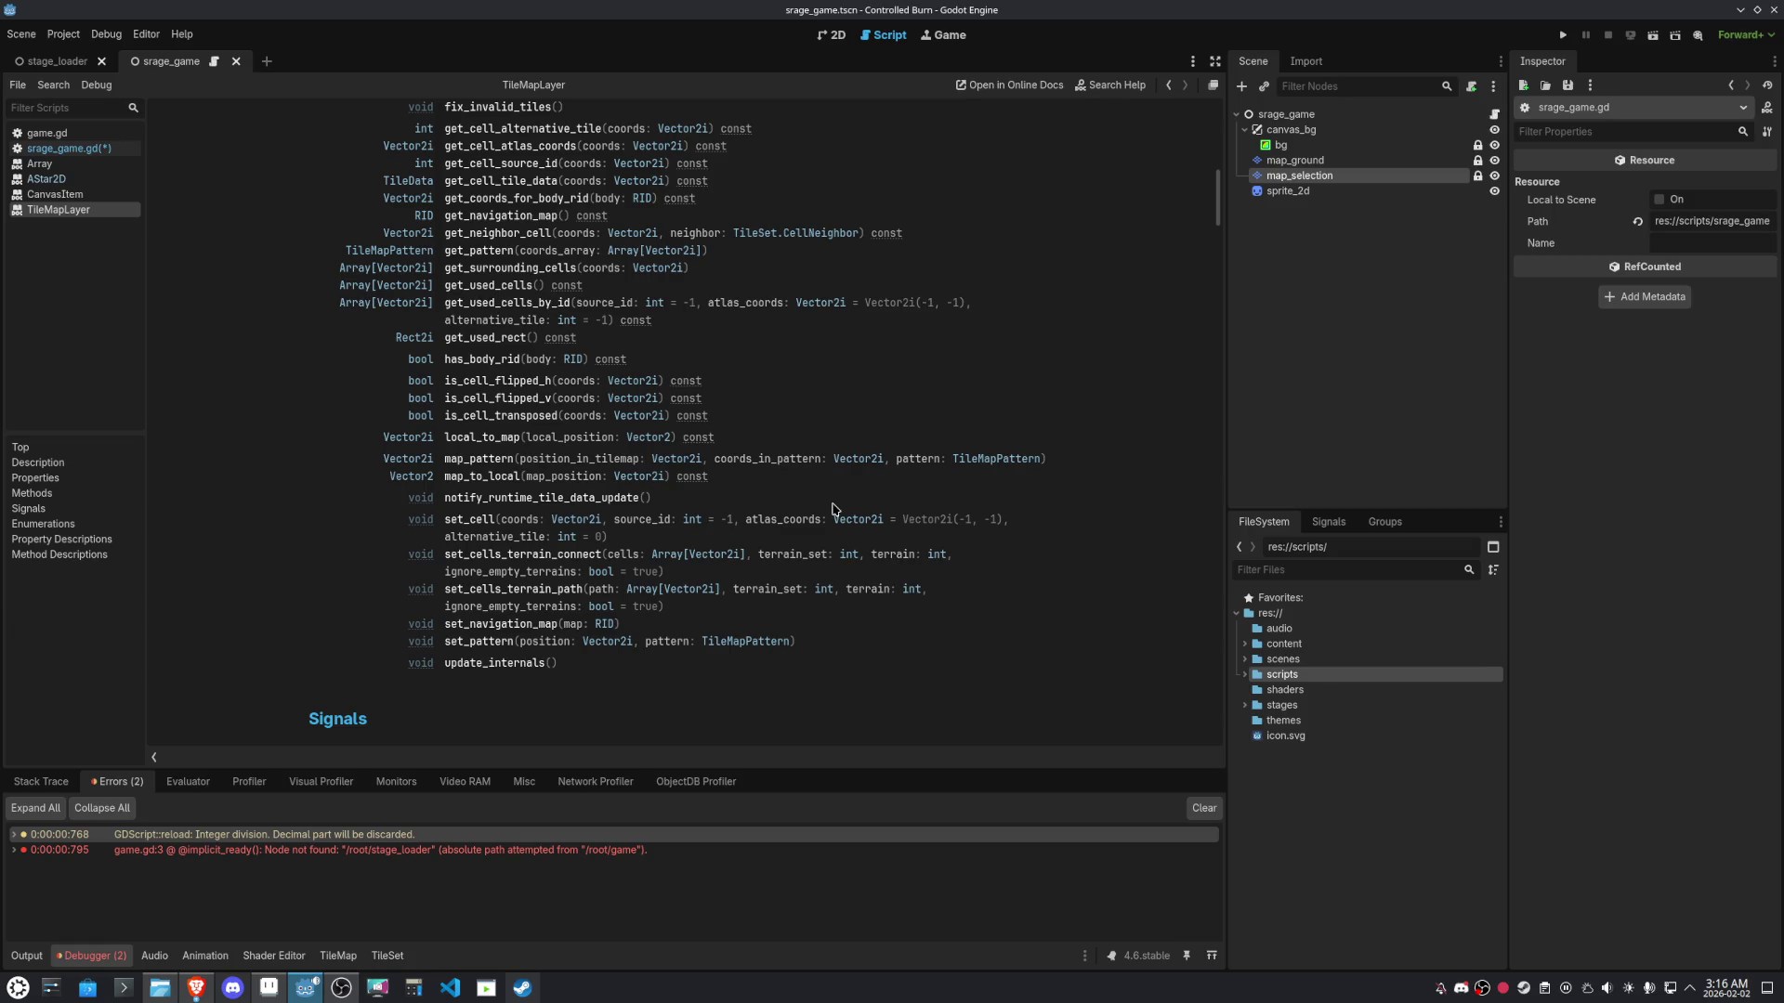
scroll(833, 508, up, 2)
scroll(831, 505, up, 2)
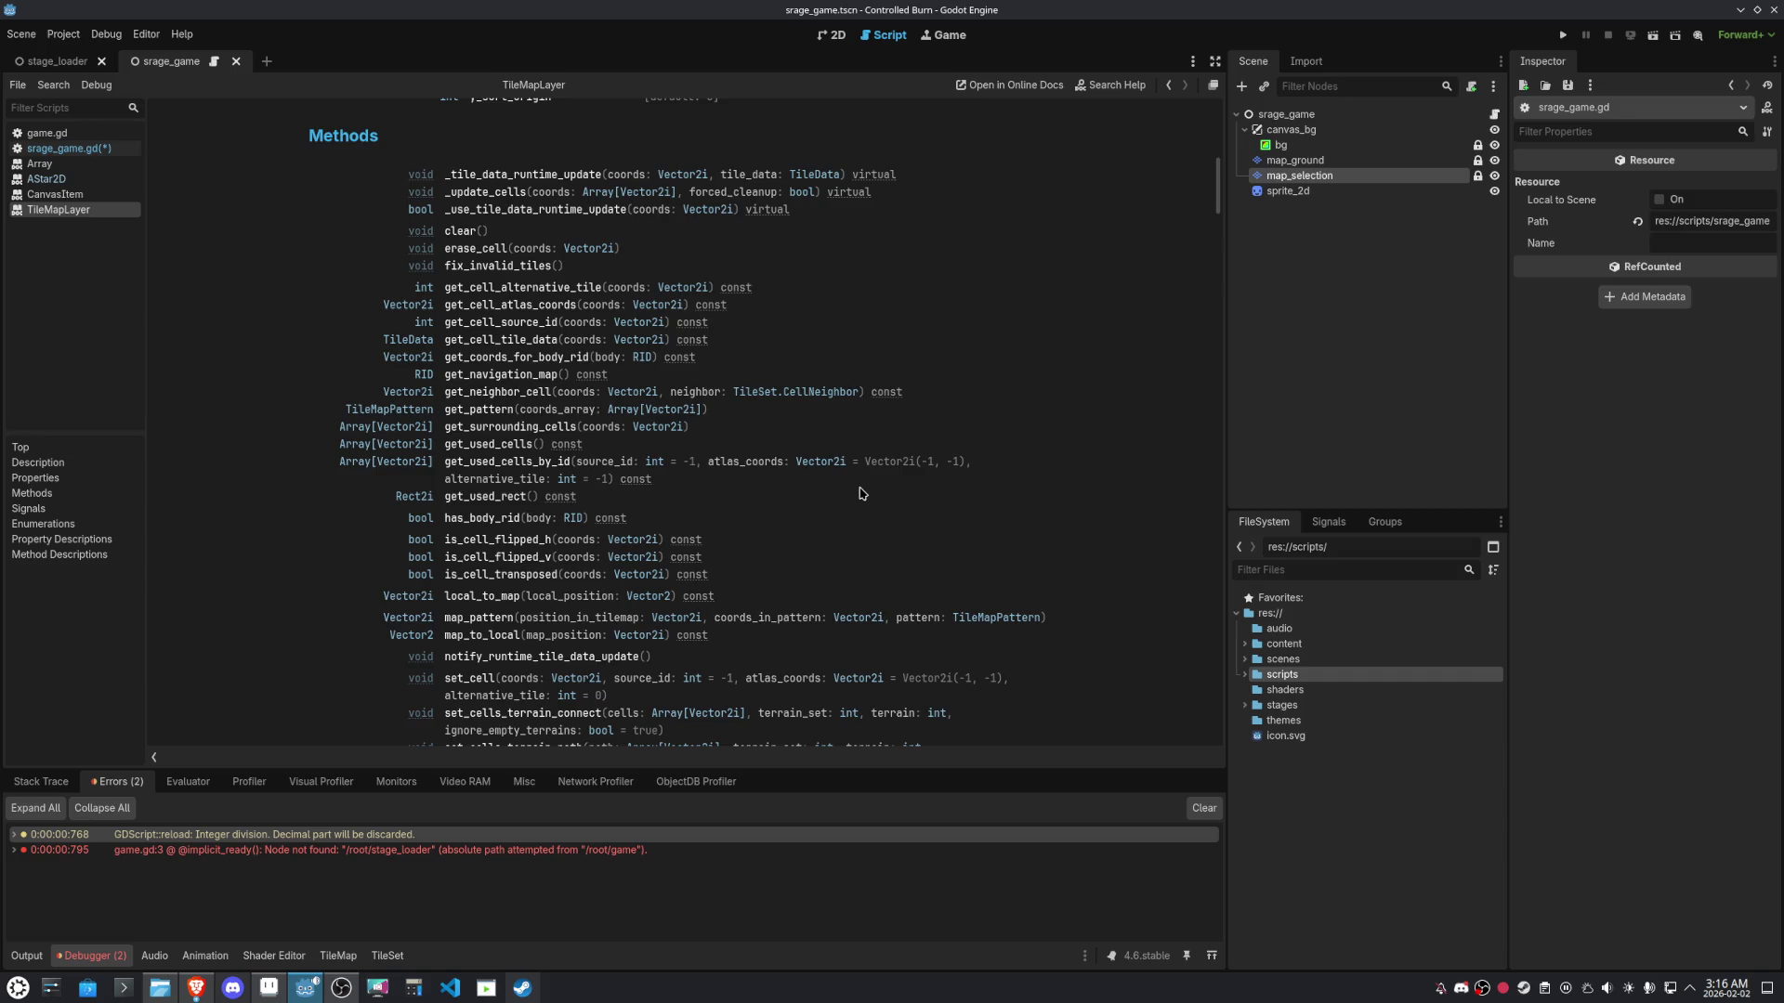
click(472, 496)
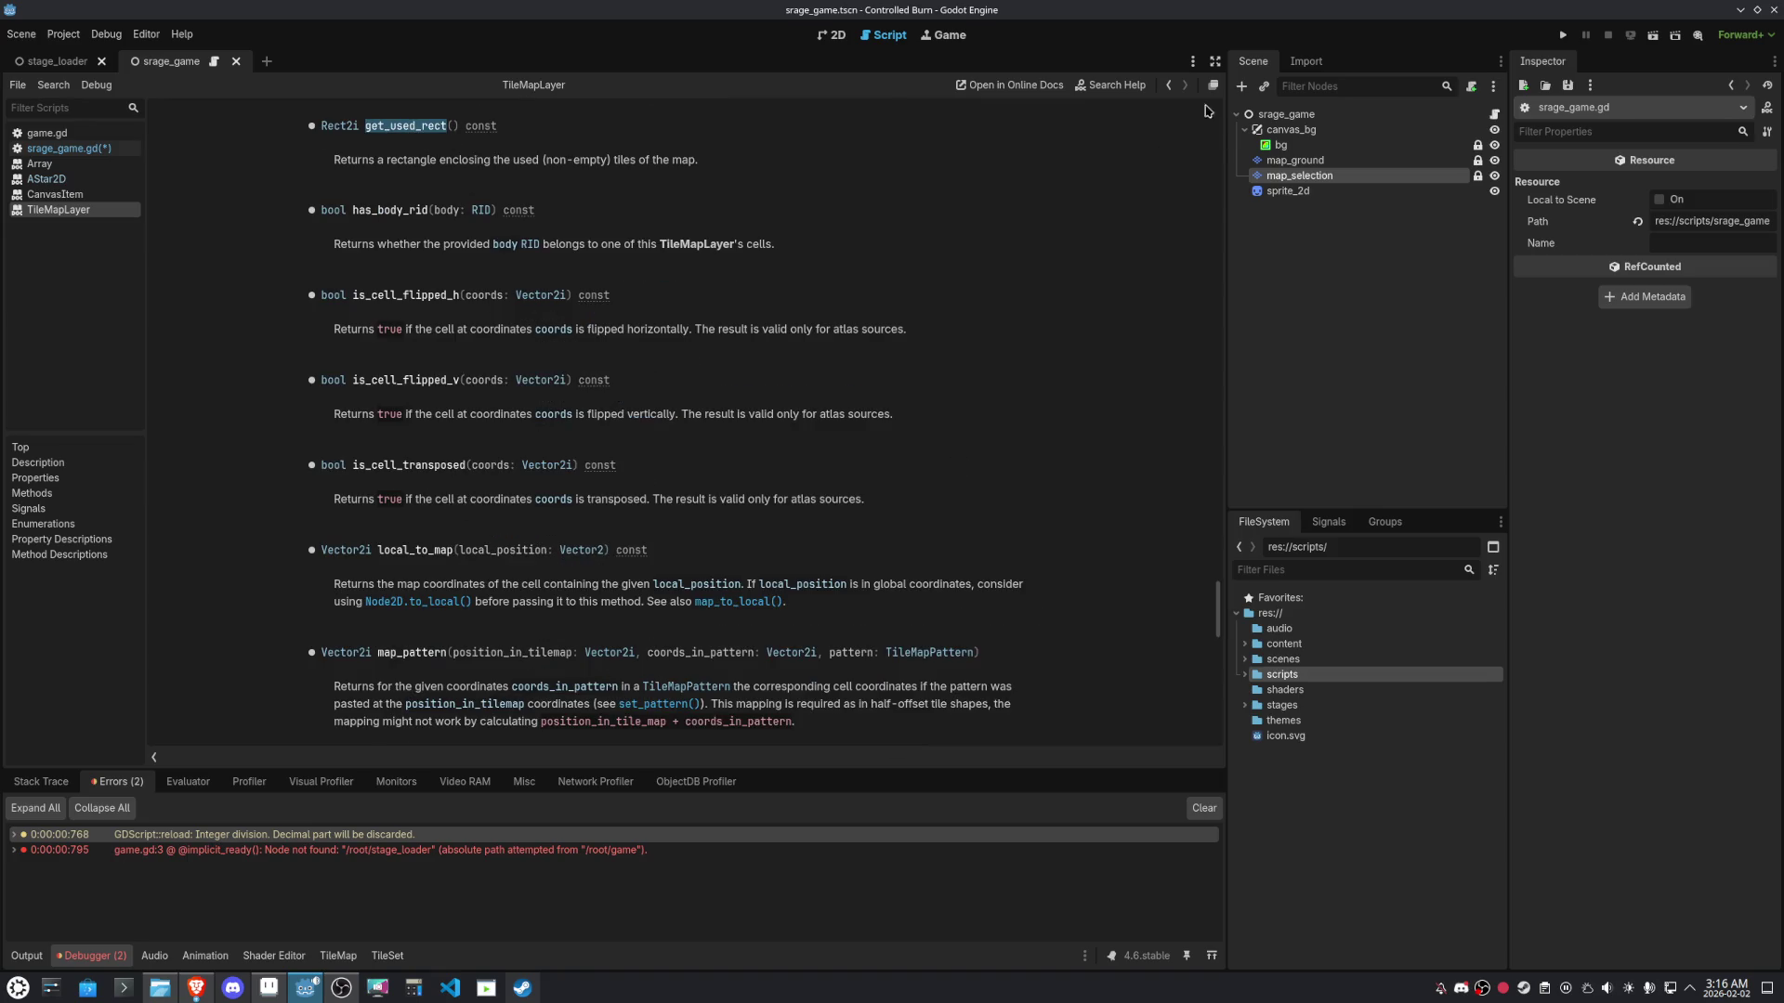
click(1169, 84)
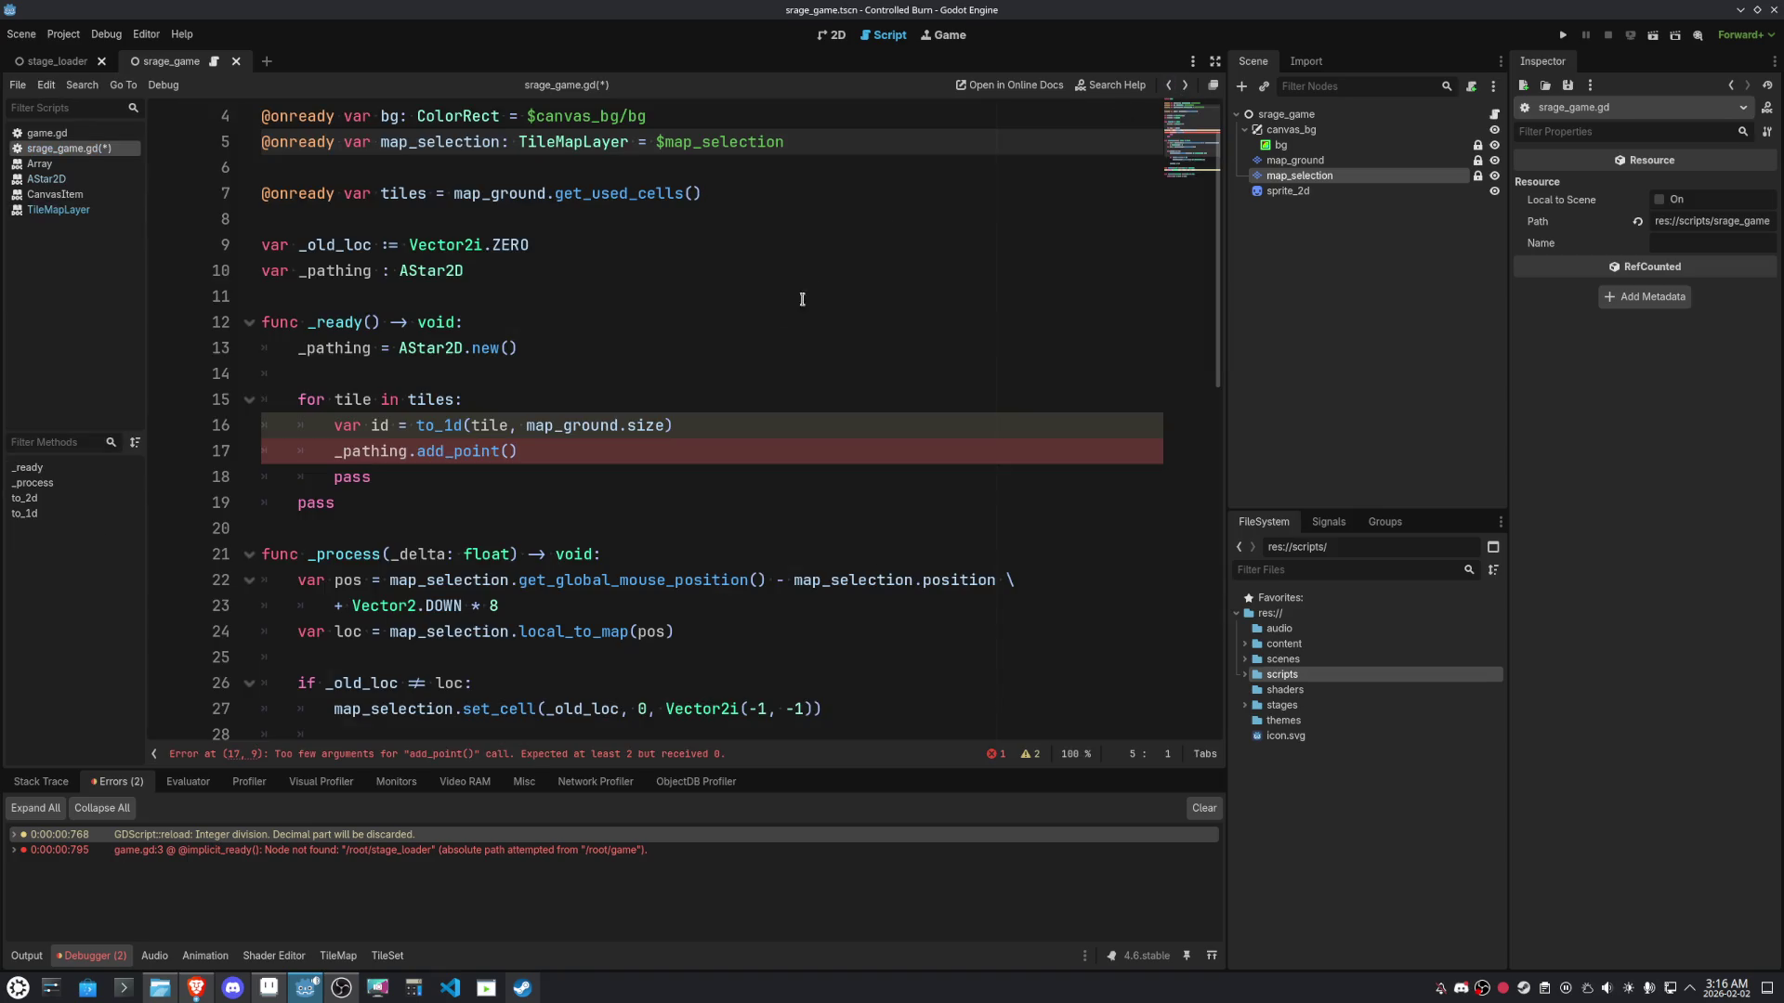
Step: Use map_ground.get_used_rect().size.x as to_1d's width and call add_point(id, tile)
double_click(647, 425)
text(get_used_rect)
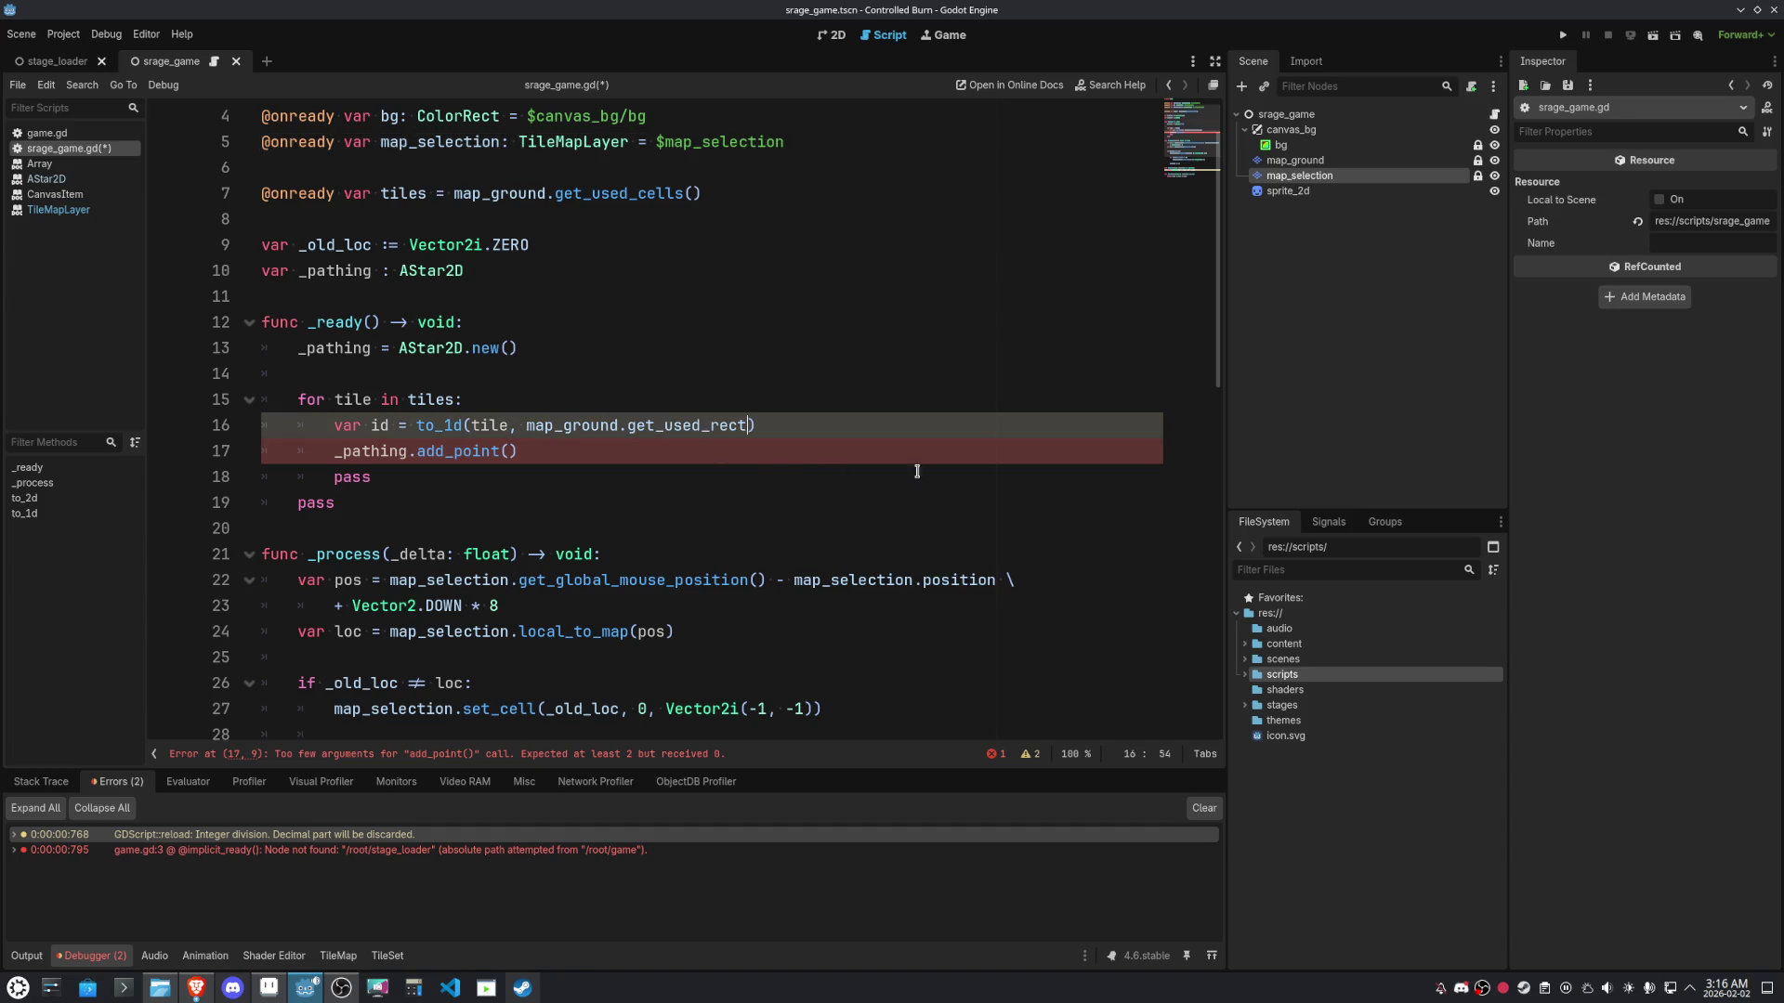
text(()
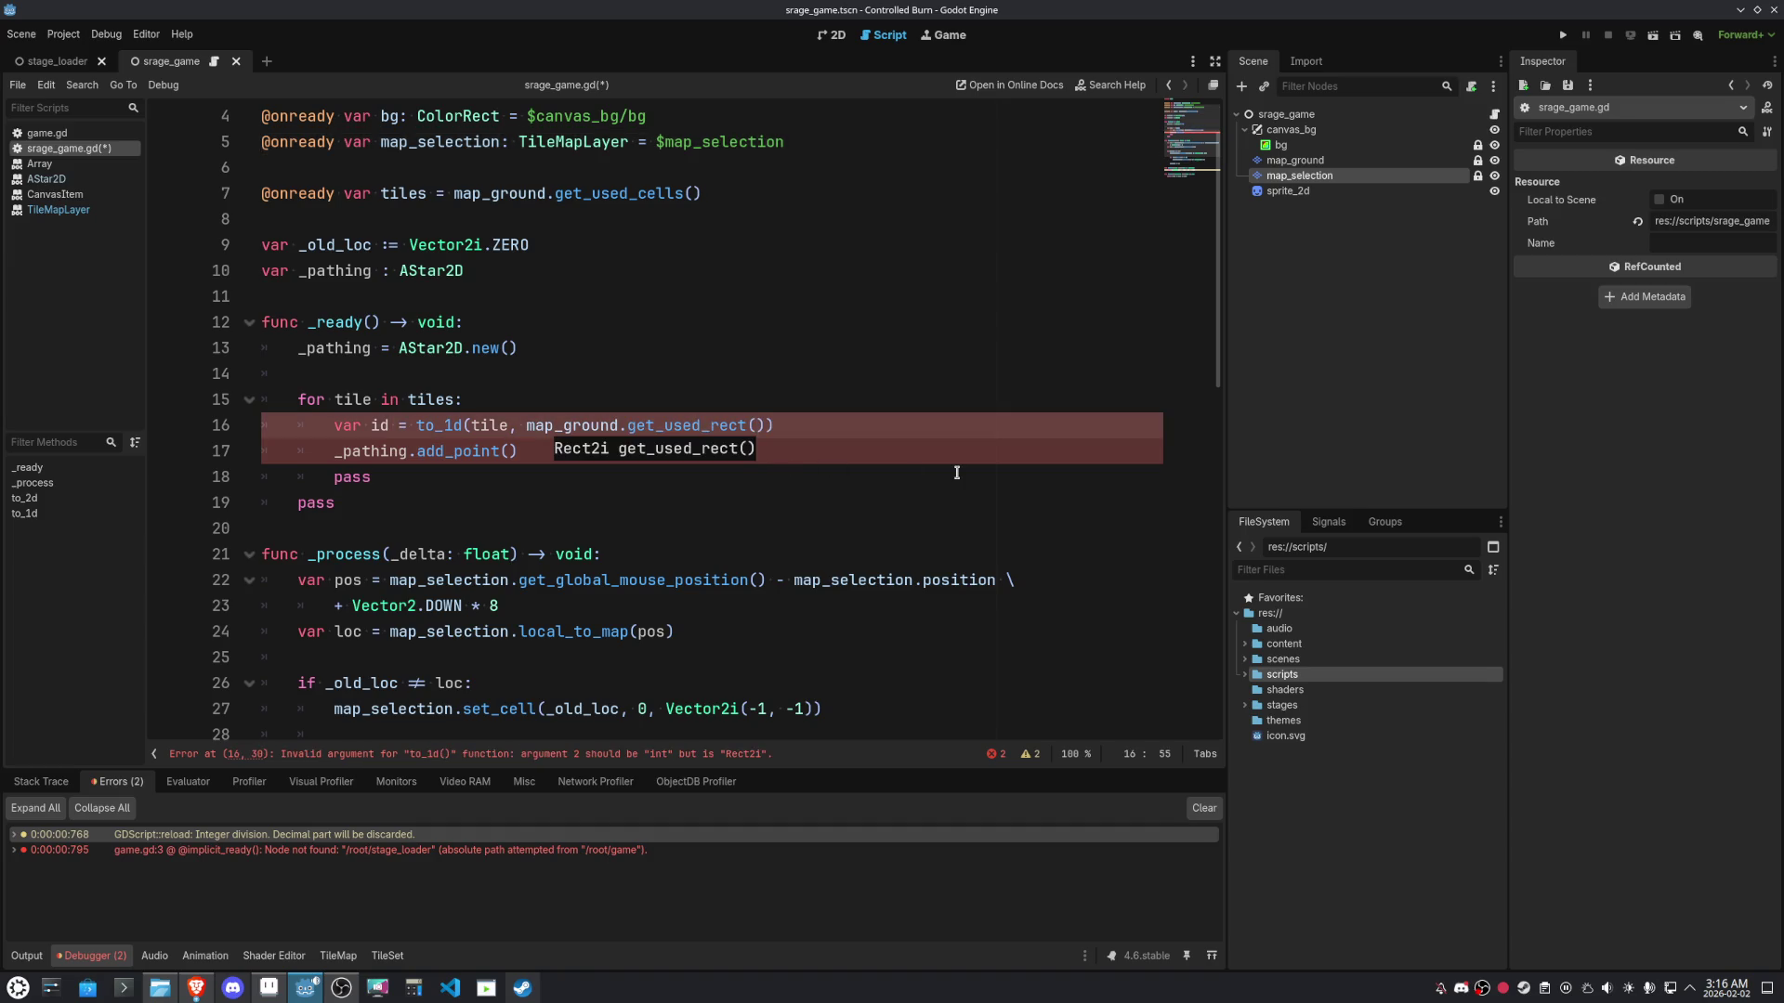
text().si)
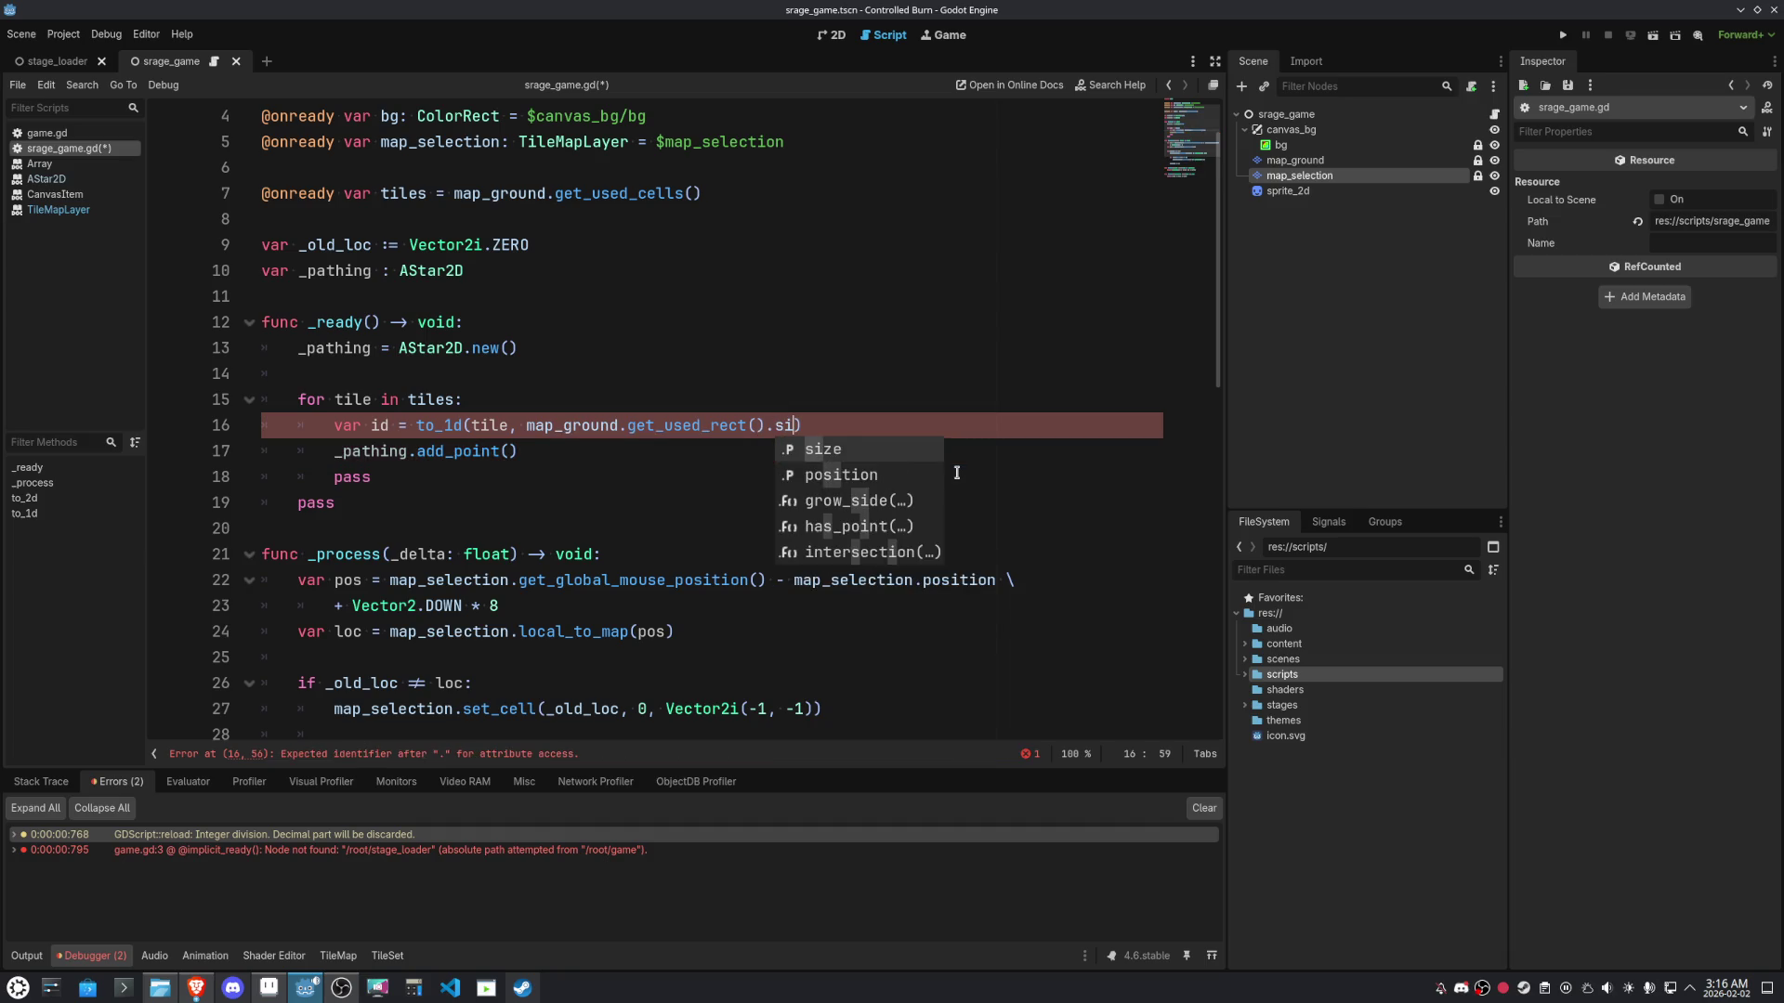
text(ze.x)
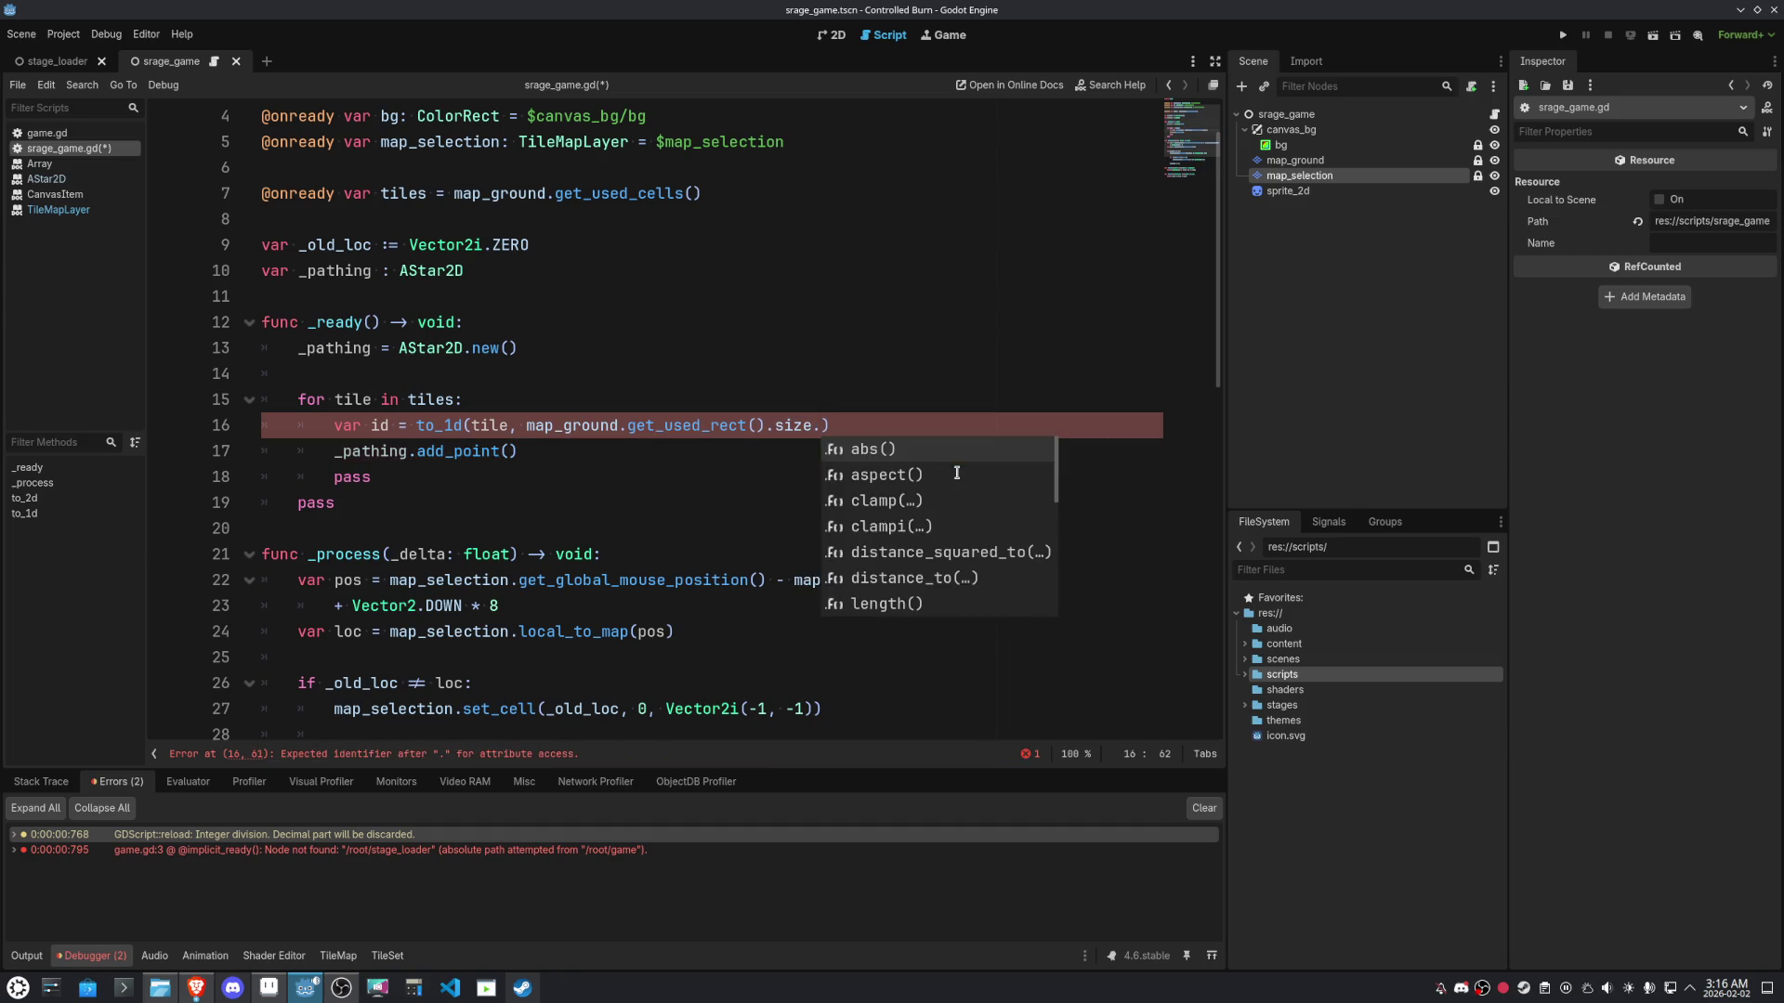
key(Escape)
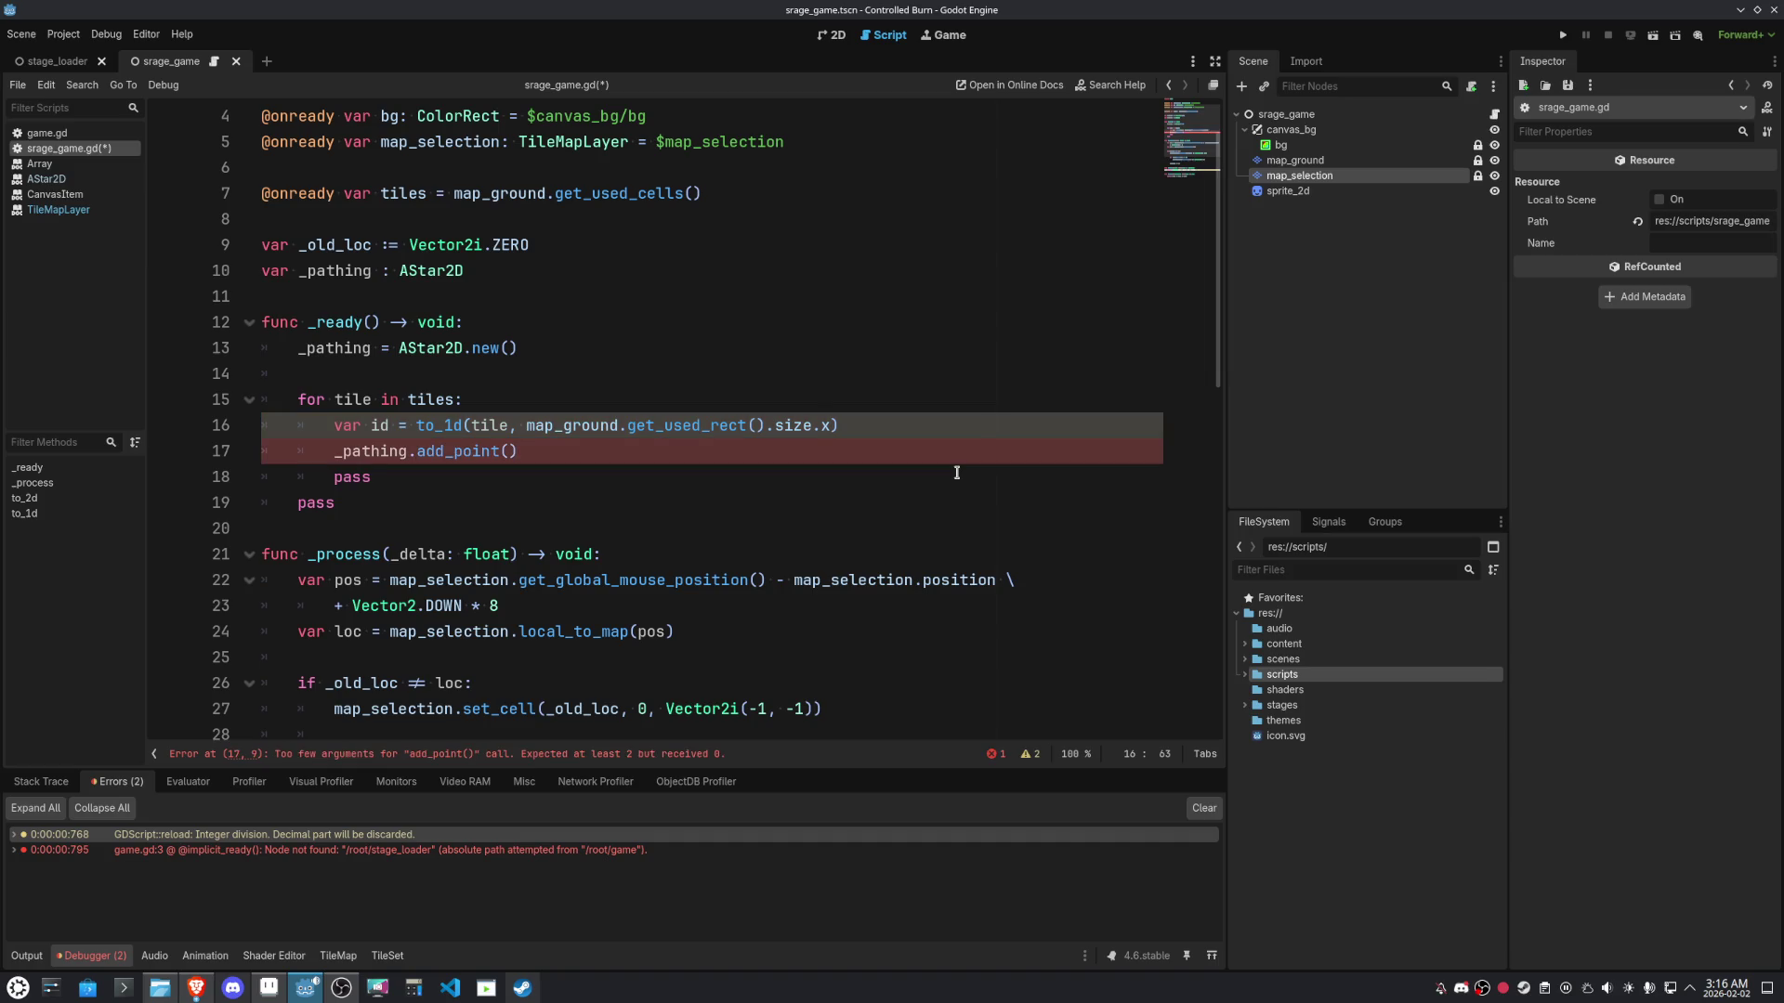
click(507, 451)
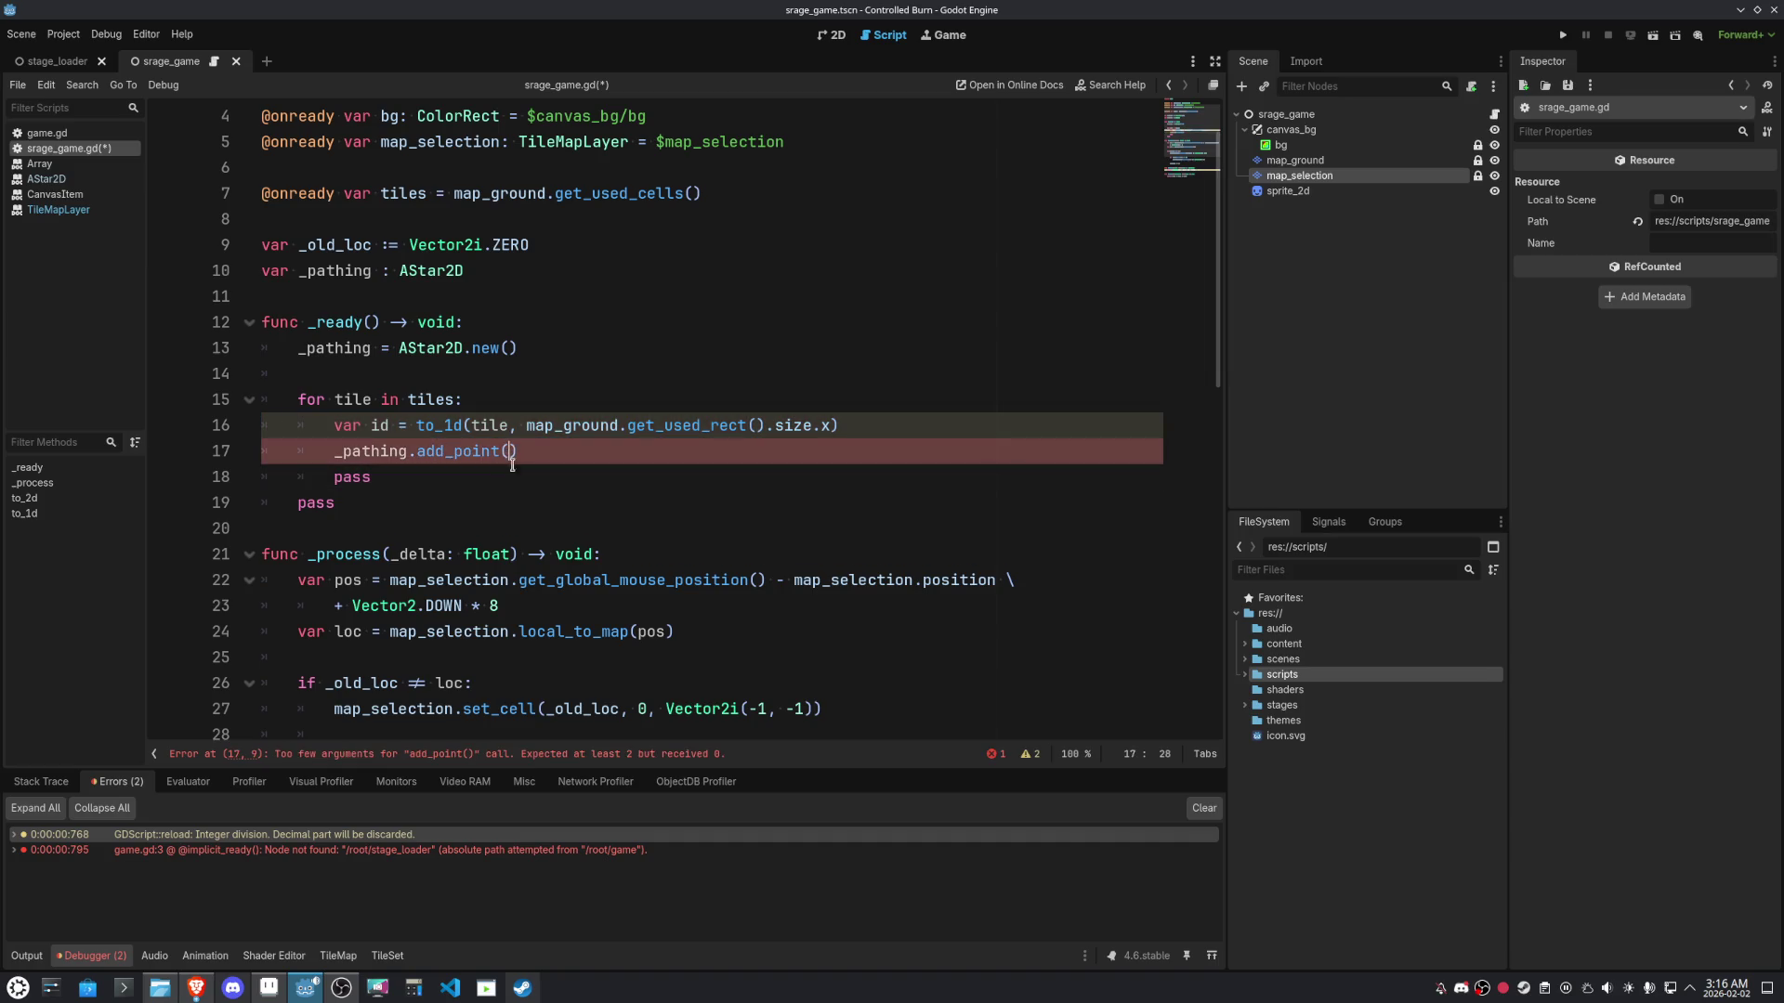
text(id,)
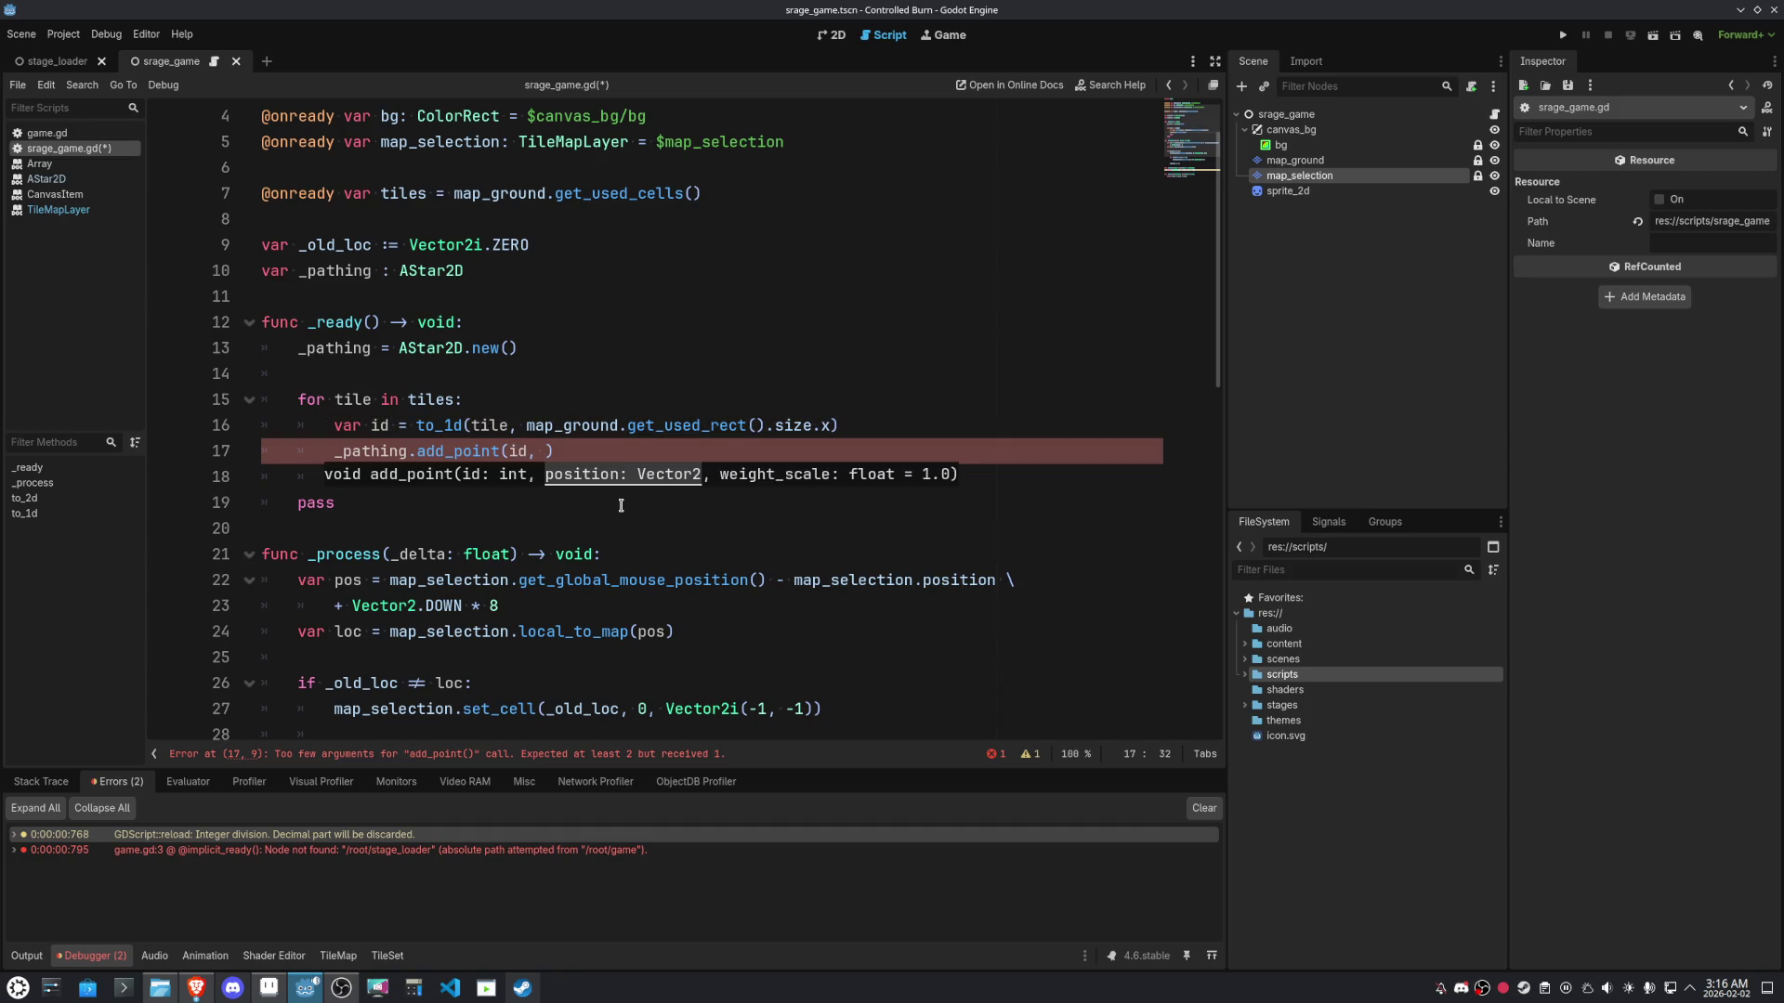
text(tile)
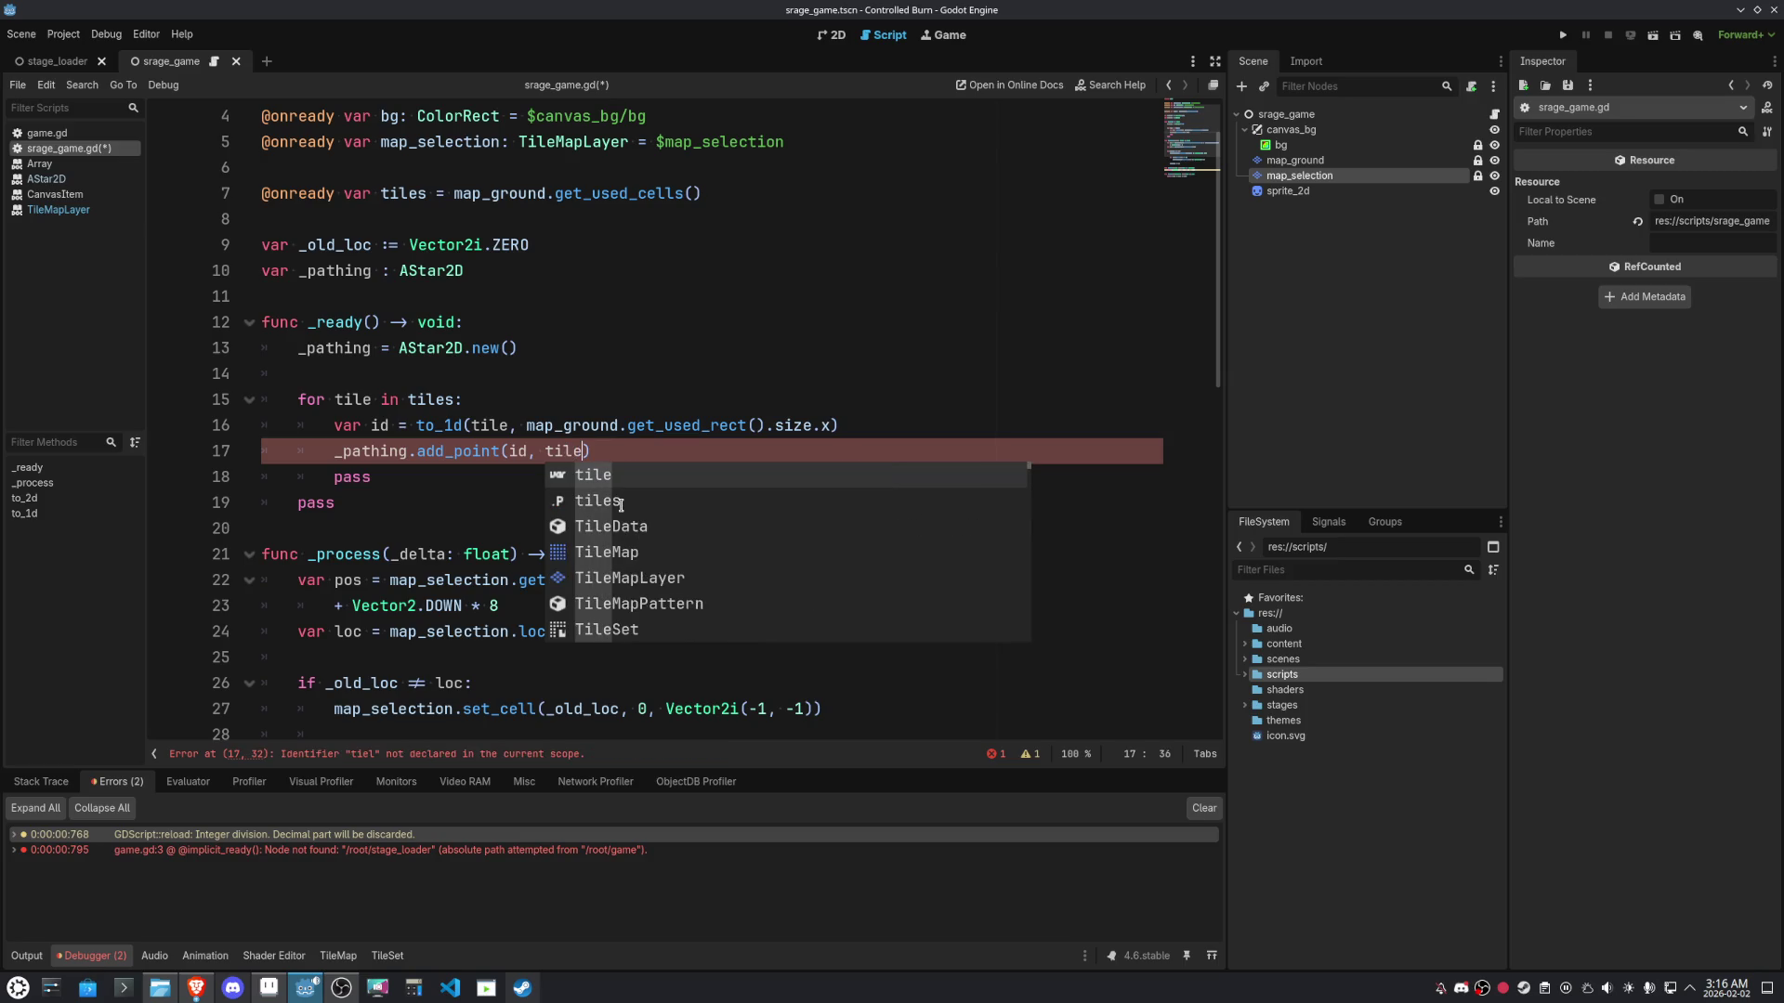
text(,)
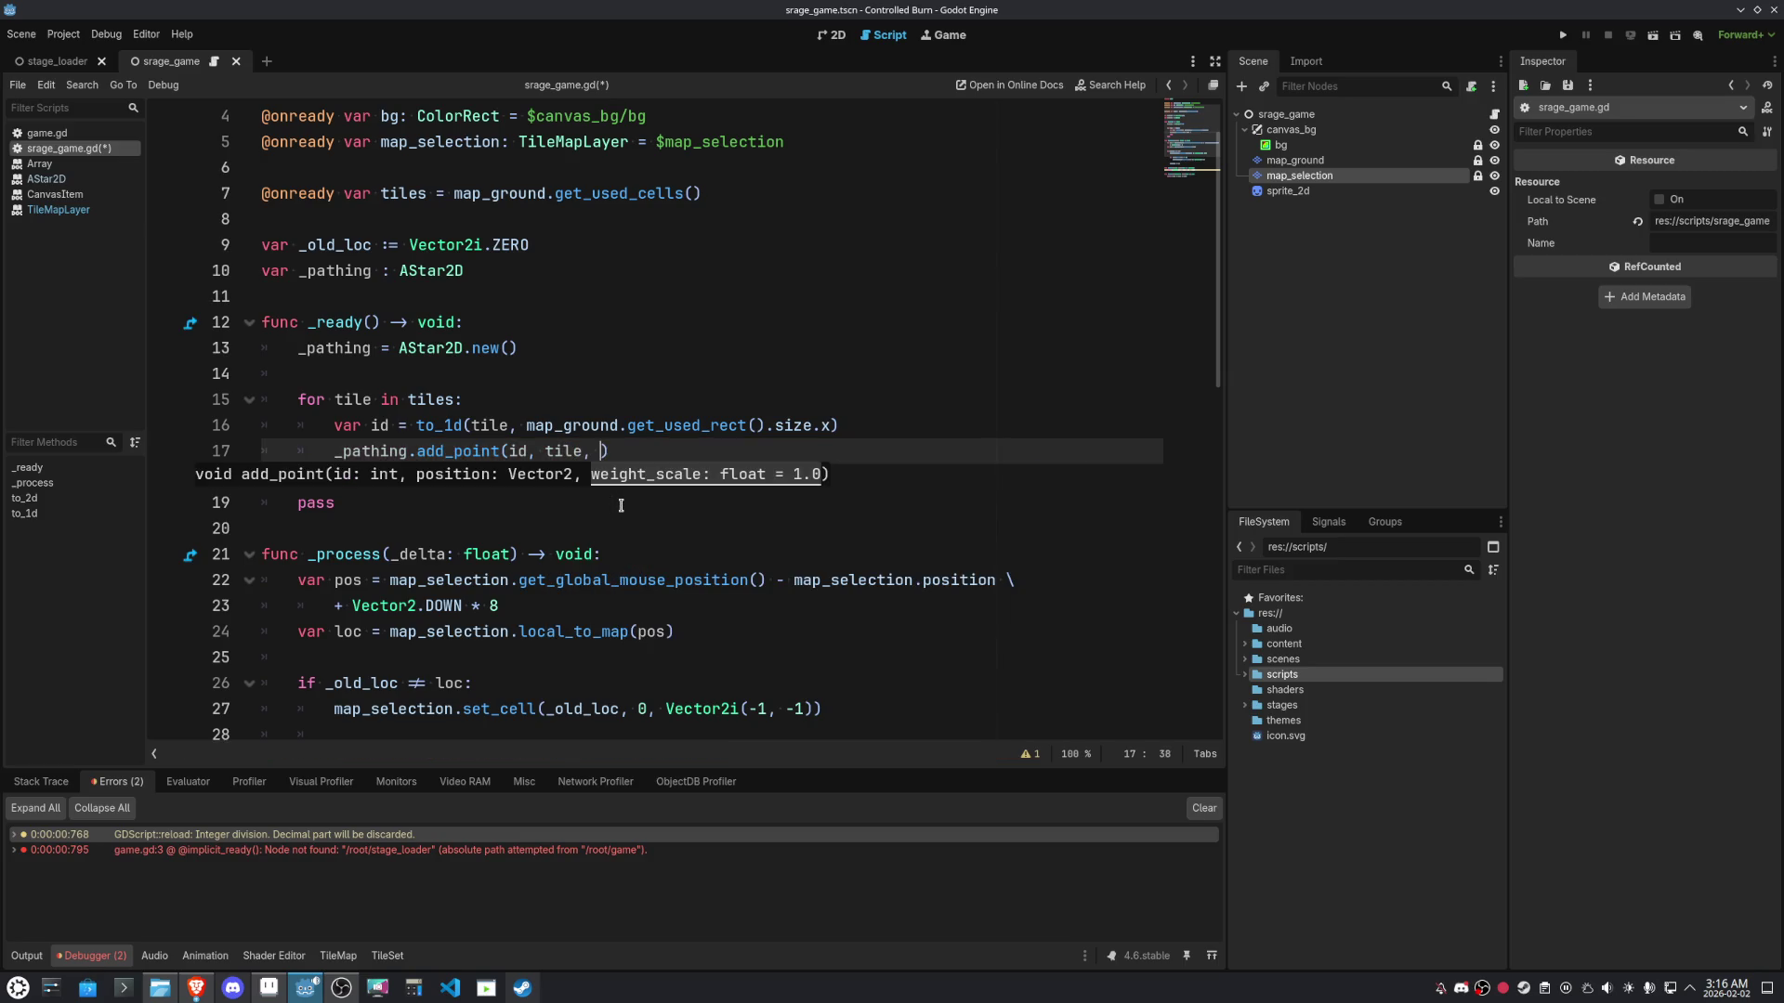
key(BackSpace)
key(BackSpace)
click(802, 359)
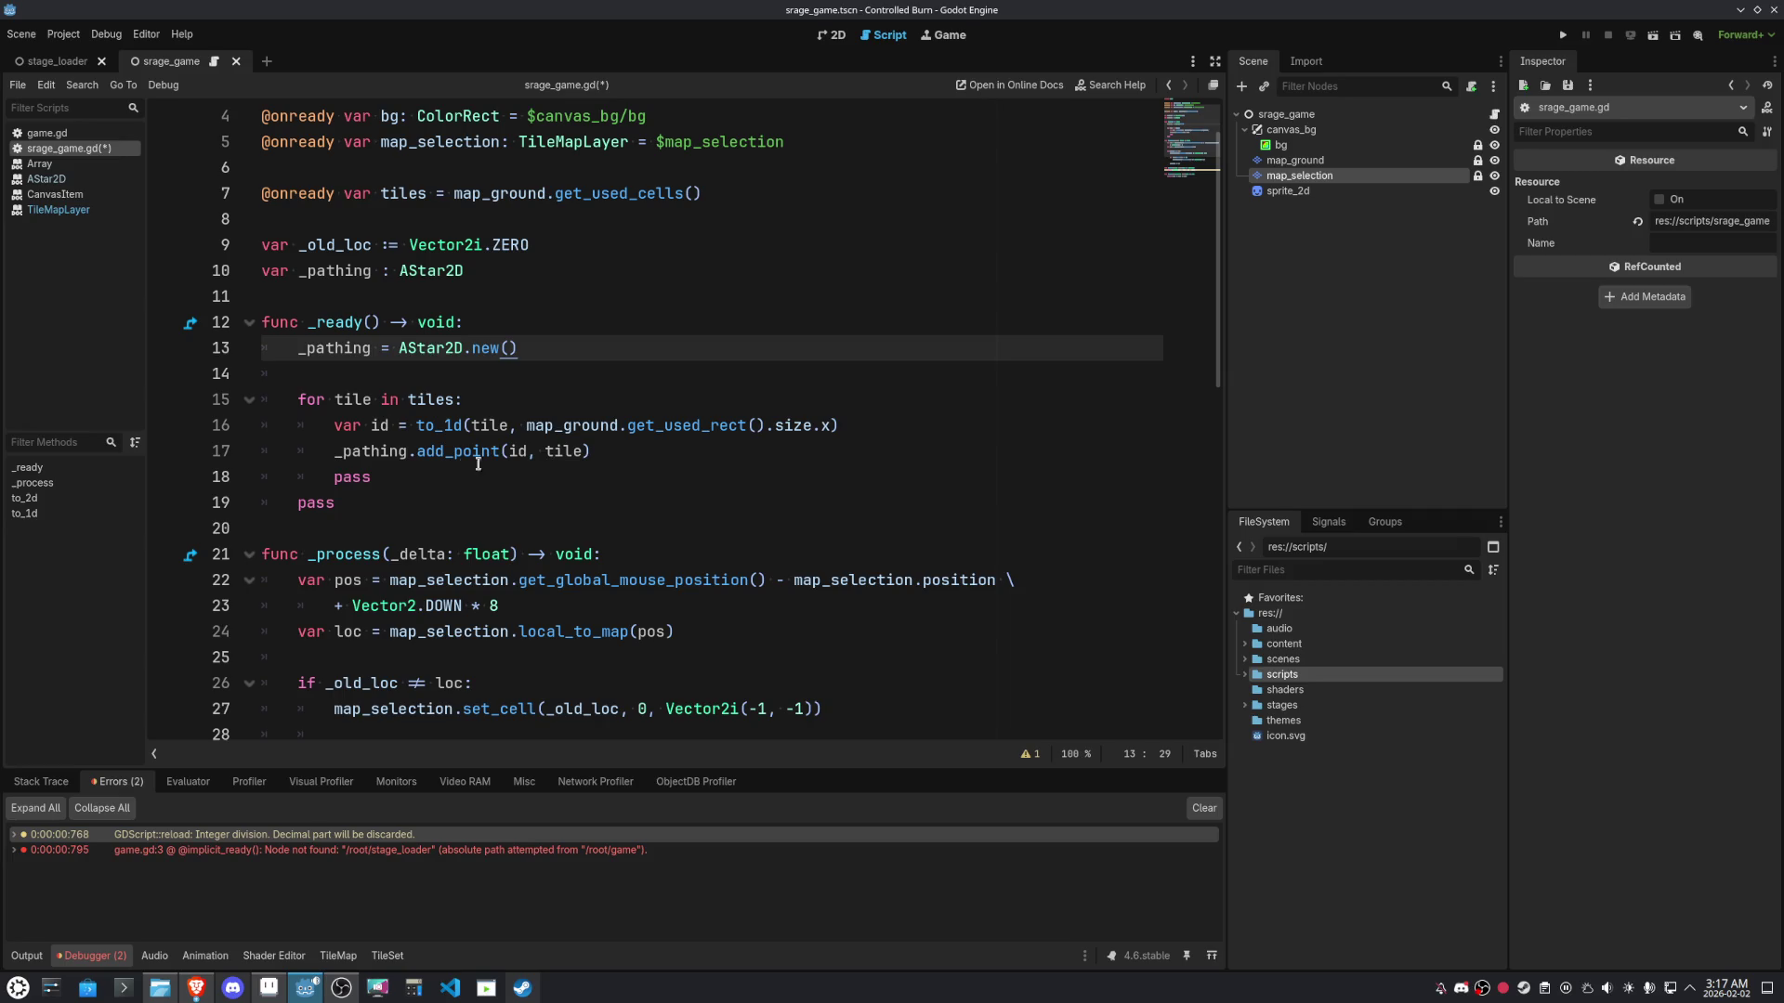
Step: Delete the leftover pass placeholders and leave blank lines after add_point
double_click(365, 477)
mouse_move(372, 506)
mouse_down()
mouse_move(262, 478)
mouse_move(147, 480)
mouse_up()
key(BackSpace)
key(BackSpace)
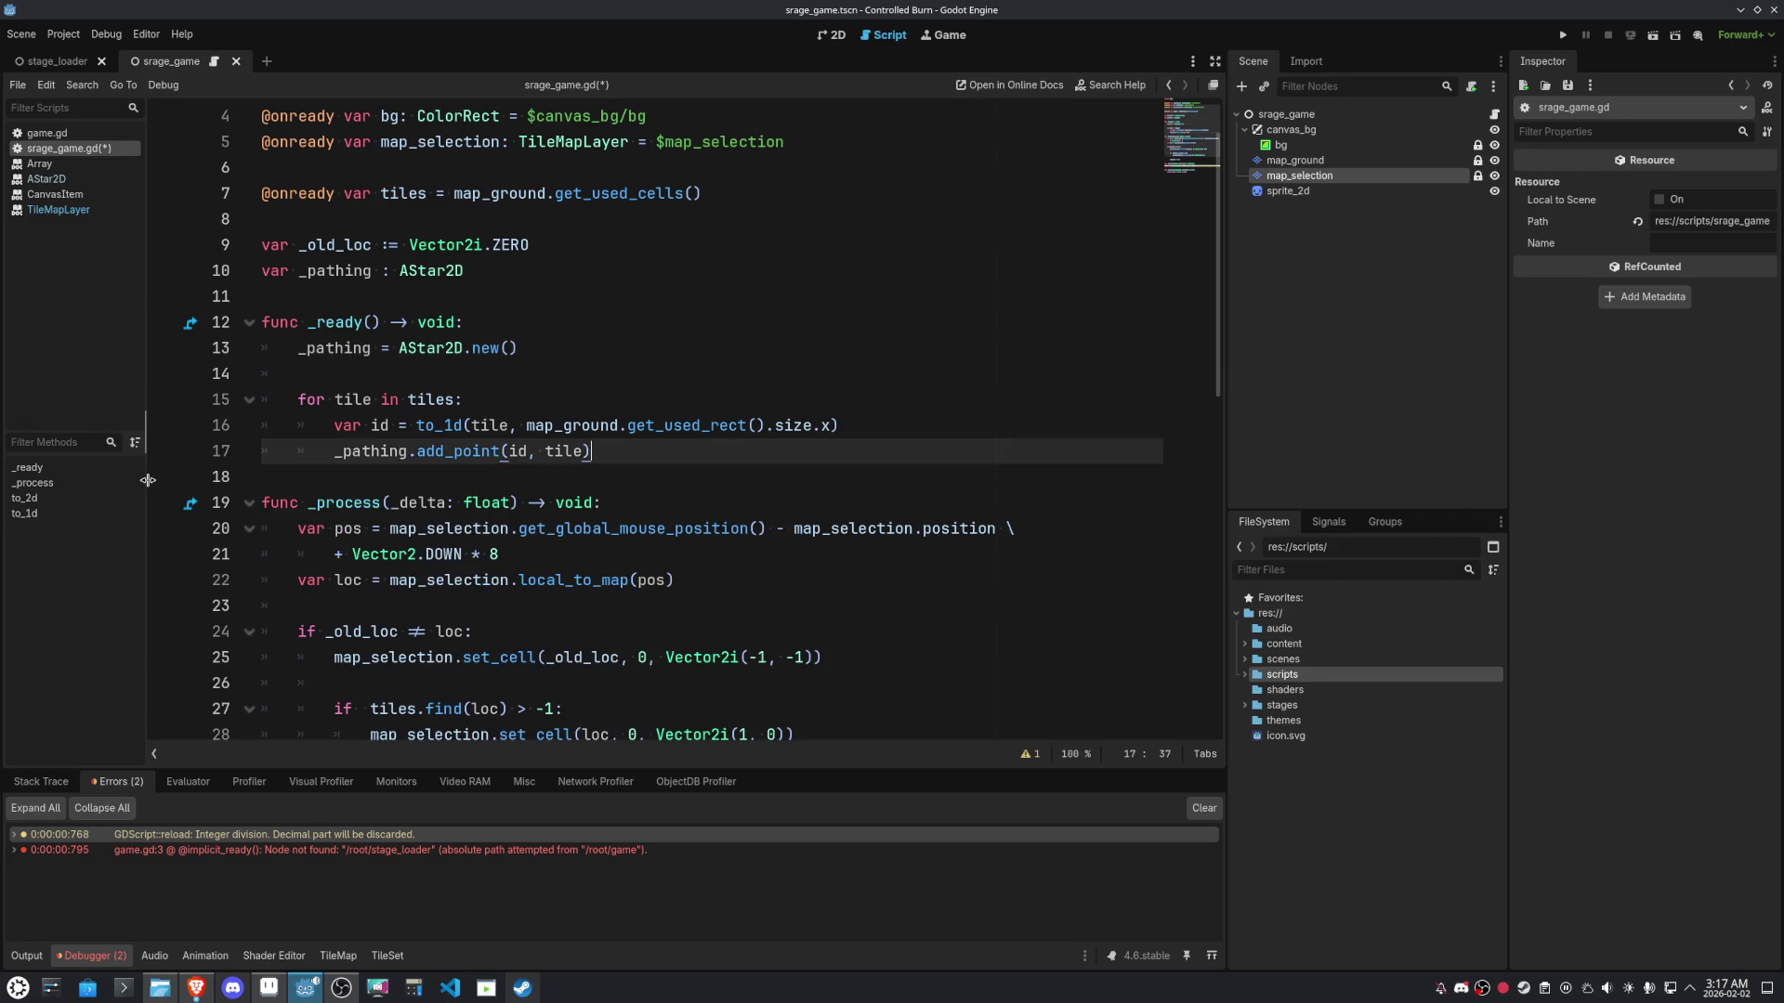
key(Return)
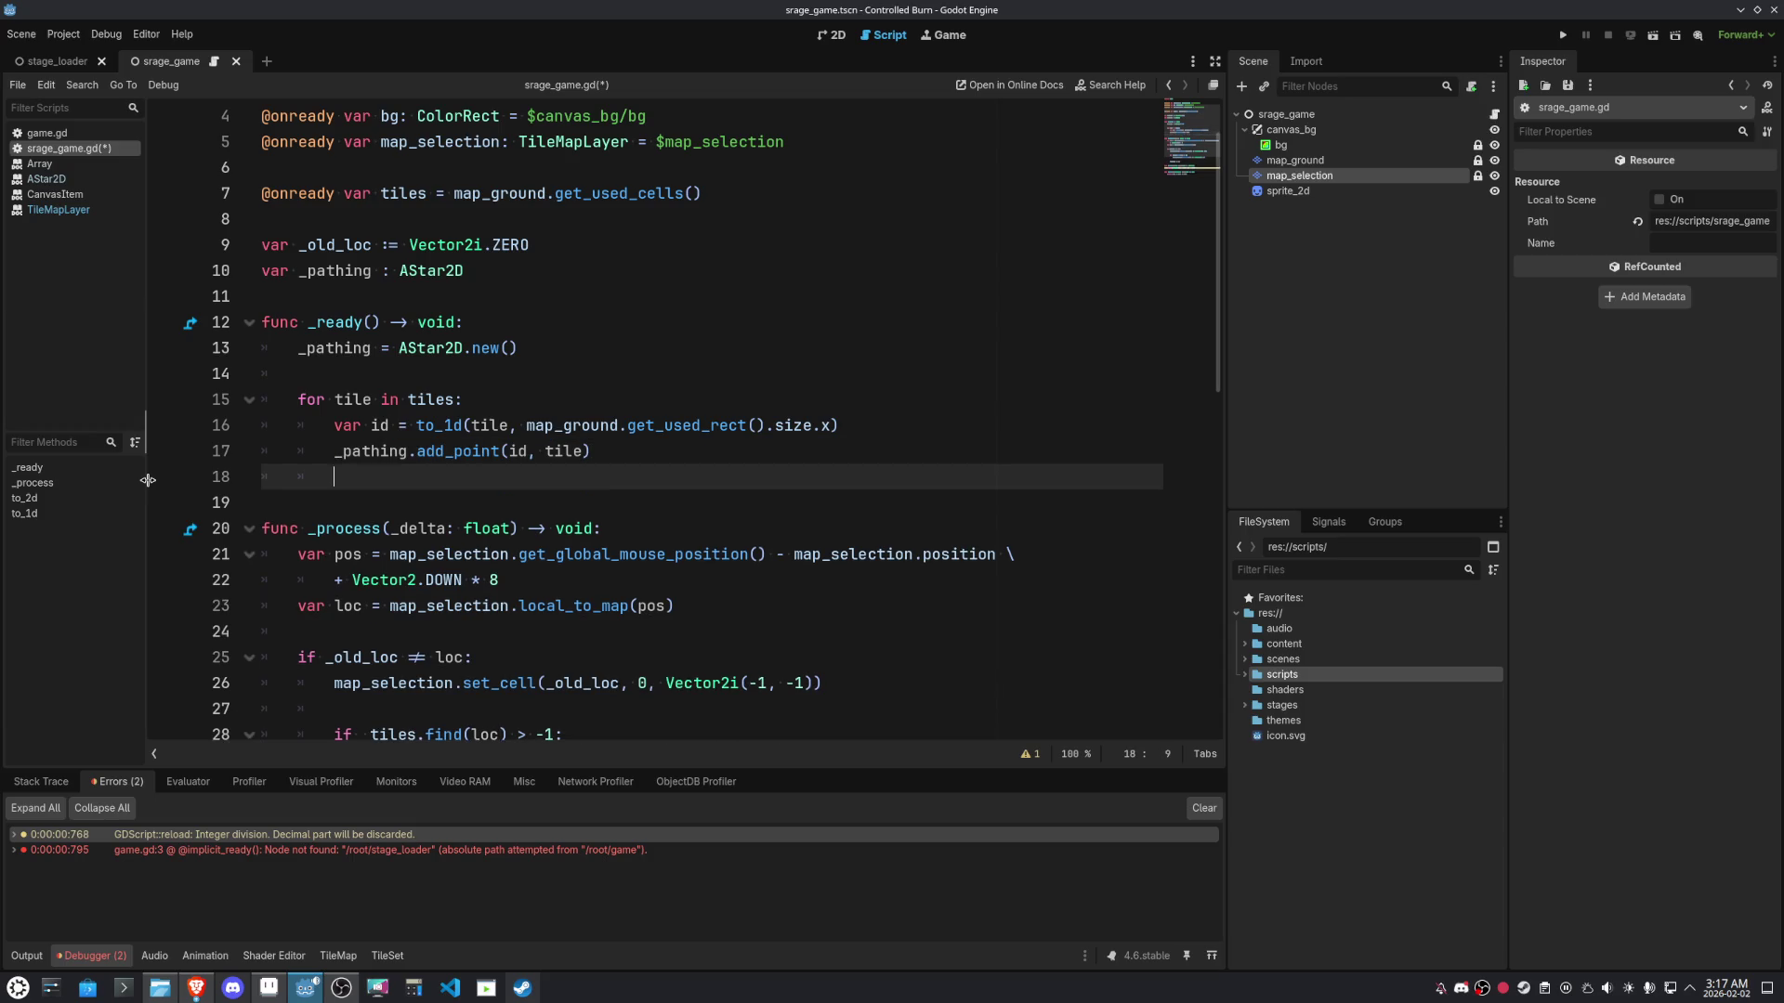
key(Return)
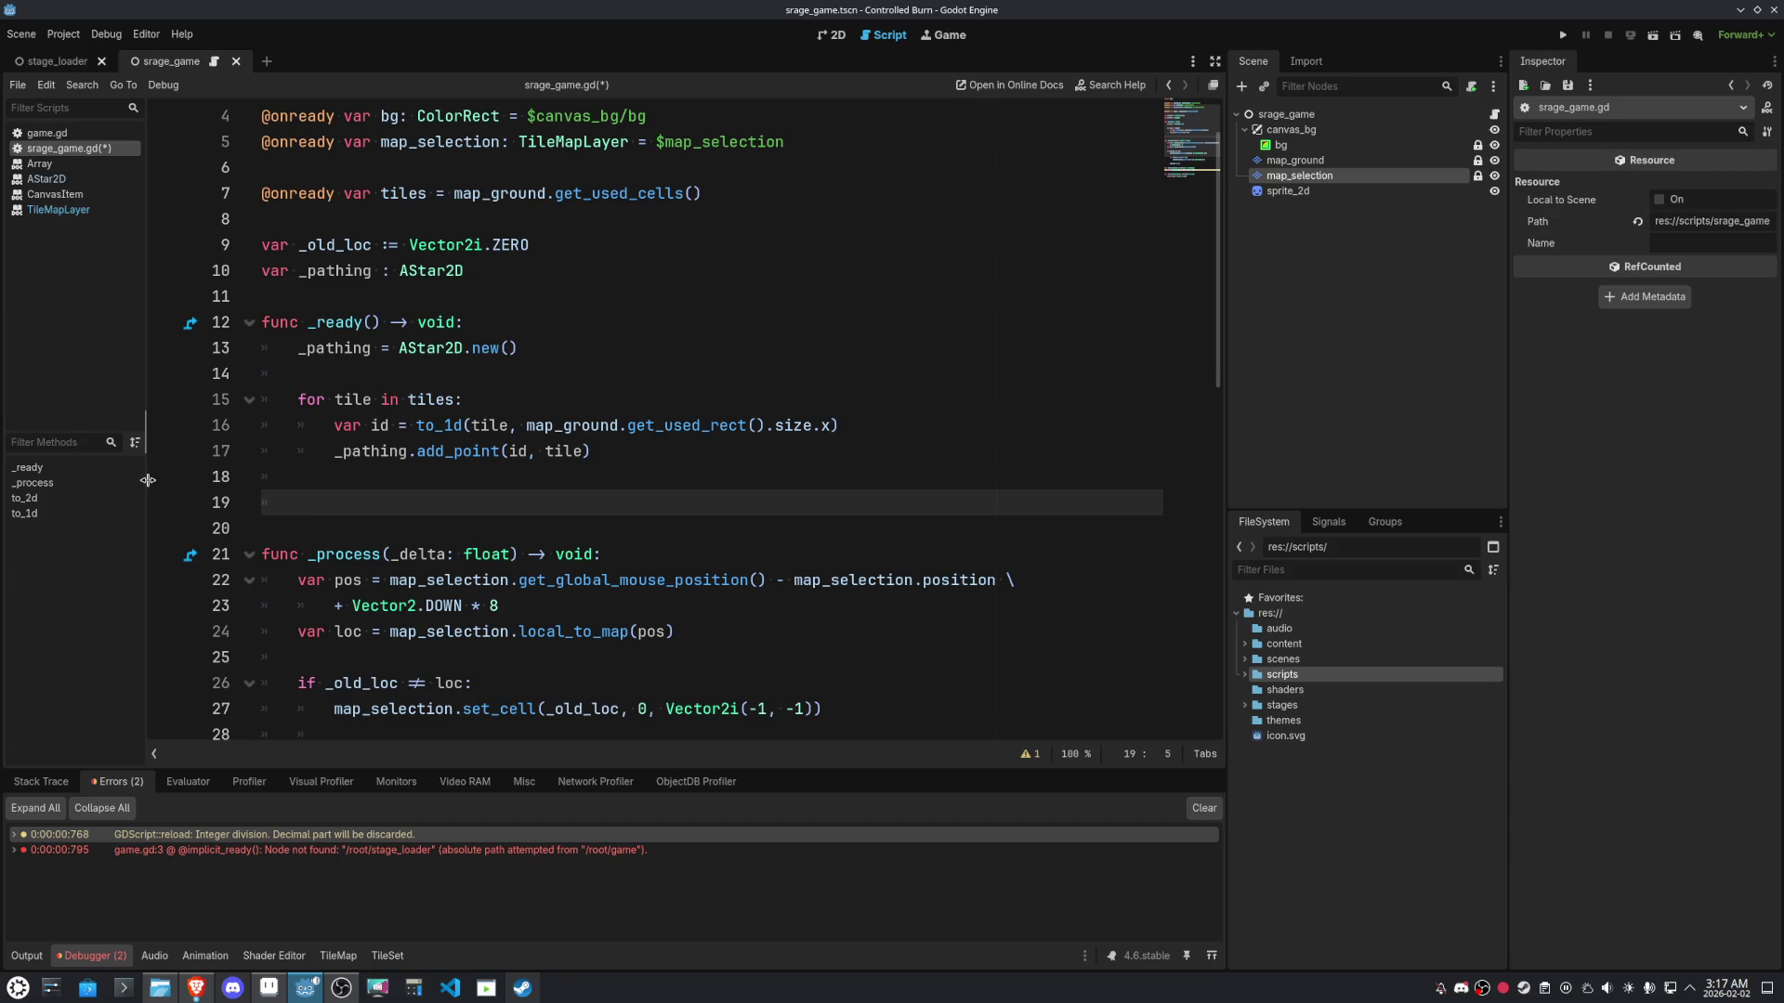
Step: Begin a 'for tile in tiles' line and add 'var bounds = map_ground.get_used_rect()' on line 15
text(for)
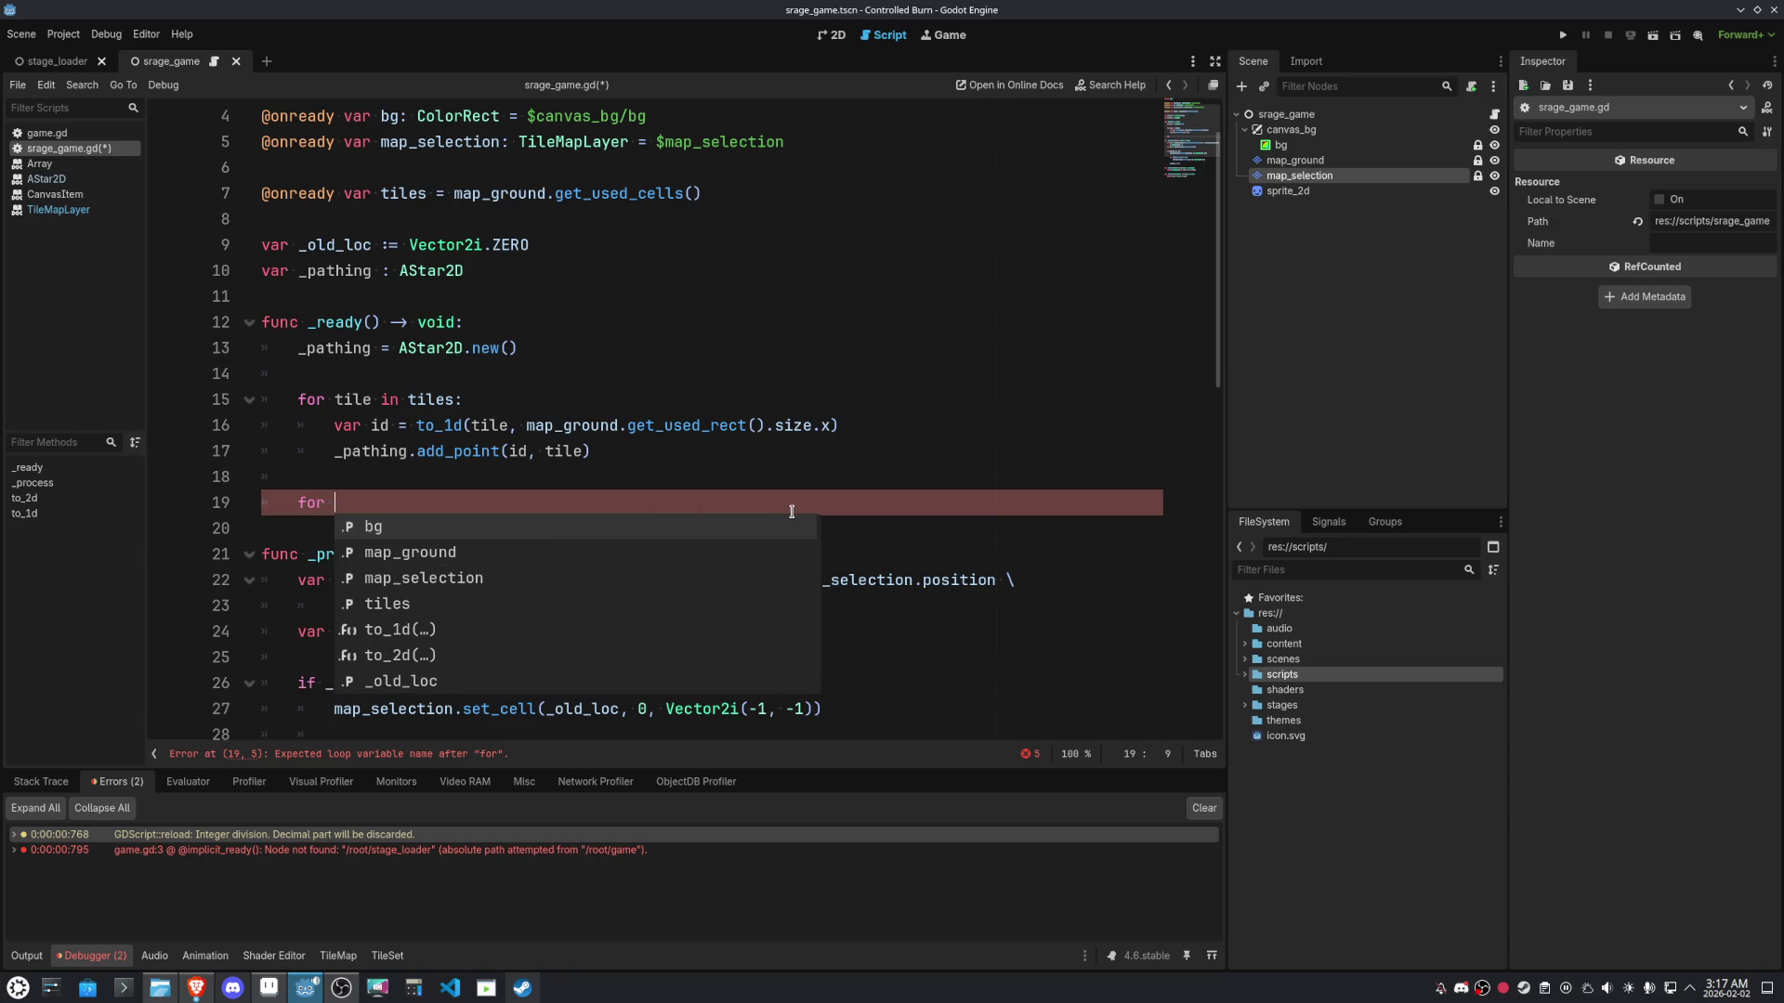
text(tile in tiles)
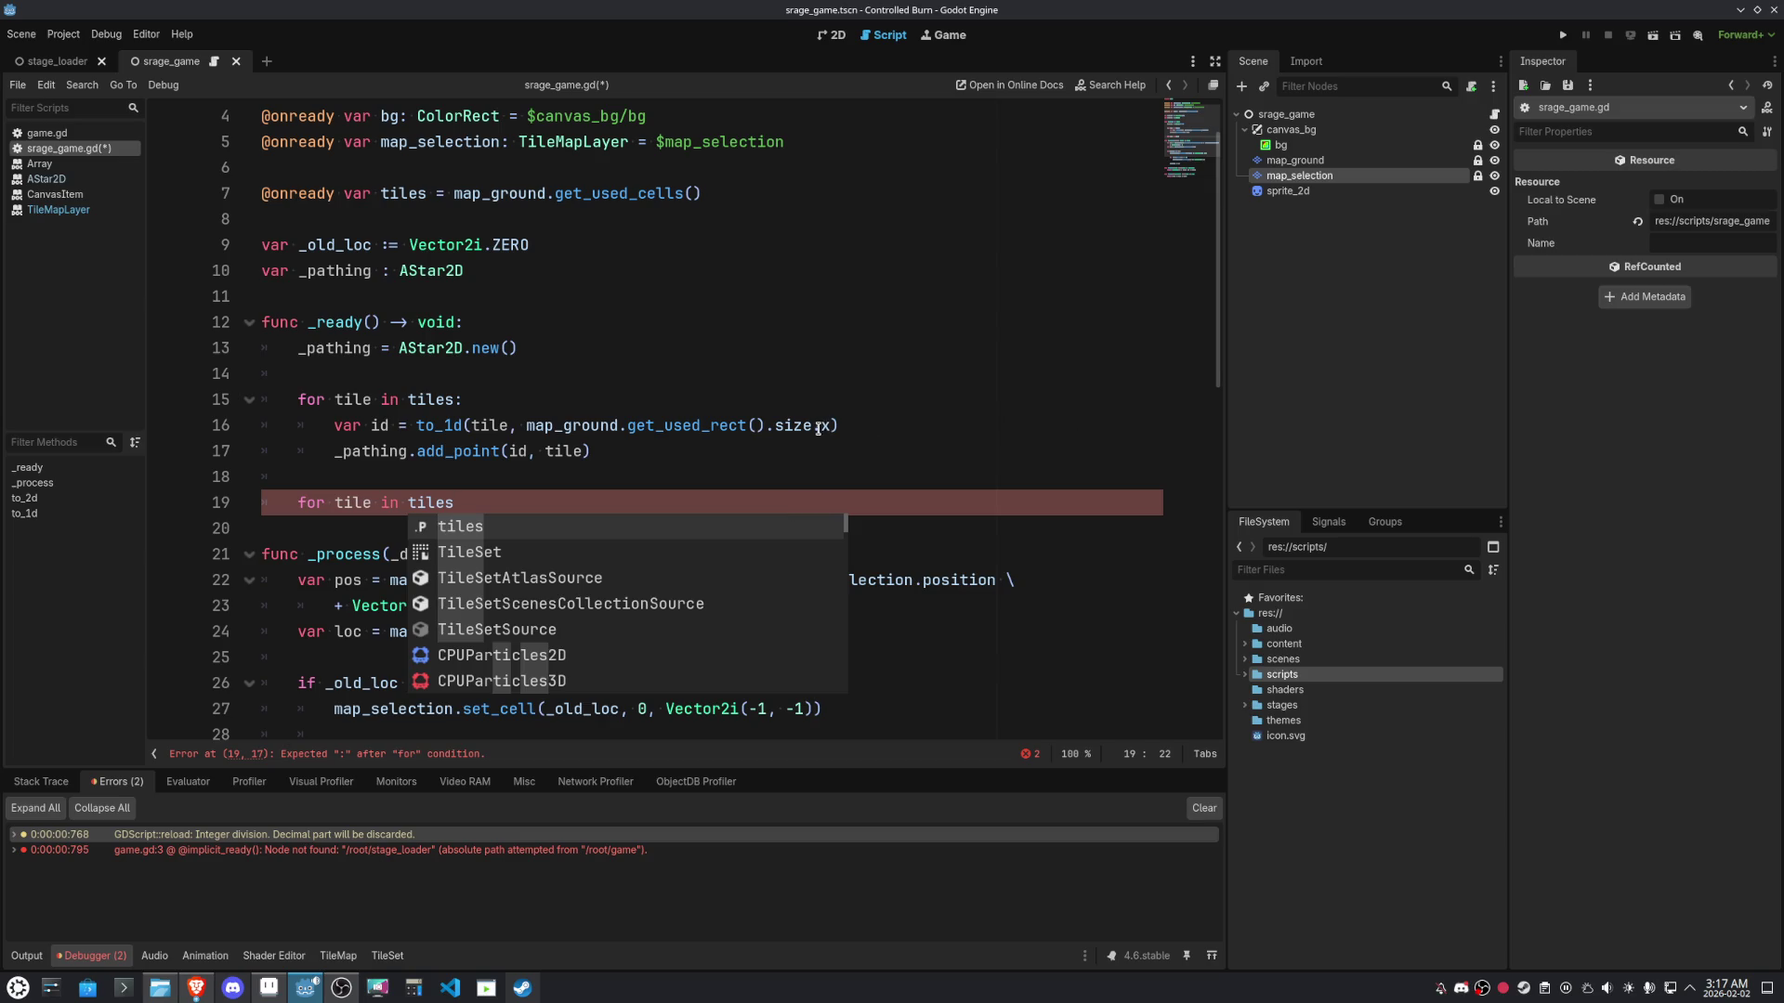
drag(765, 424, 520, 432)
key(ctrl+c)
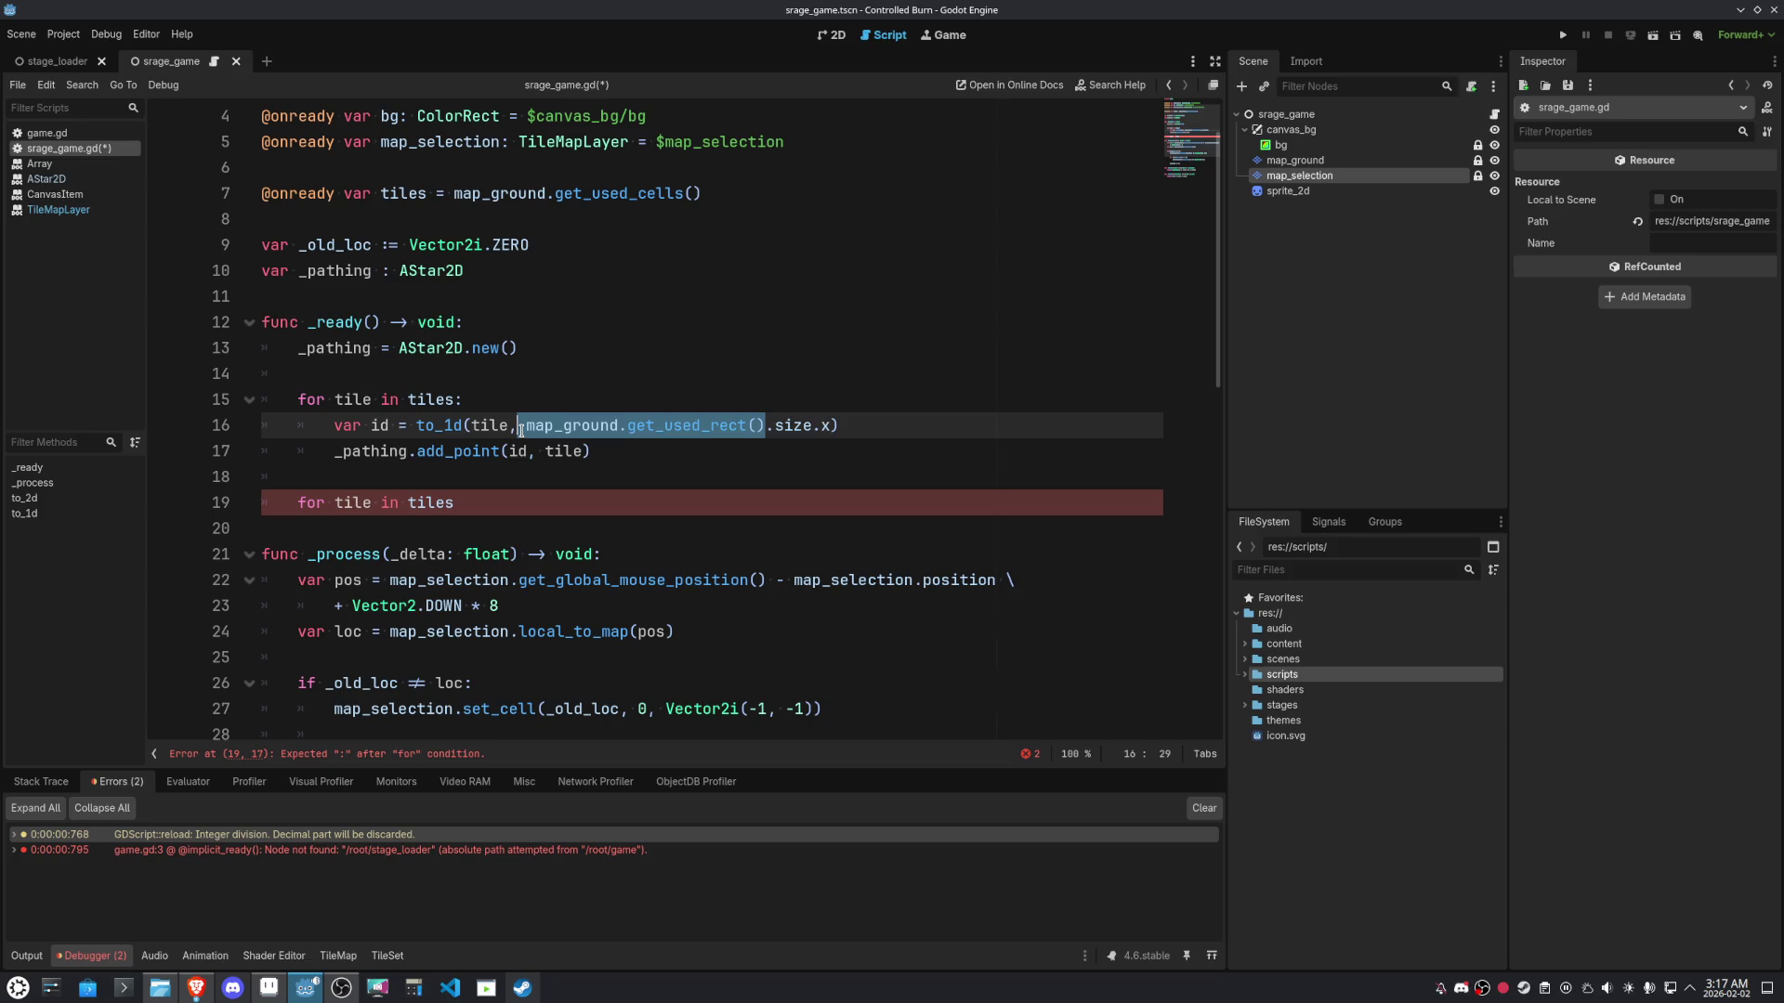
click(583, 350)
key(Return)
key(Return)
key(ctrl+v)
text(b)
text(var bonds)
key(Left)
key(Left)
key(Left)
text(u)
key(Right)
key(Right)
key(Right)
text(=)
key(End)
key(BackSpace)
key(BackSpace)
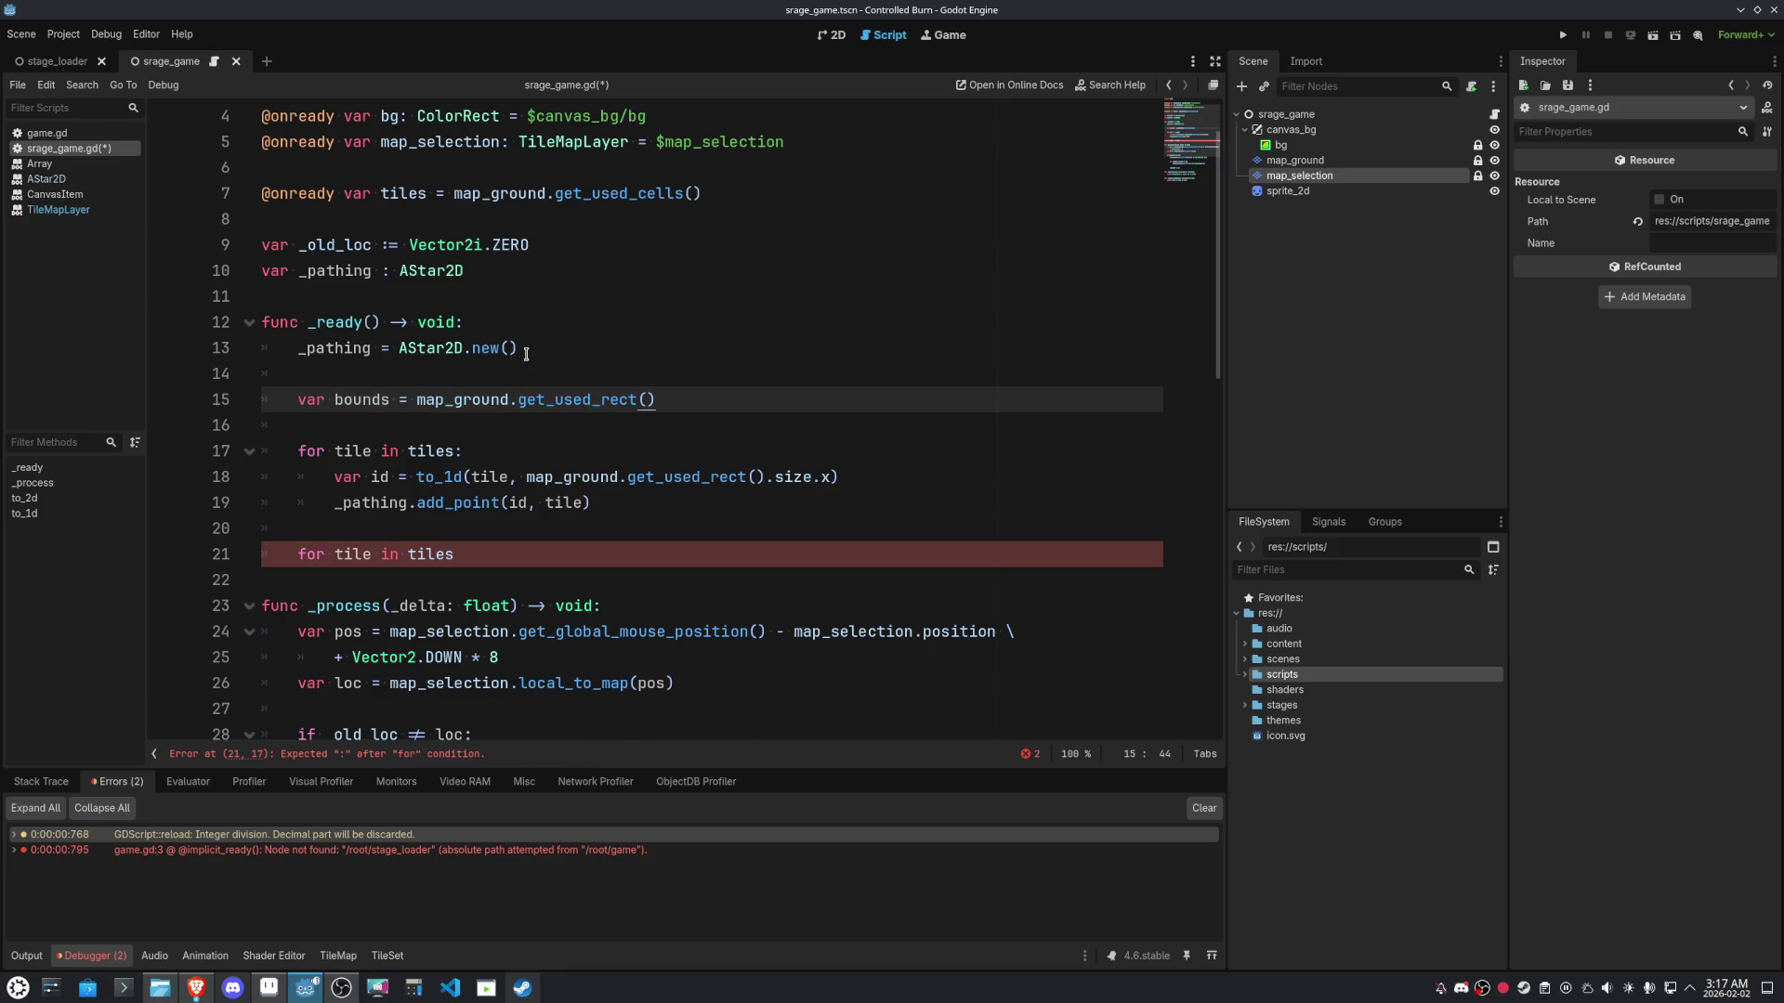
Step: Pass bounds instead of get_used_rect() on line 18 and give the new loop ':' and a pass body
double_click(364, 399)
click(528, 477)
drag(529, 476, 758, 477)
text(bounds)
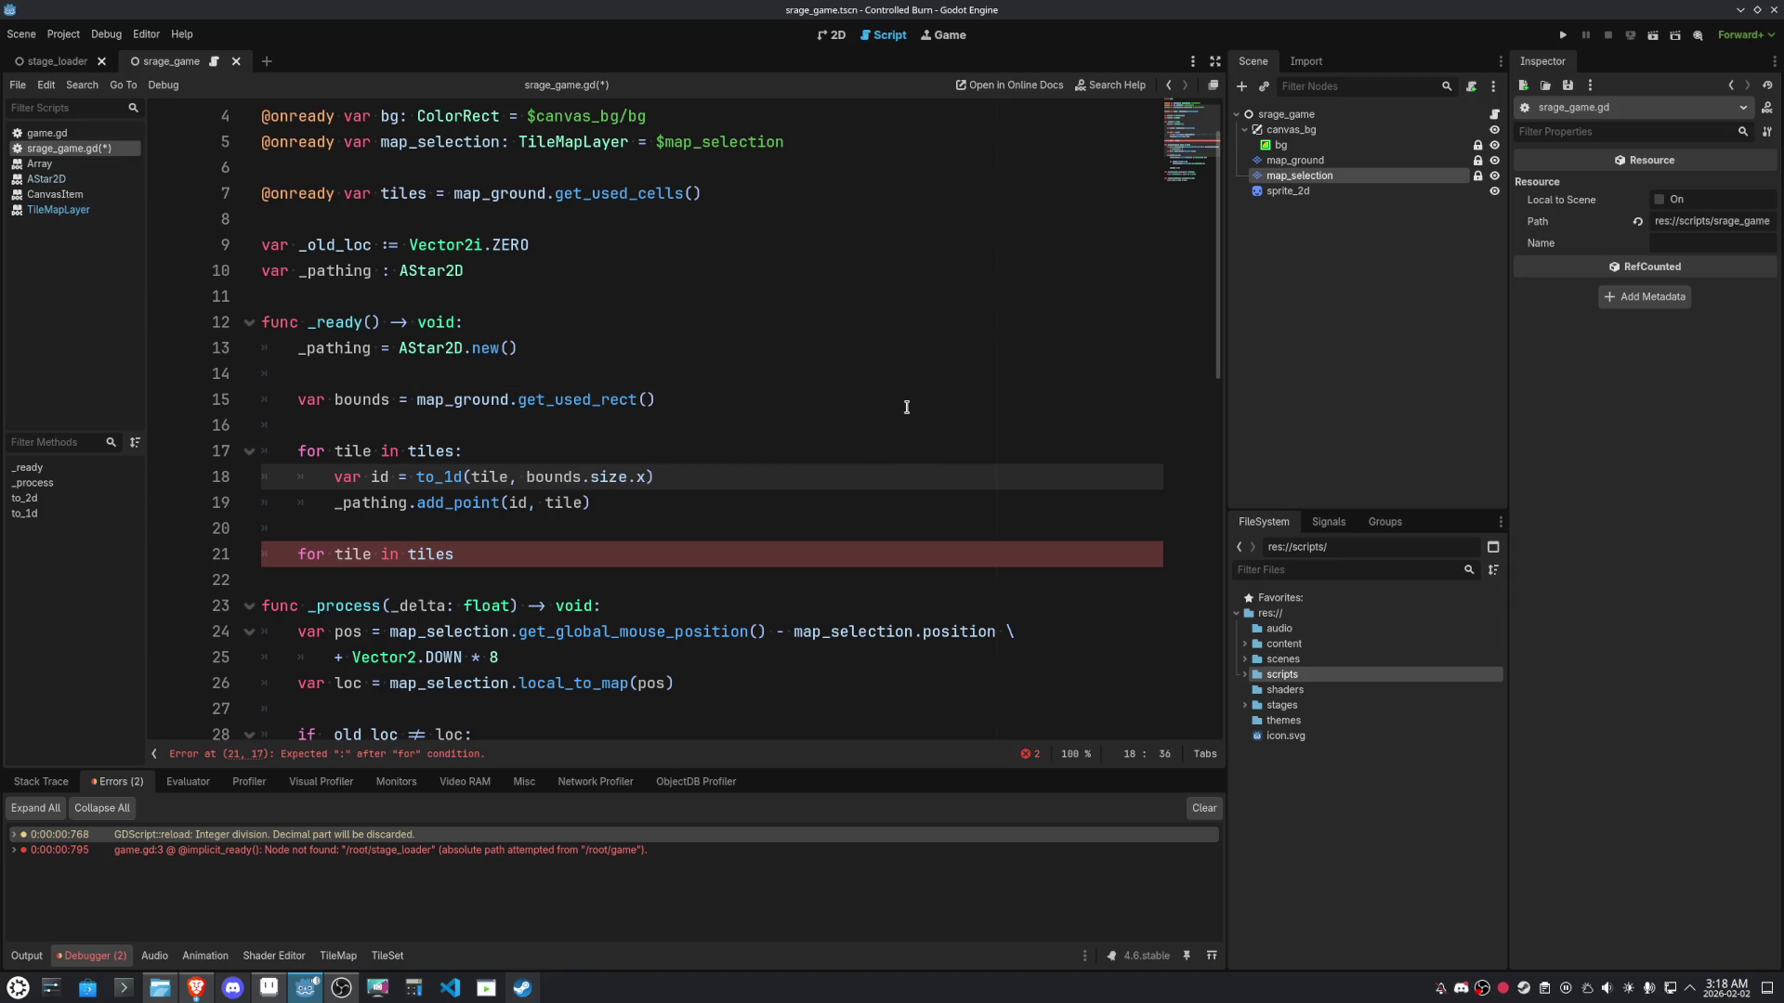
click(517, 553)
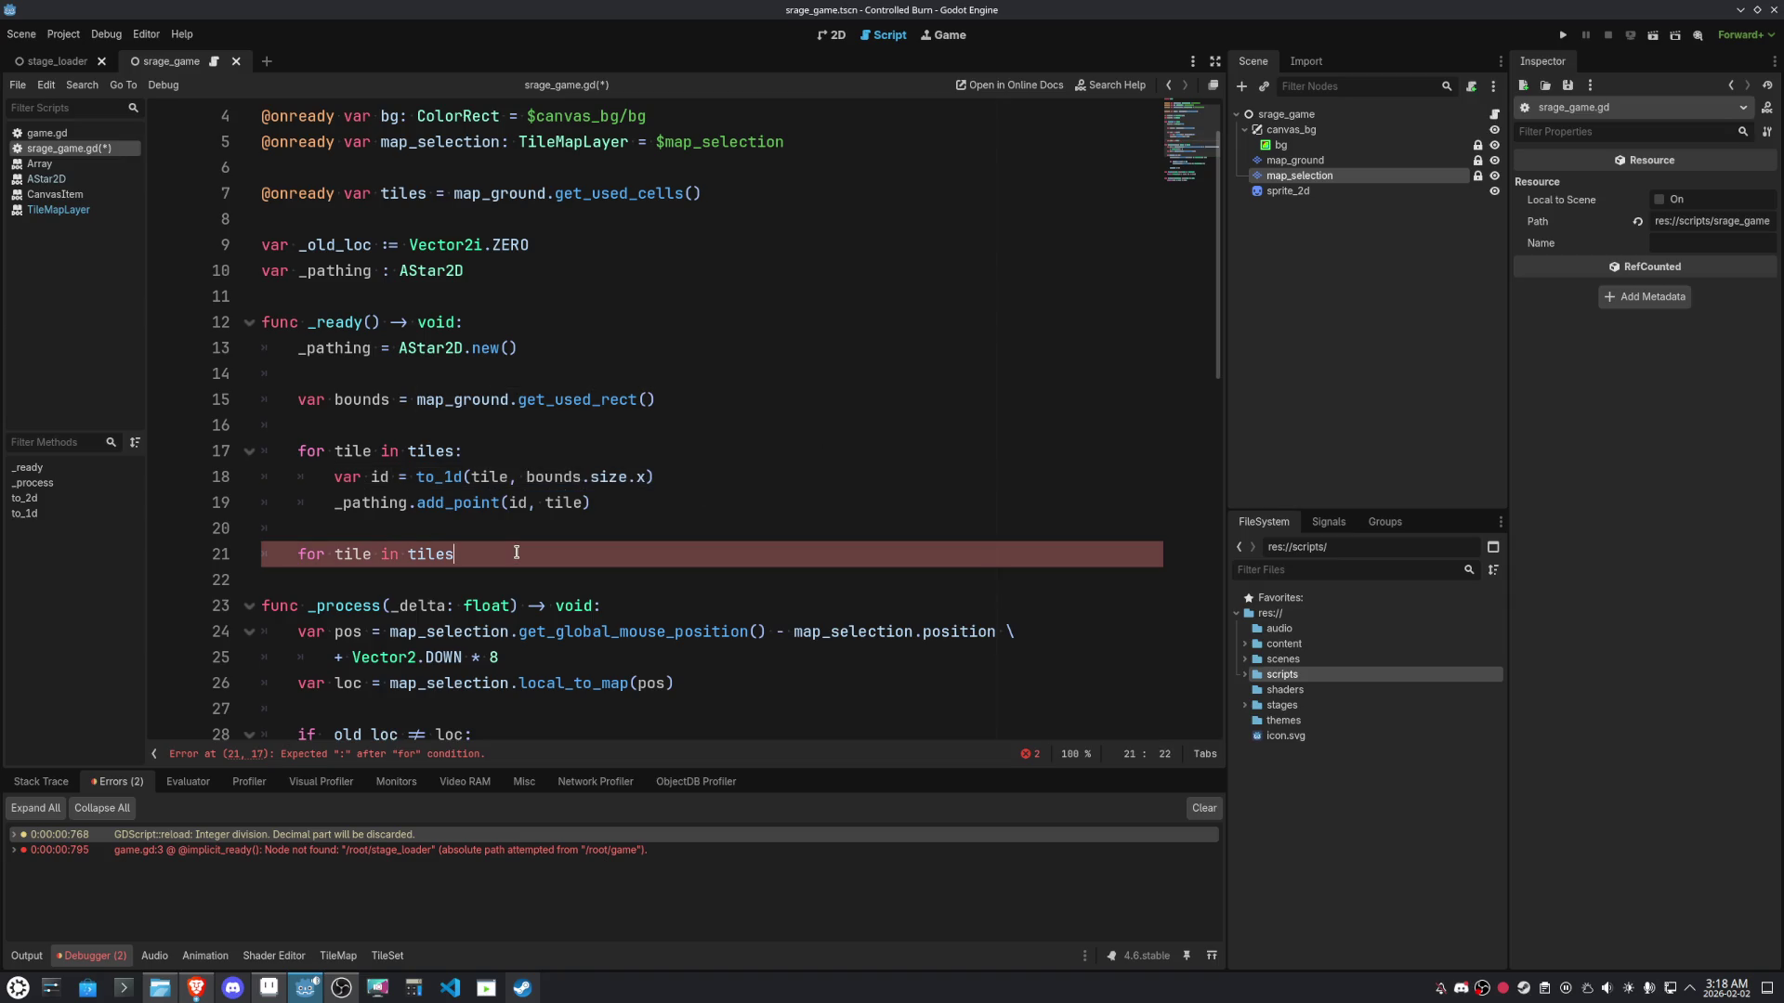
text(:)
key(Return)
key(Return)
key(Return)
text(pass)
key(Up)
key(Up)
key(Up)
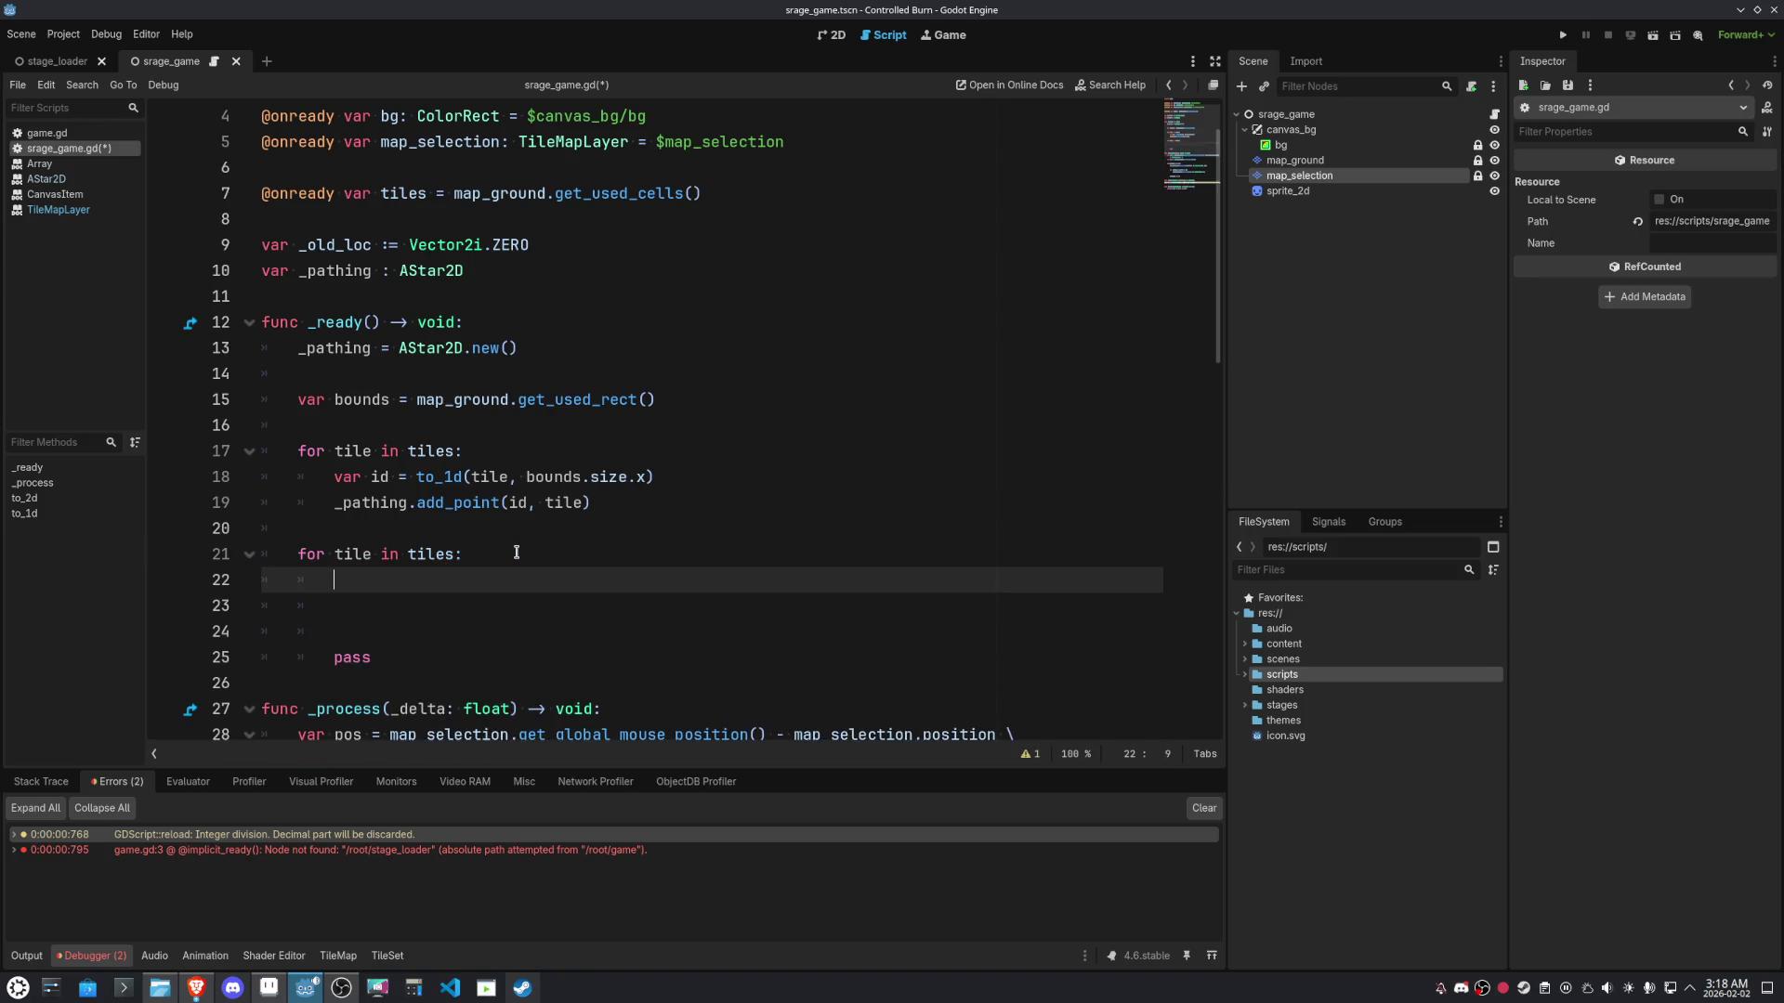
Step: Start a multi-line neighbours array with the entry 'tile + Vector2.UP,'
text(var neighbours = )
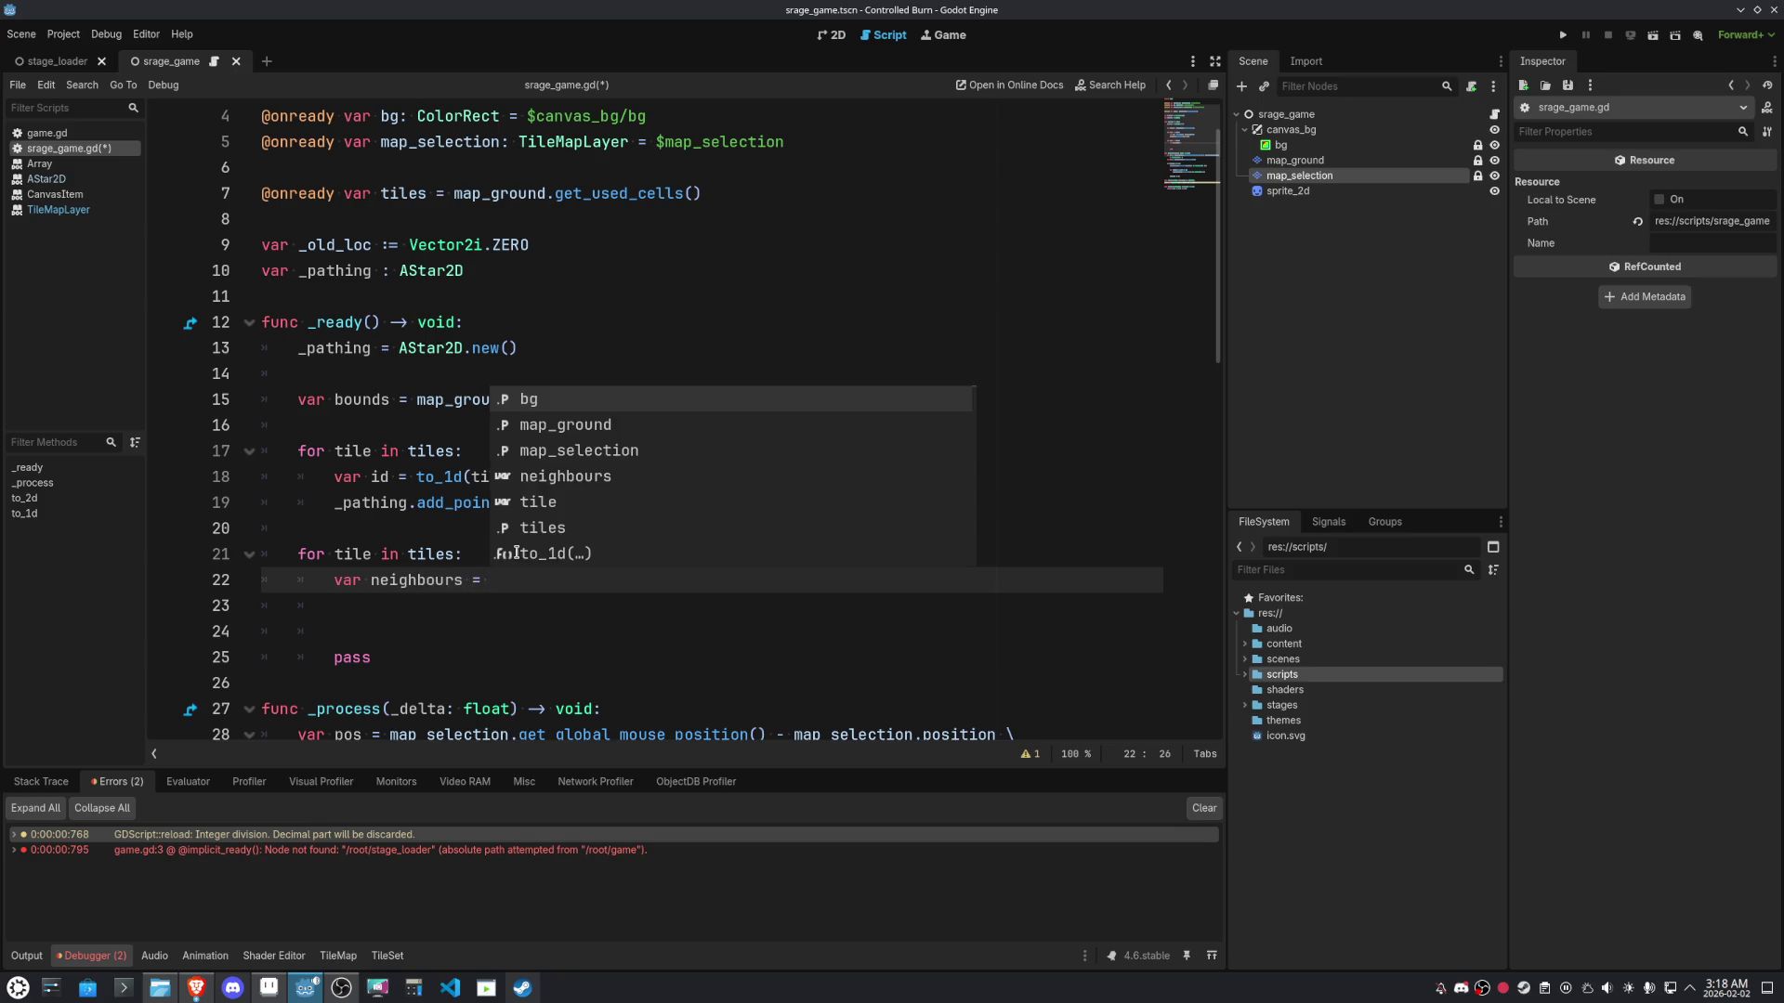
text([)
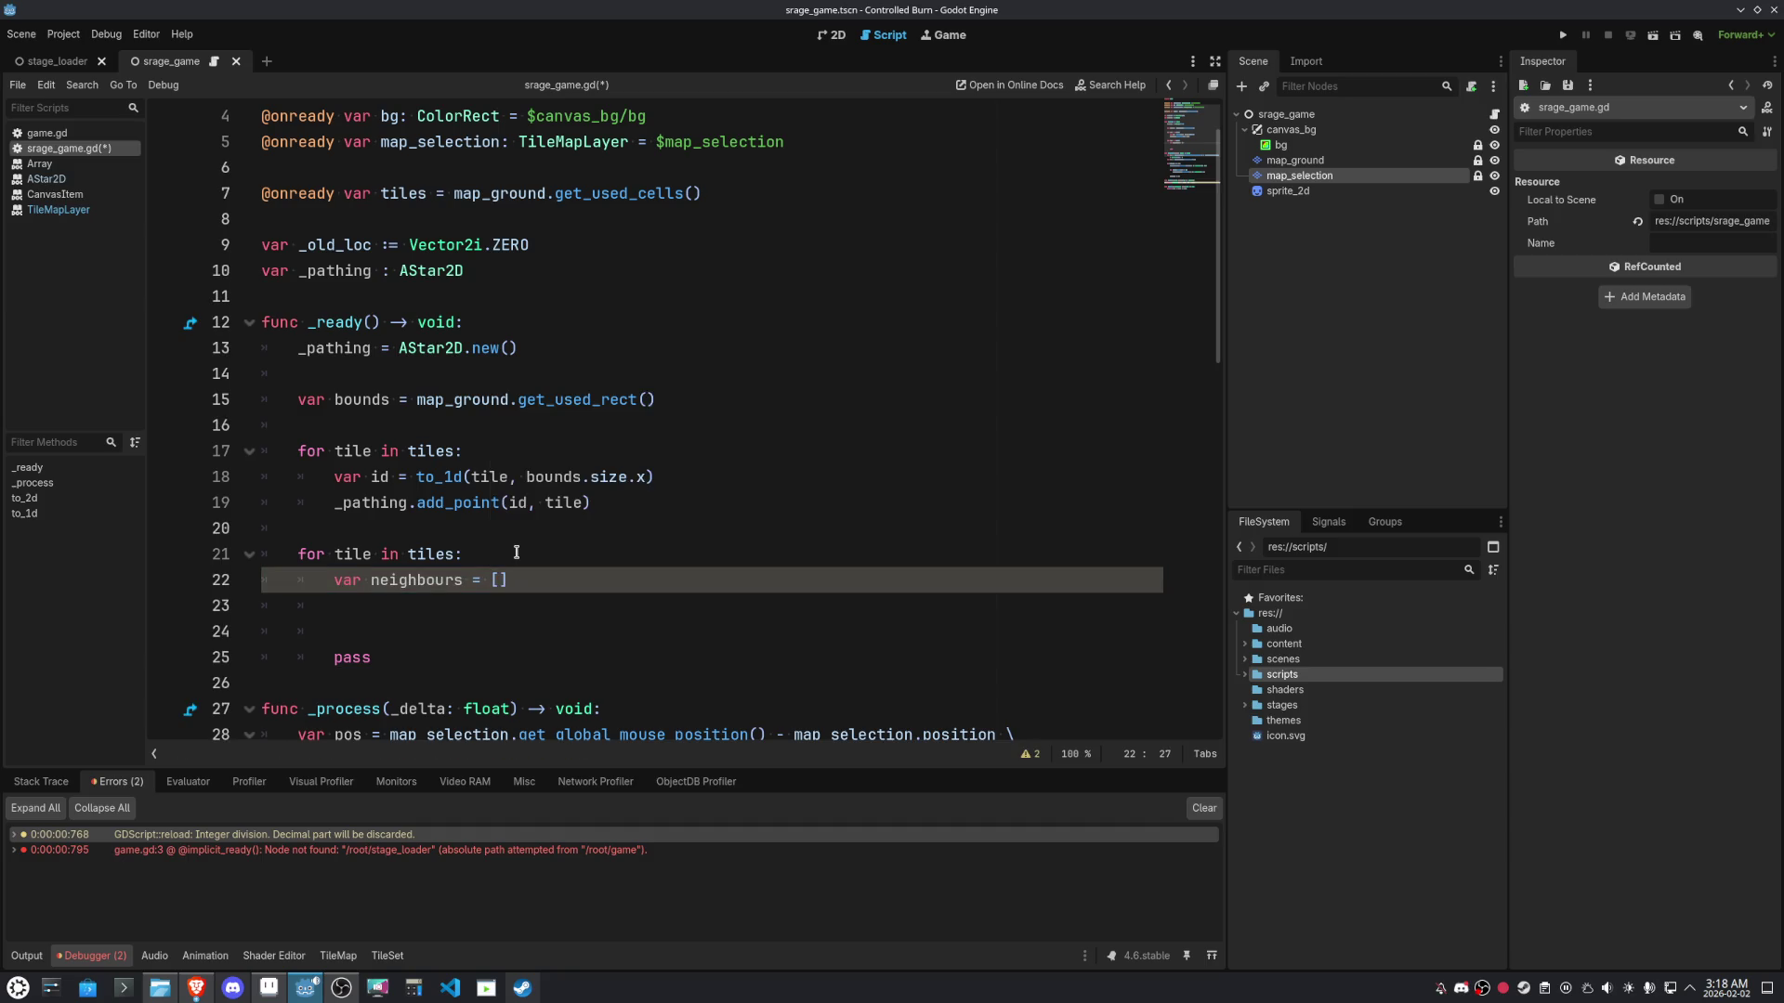
key(Return)
scroll(621, 507, down, 2)
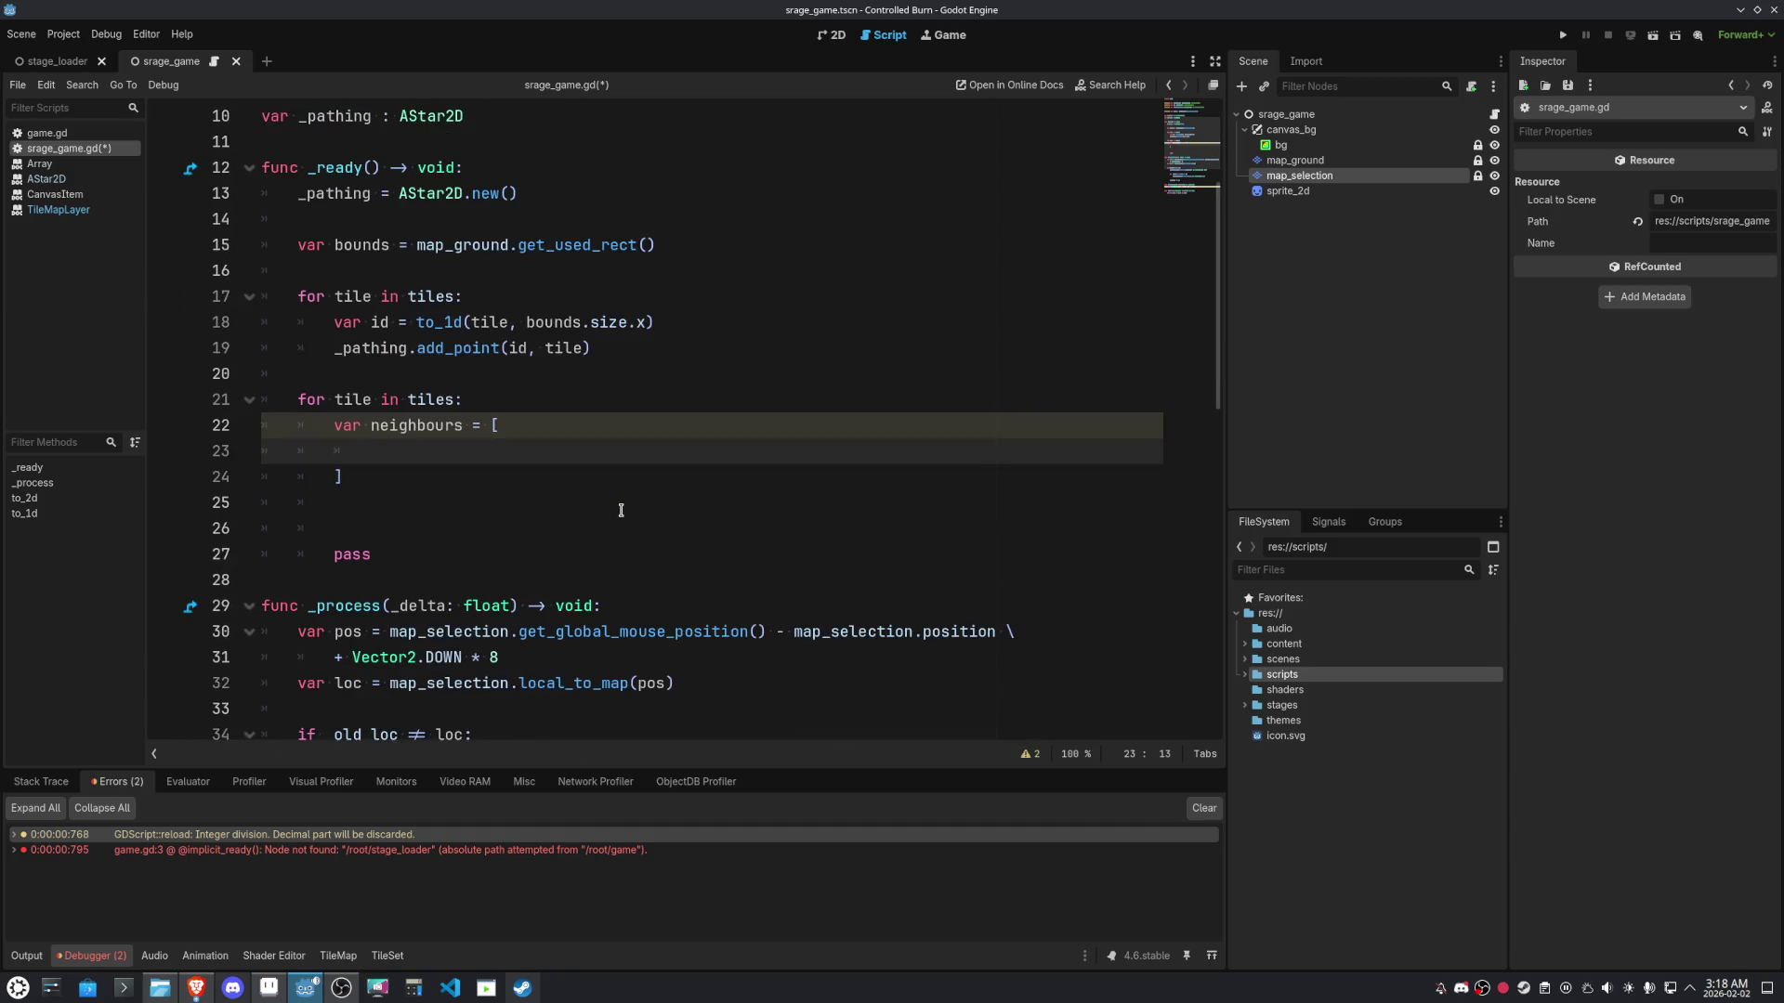
scroll(622, 520, up, 1)
double_click(351, 477)
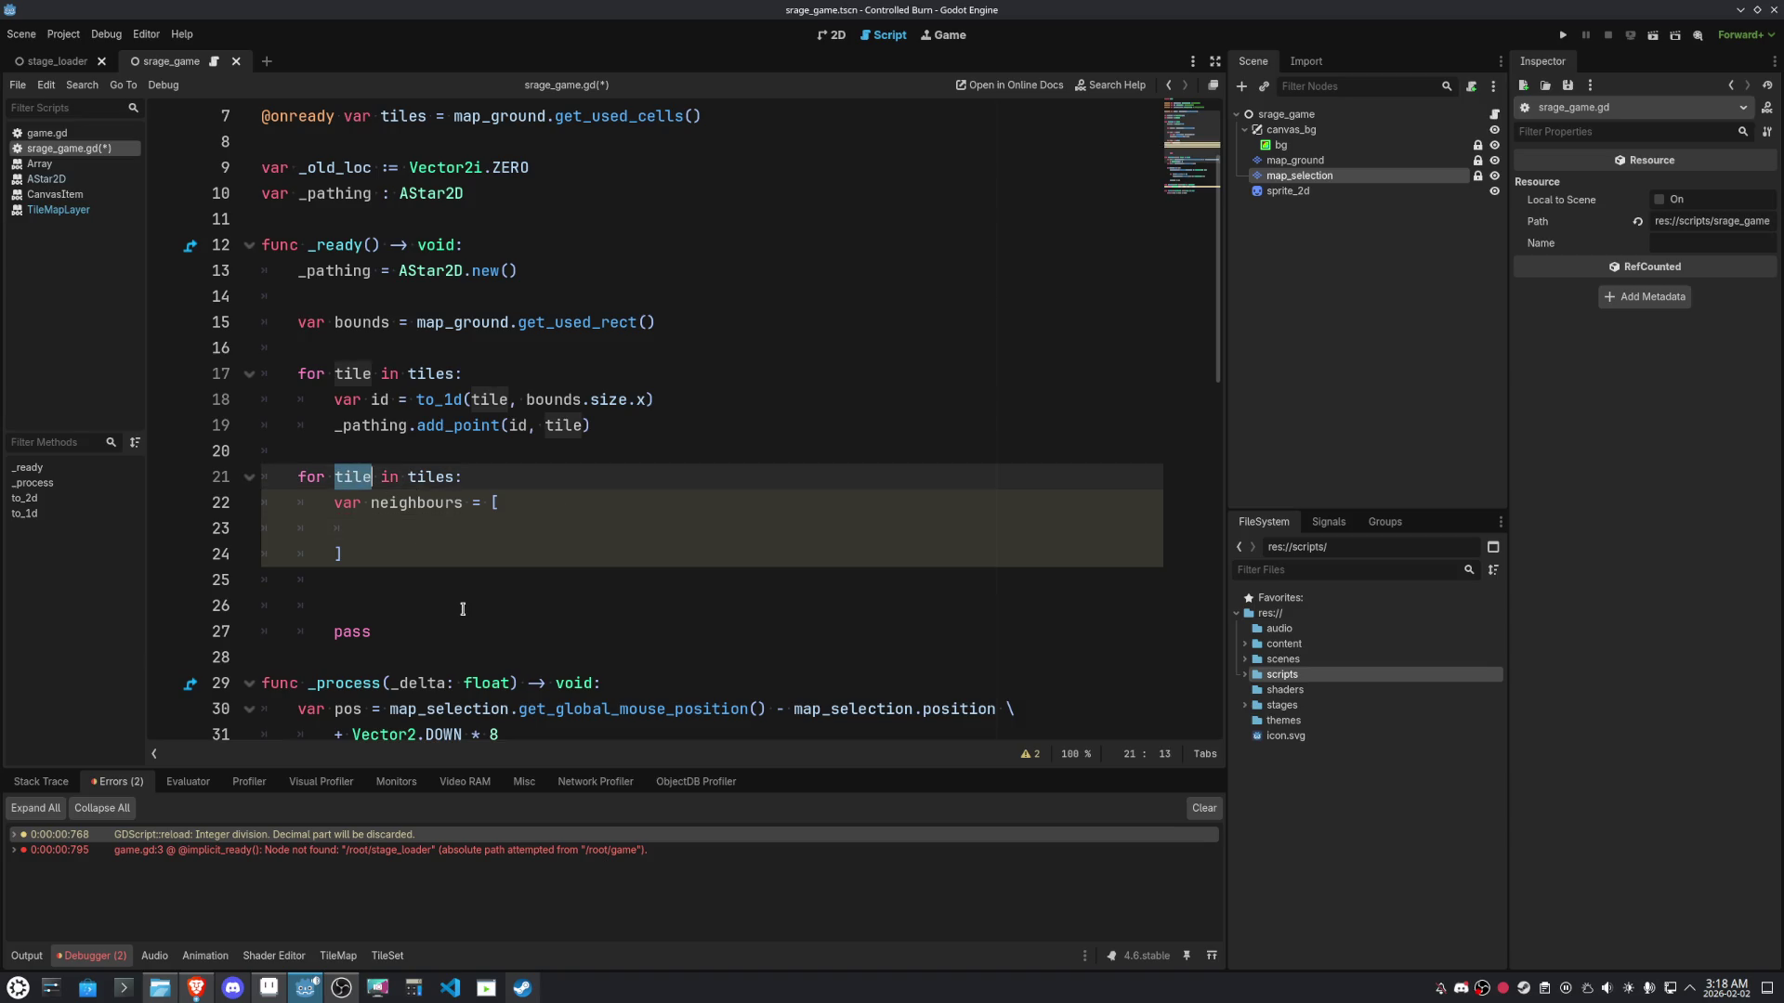
click(419, 535)
text(bre)
key(BackSpace)
key(BackSpace)
key(BackSpace)
text(tile + Vec)
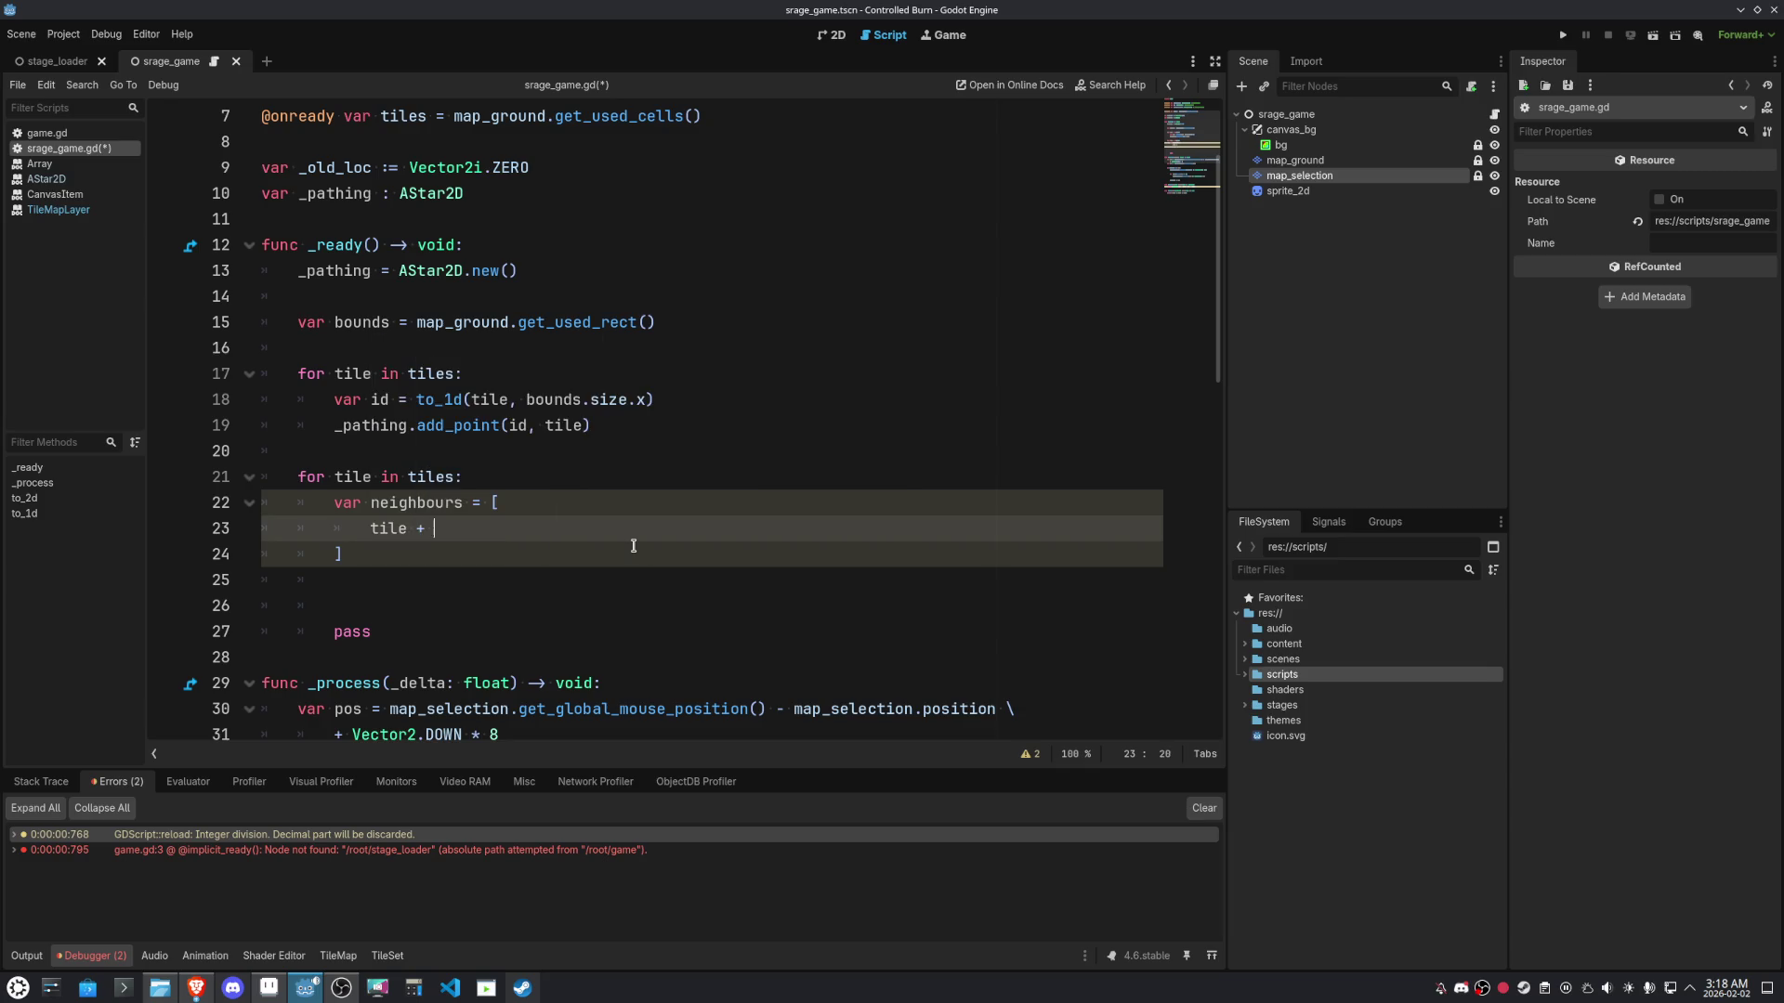
key(Return)
text(.UP,)
Step: Duplicate the entry three times and change Vector2 to Vector2i on all four lines
key(ctrl+alt+Down)
key(ctrl+alt+Down)
key(ctrl+alt+Down)
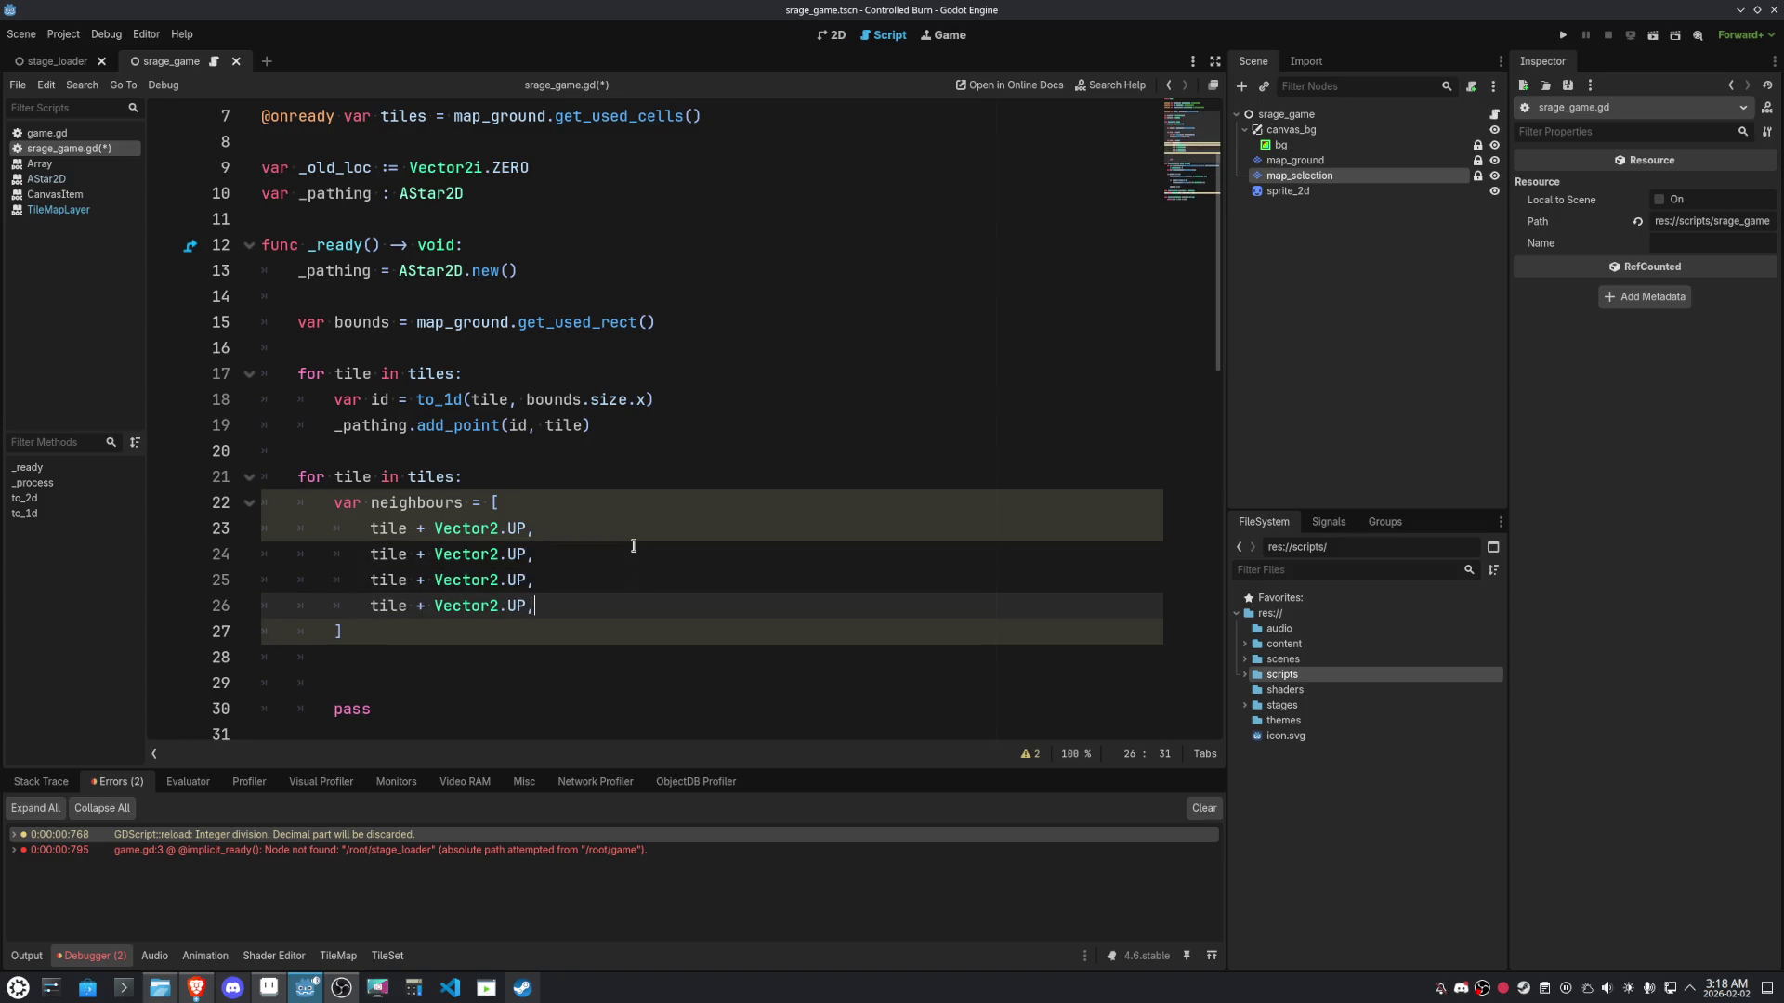
key(Up)
key(Up)
key(Up)
key(Left)
key(Left)
key(Left)
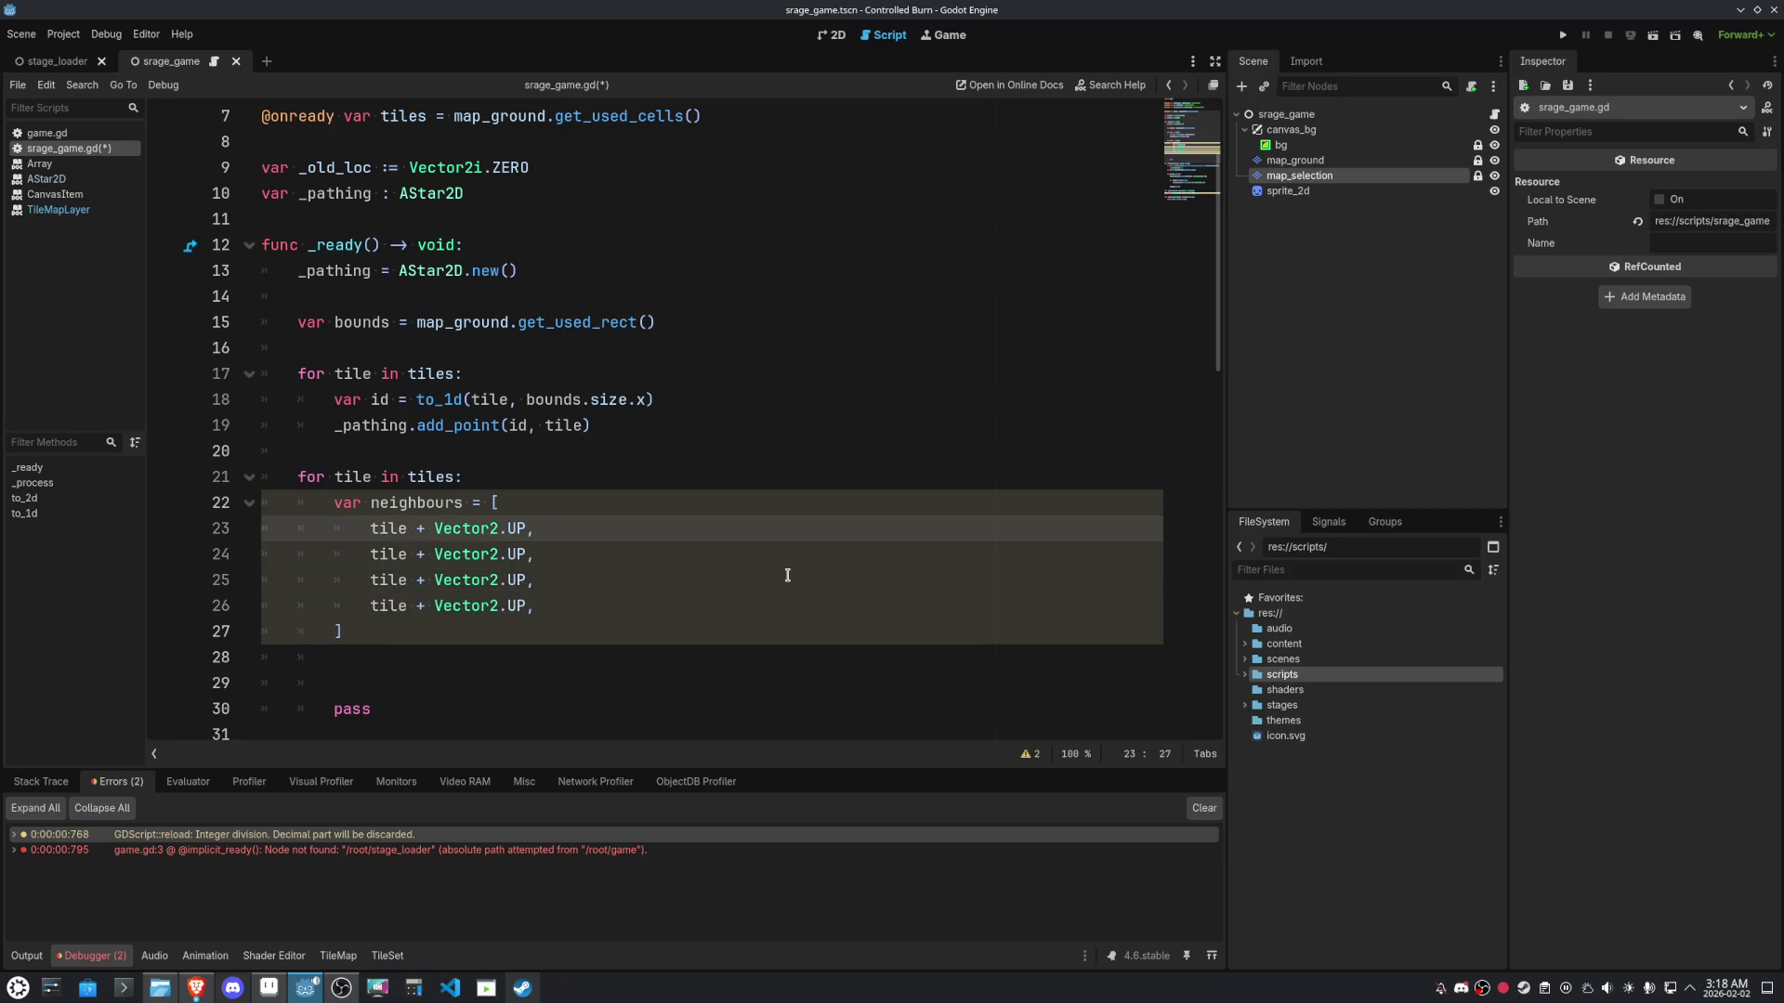
key(shift+alt+Down)
key(shift+alt+Down)
key(shift+alt+Down)
text(i)
click(856, 479)
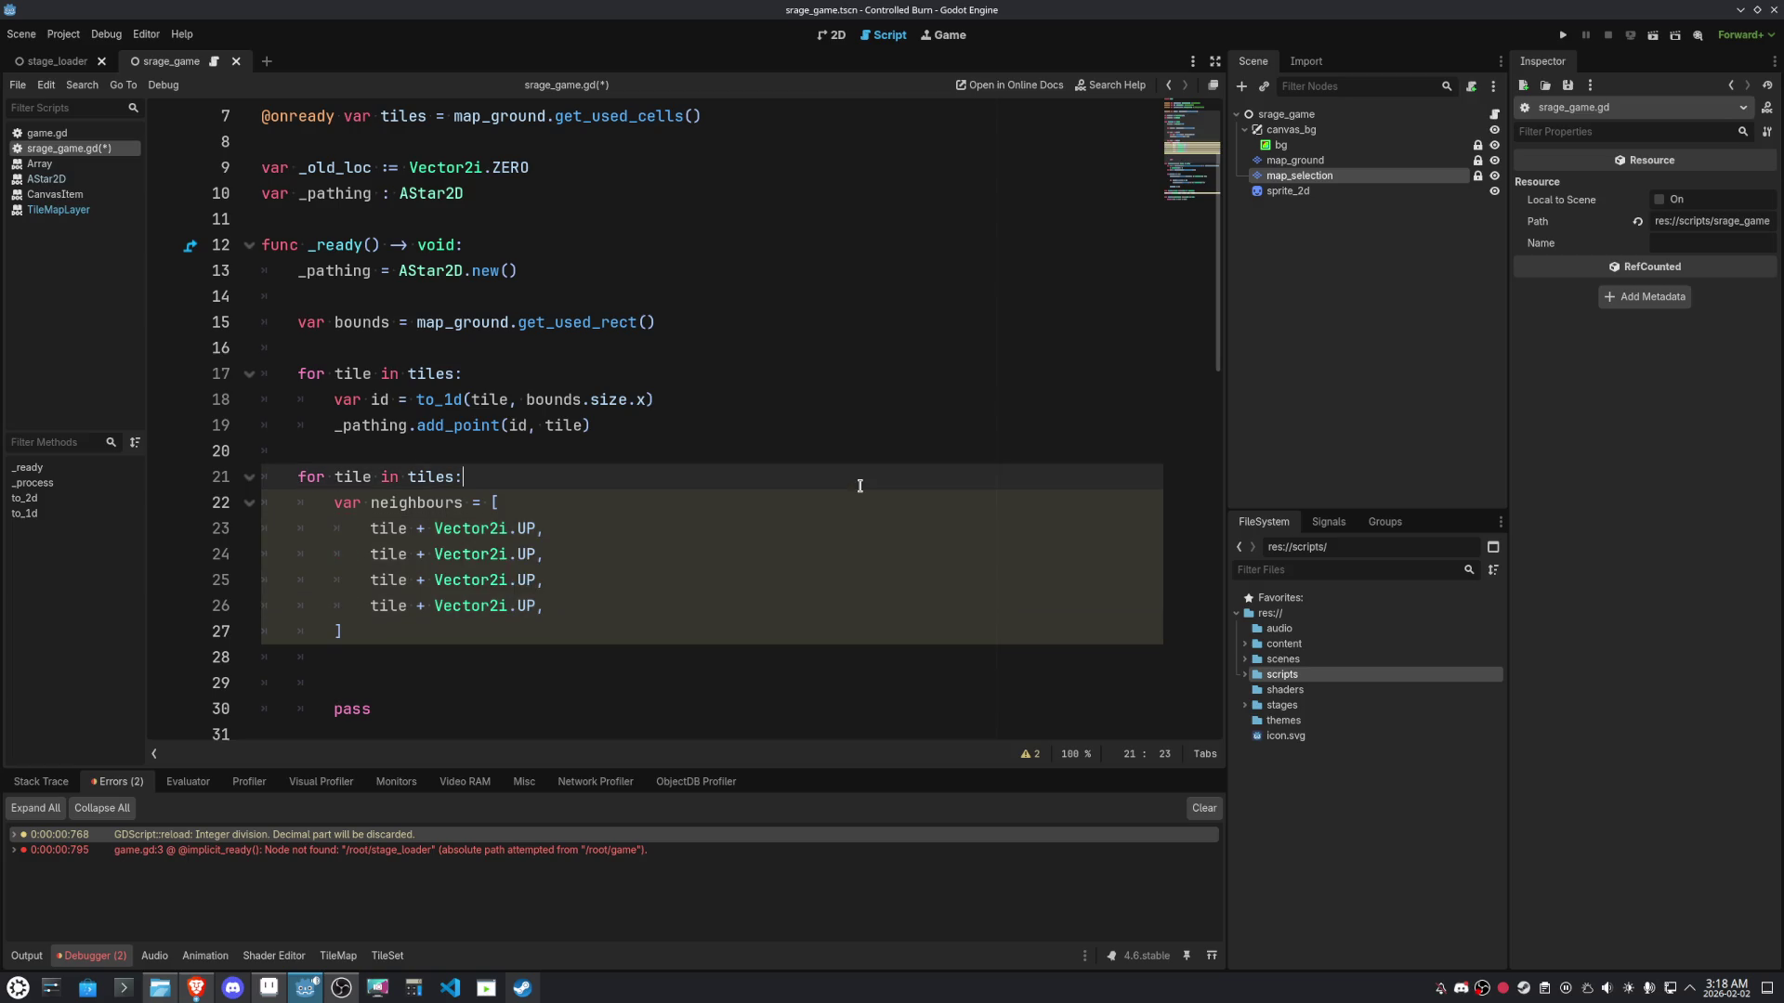
Step: Change the three copied entries' directions to RIGHT, DOWN and LEFT
scroll(577, 518, down, 1)
mouse_move(386, 458)
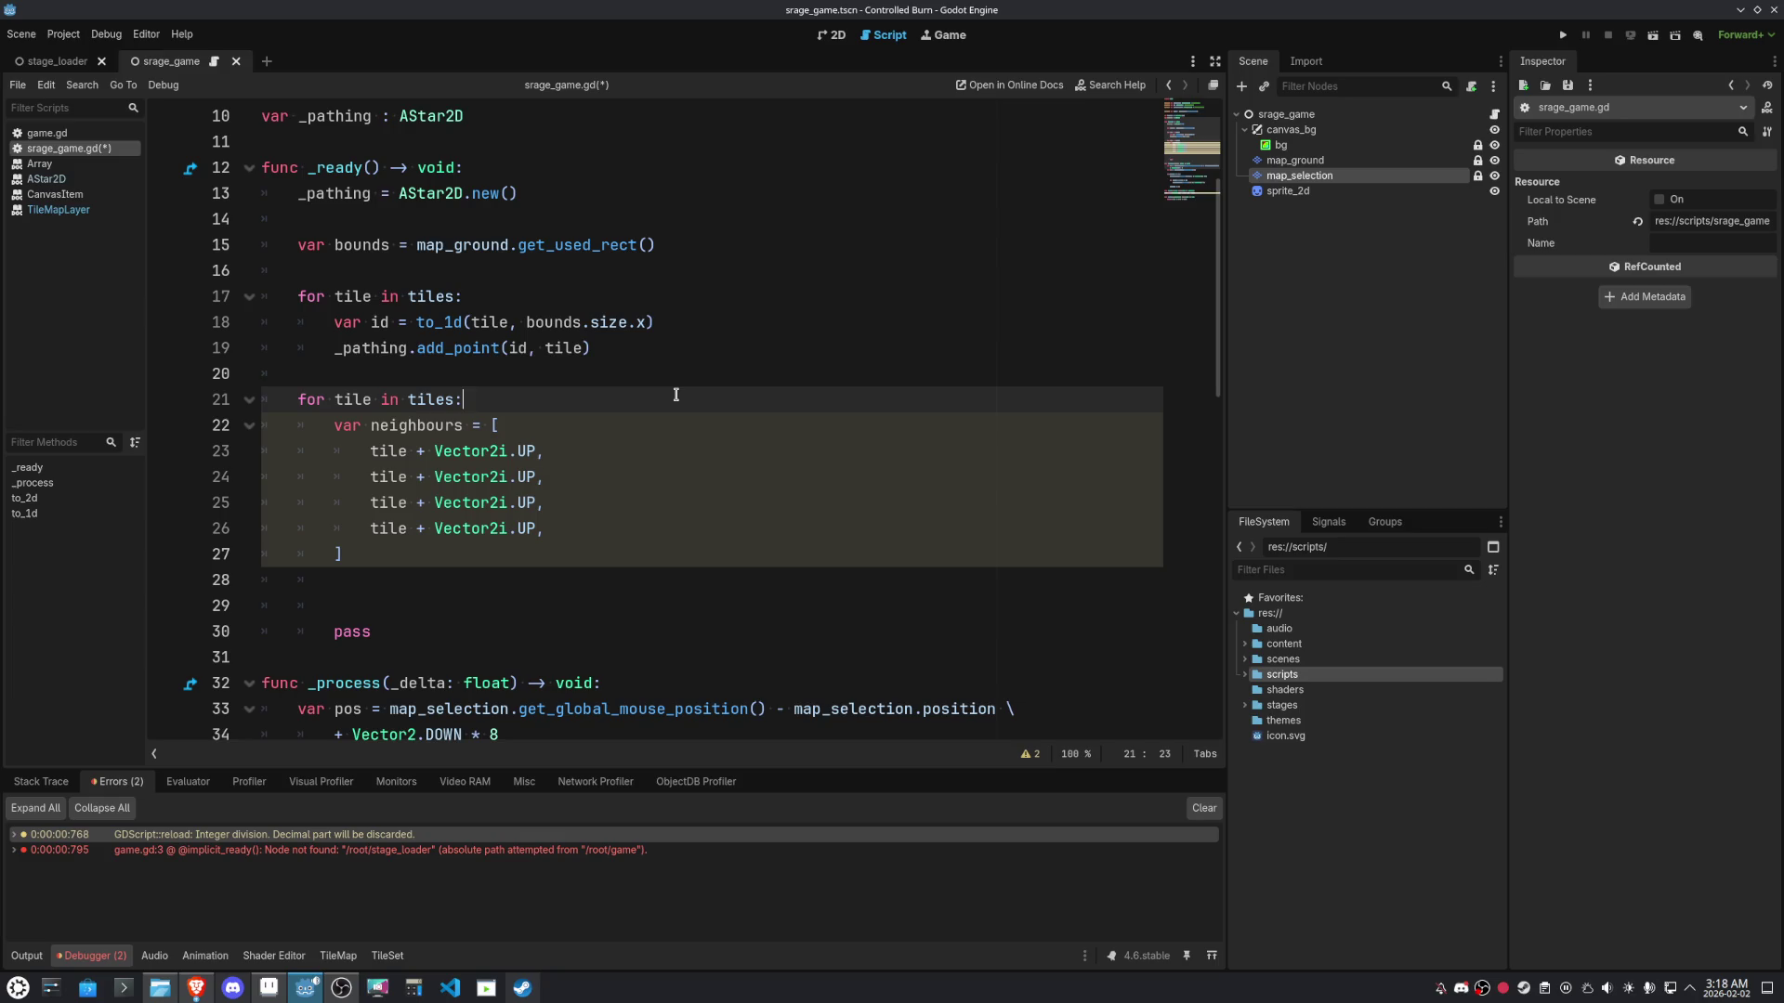
scroll(572, 371, up, 1)
scroll(539, 363, up, 2)
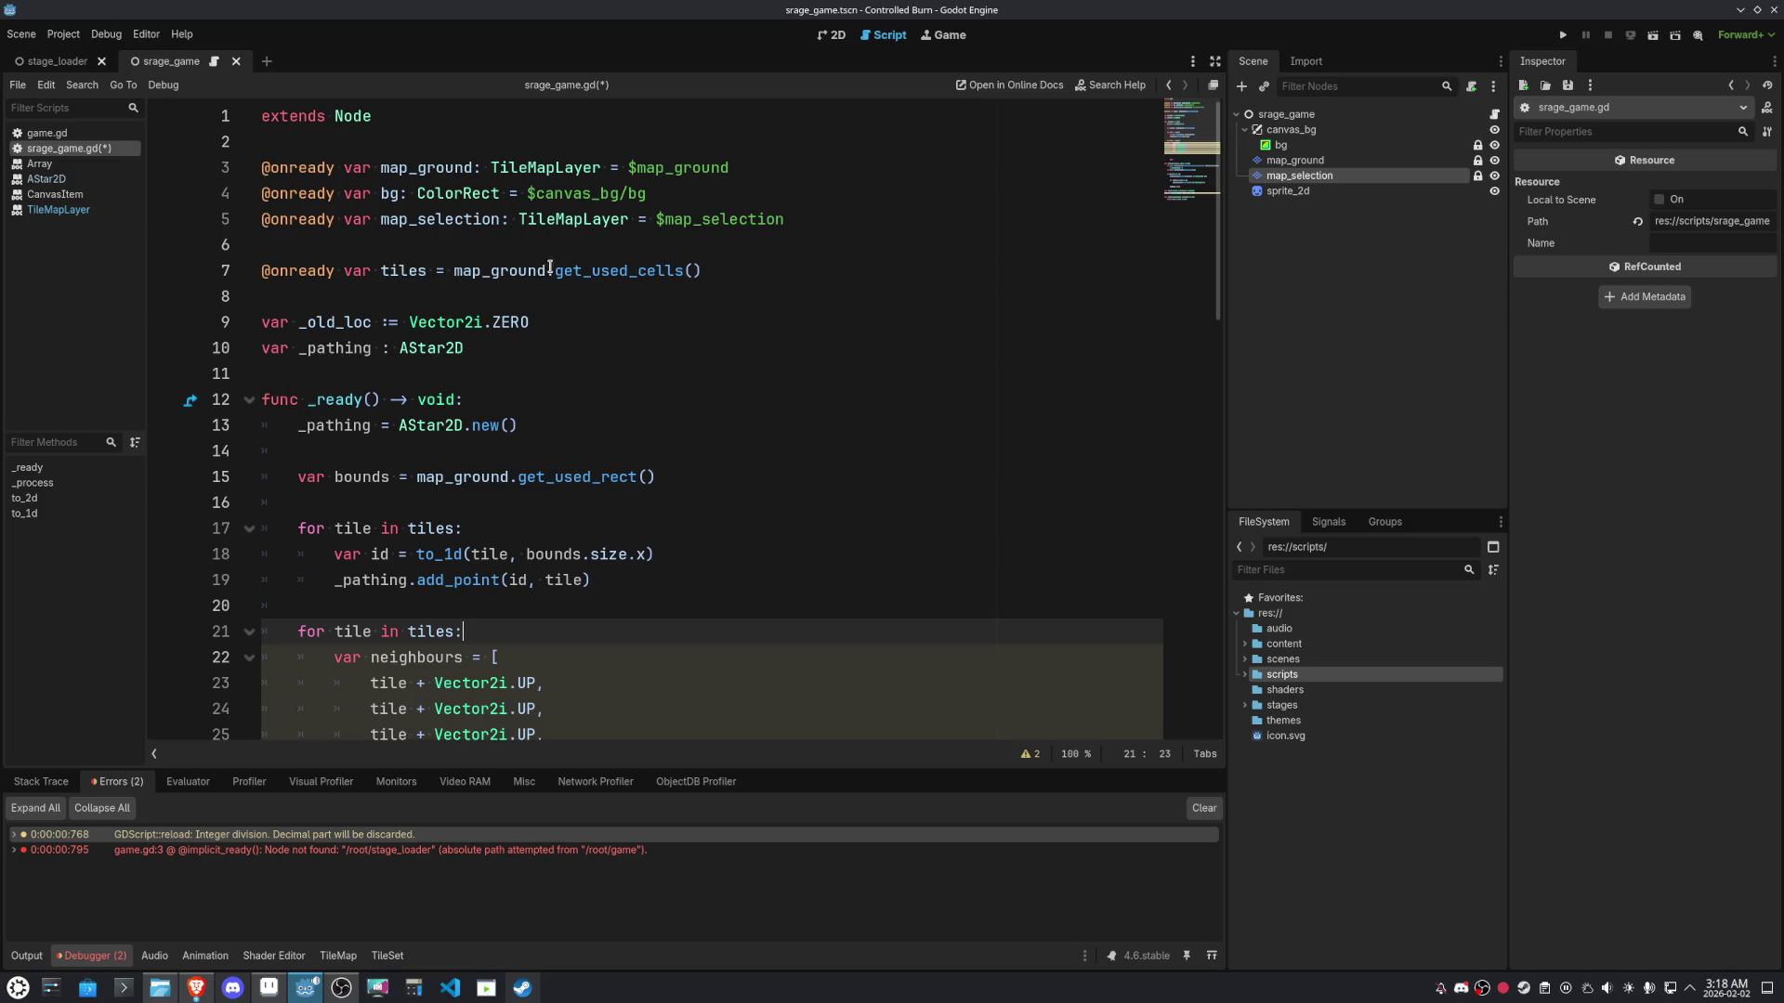
mouse_move(669, 270)
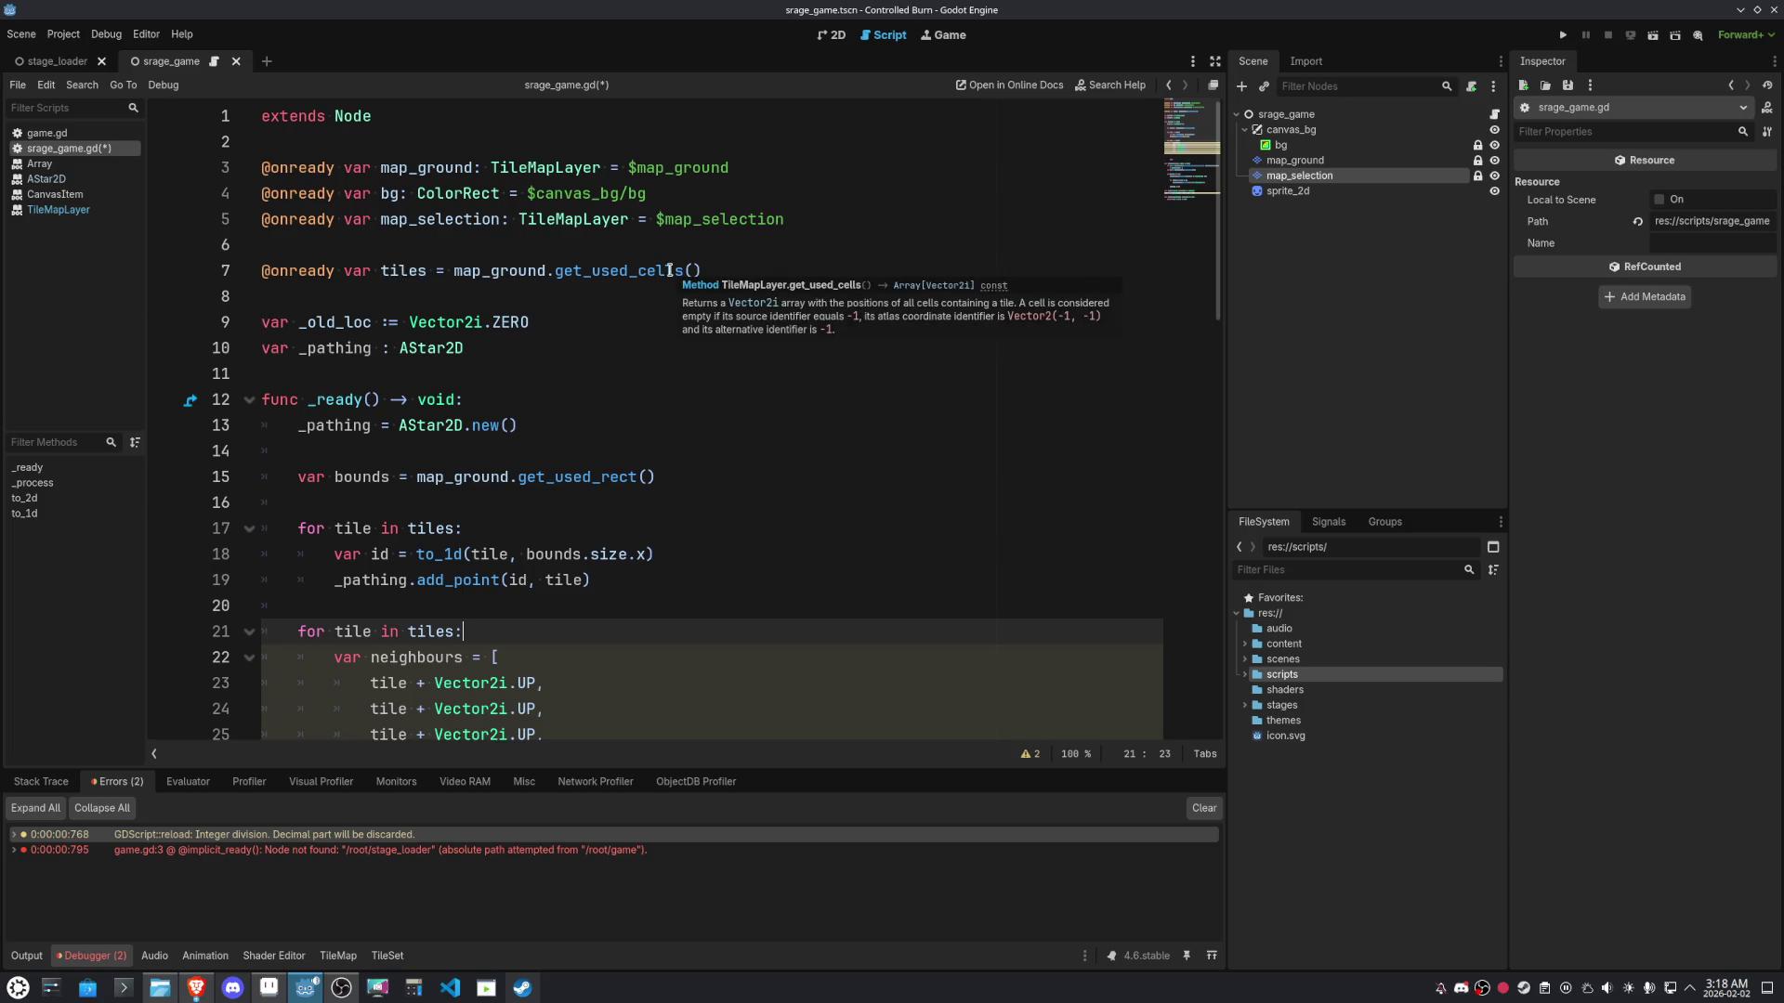
click(444, 270)
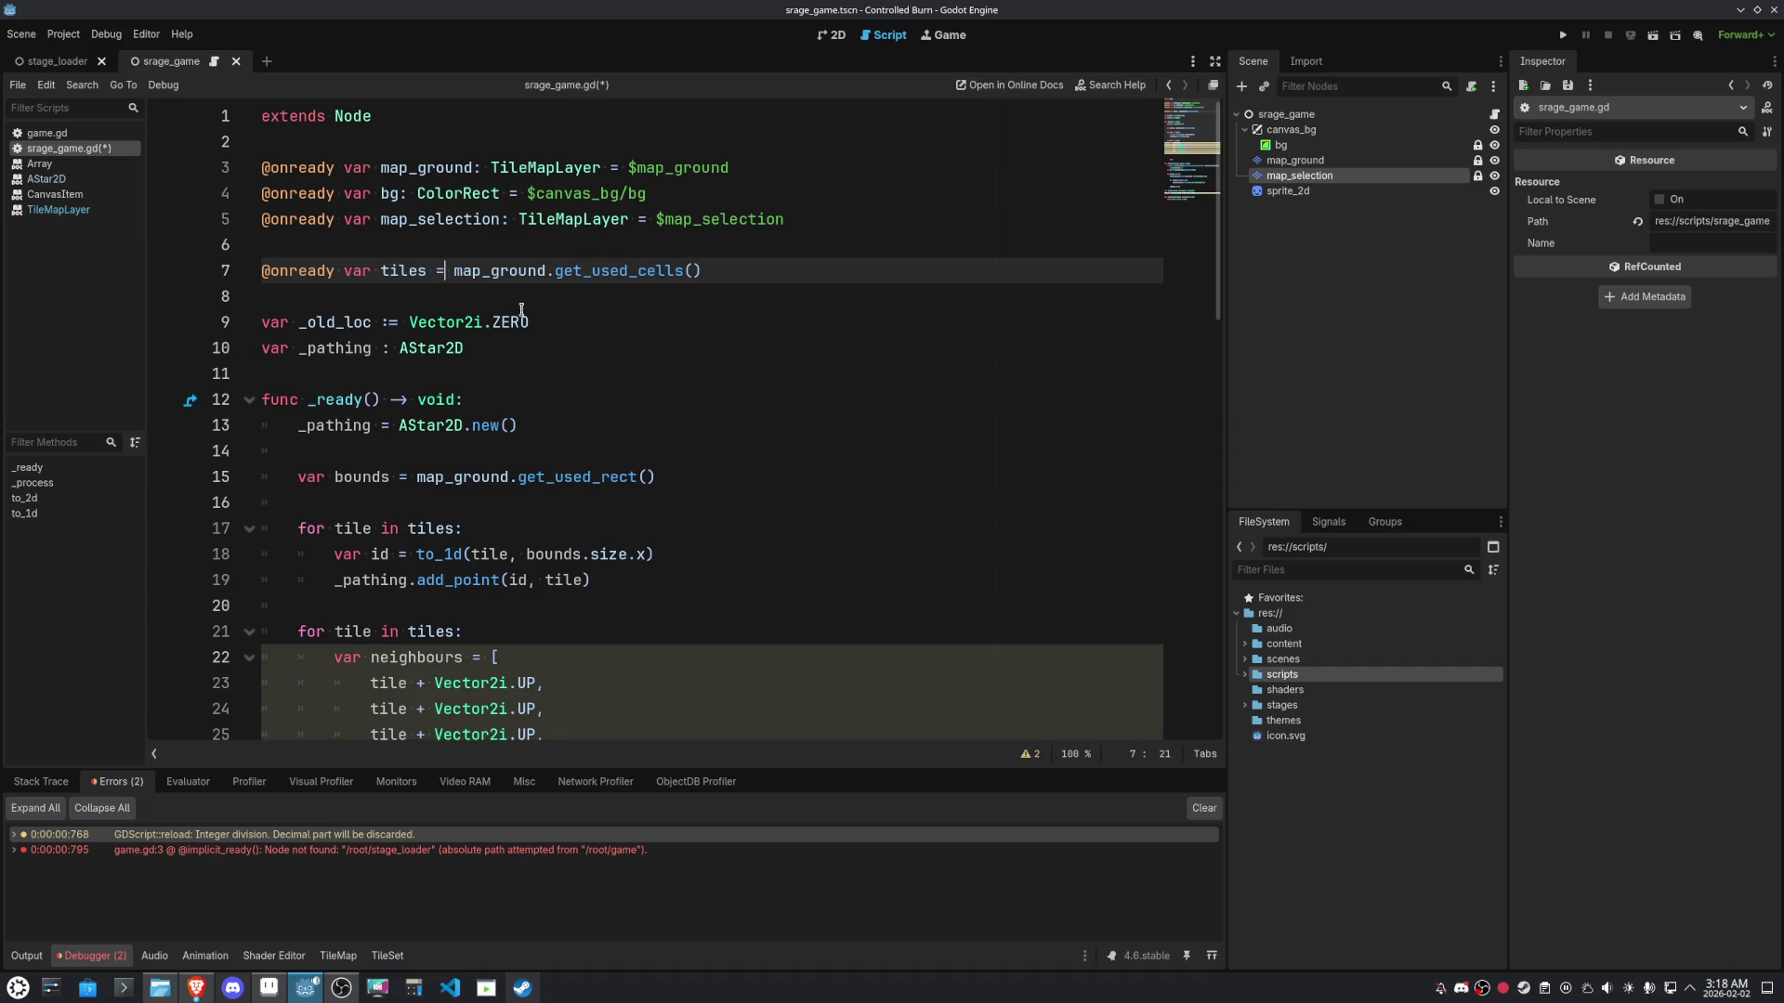
key(Left)
key(Right)
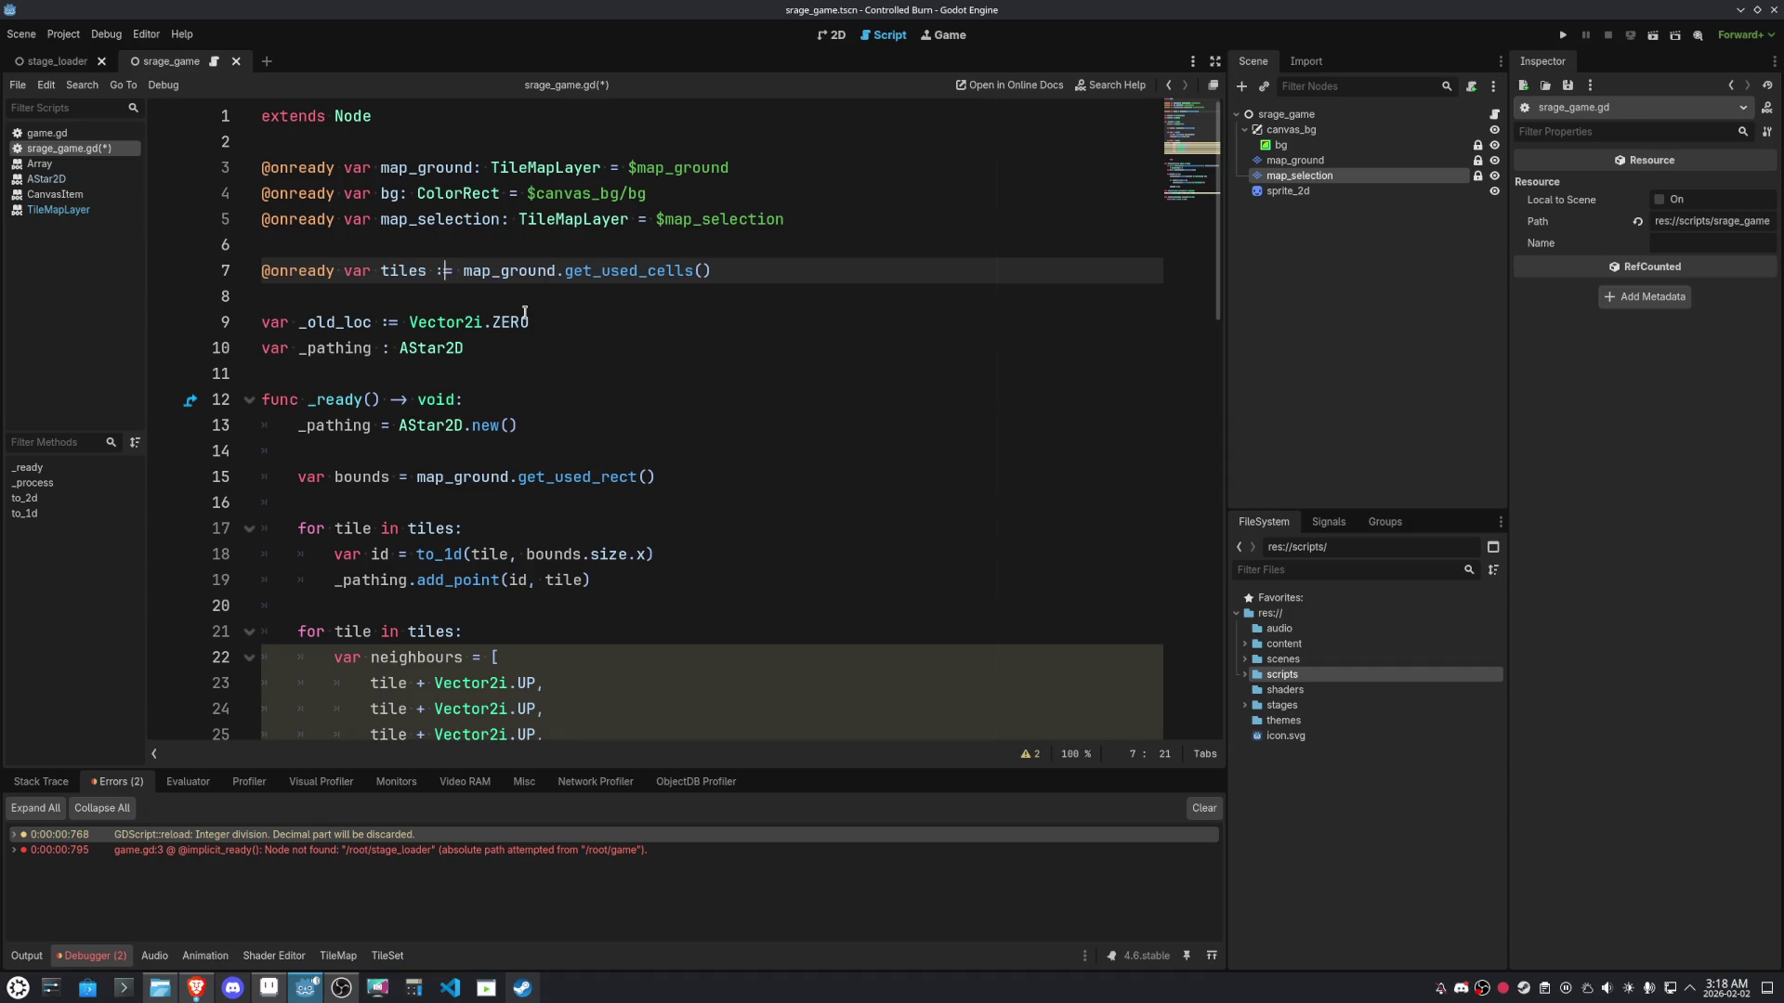
scroll(822, 460, down, 4)
double_click(525, 399)
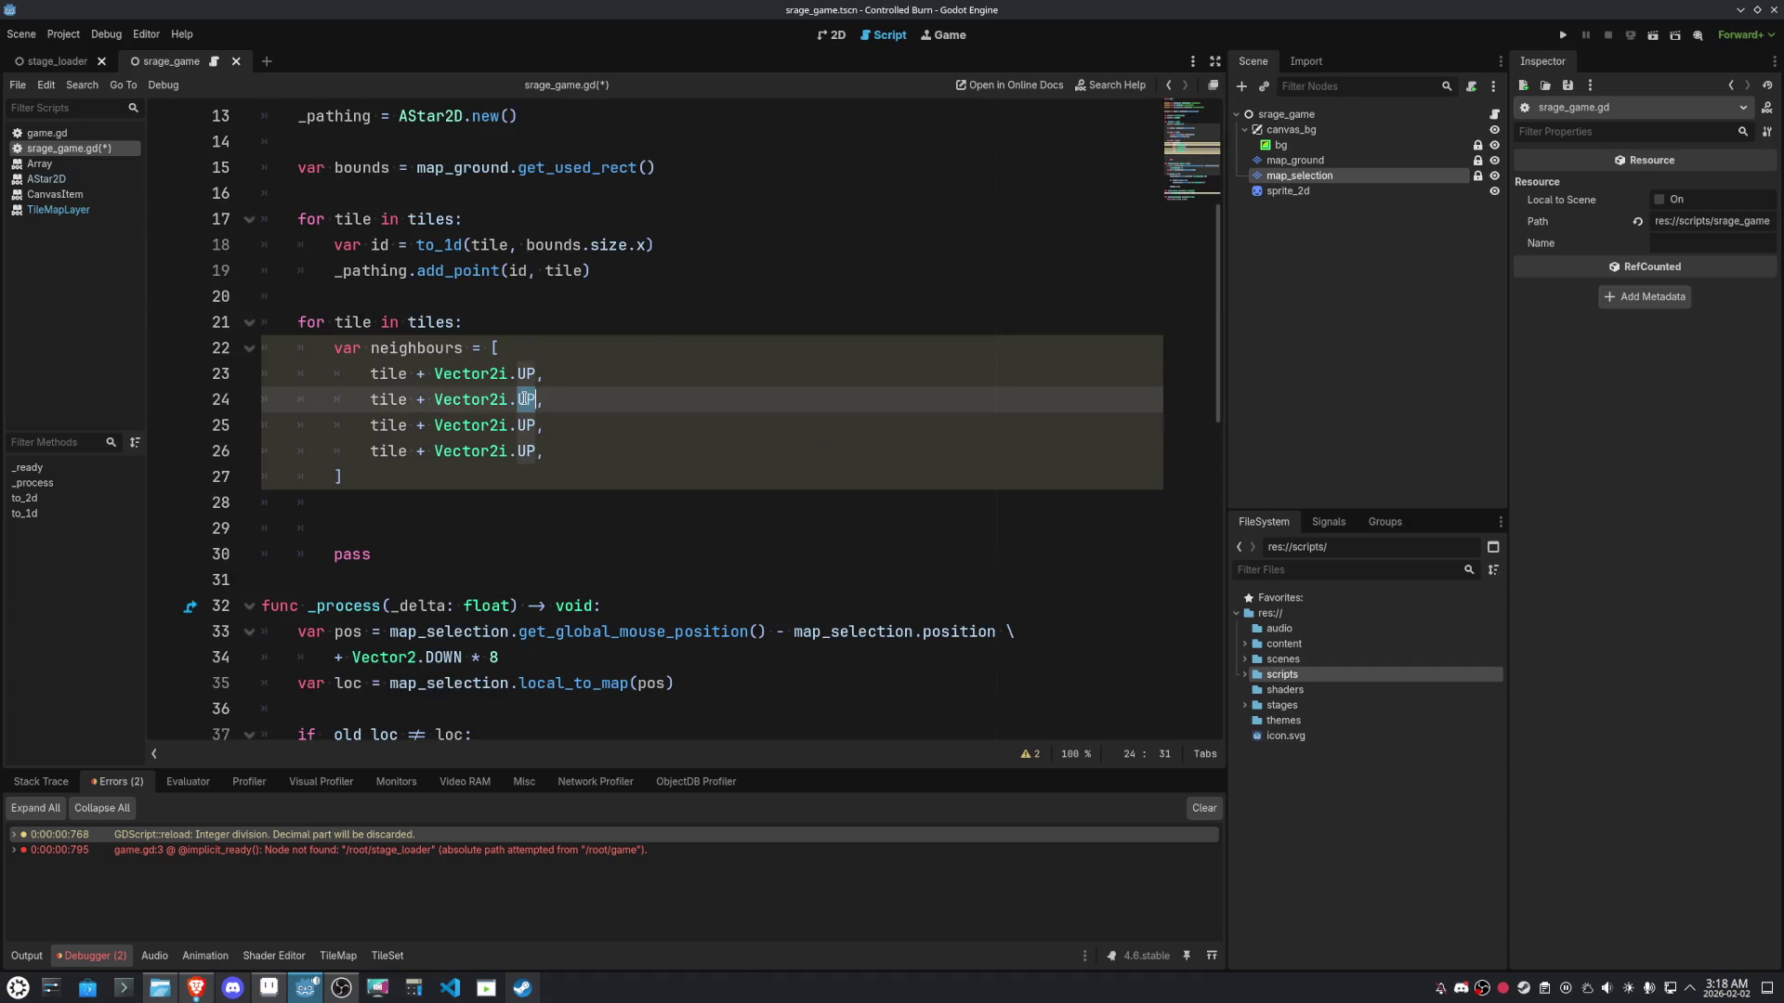
text(RIGHT)
key(Down)
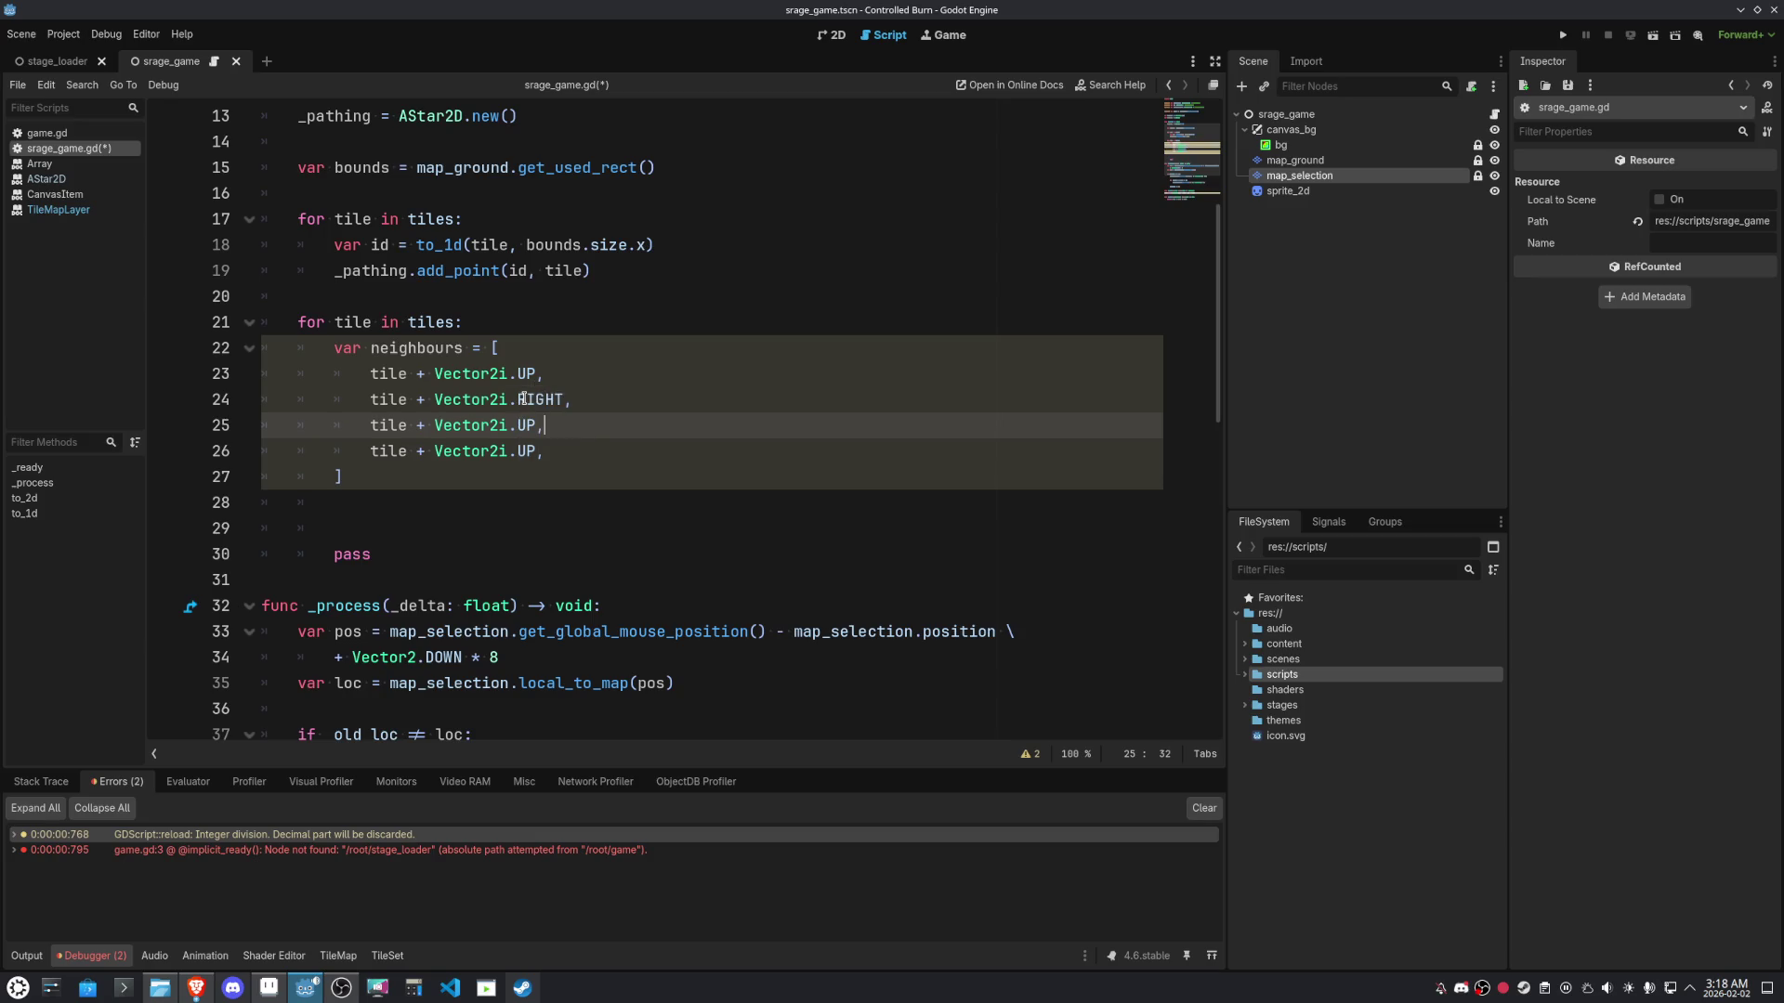
key(ctrl+shift+Left)
text(DOWN)
key(Down)
key(ctrl+shift+Left)
text(Lef)
key(Return)
Step: Add a 'for neighbour in neighbours:' loop below the array with a pass body
click(452, 527)
click(451, 509)
key(Return)
text(for )
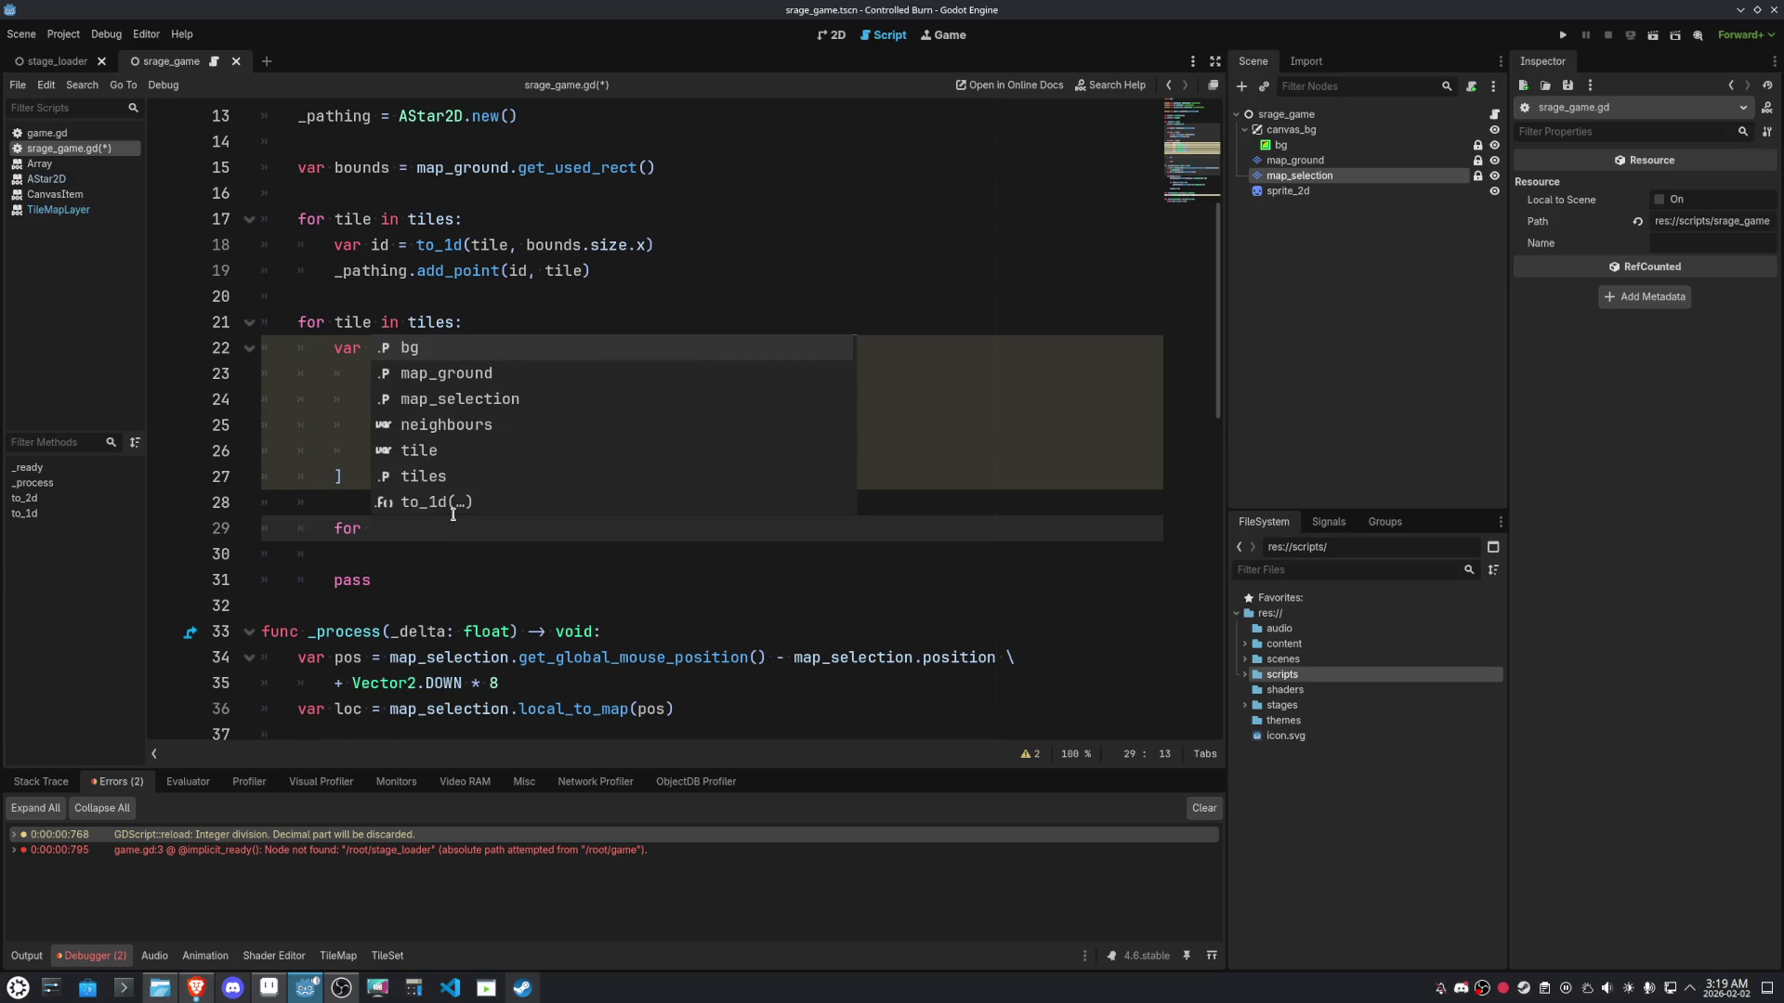
text(neigoubour )
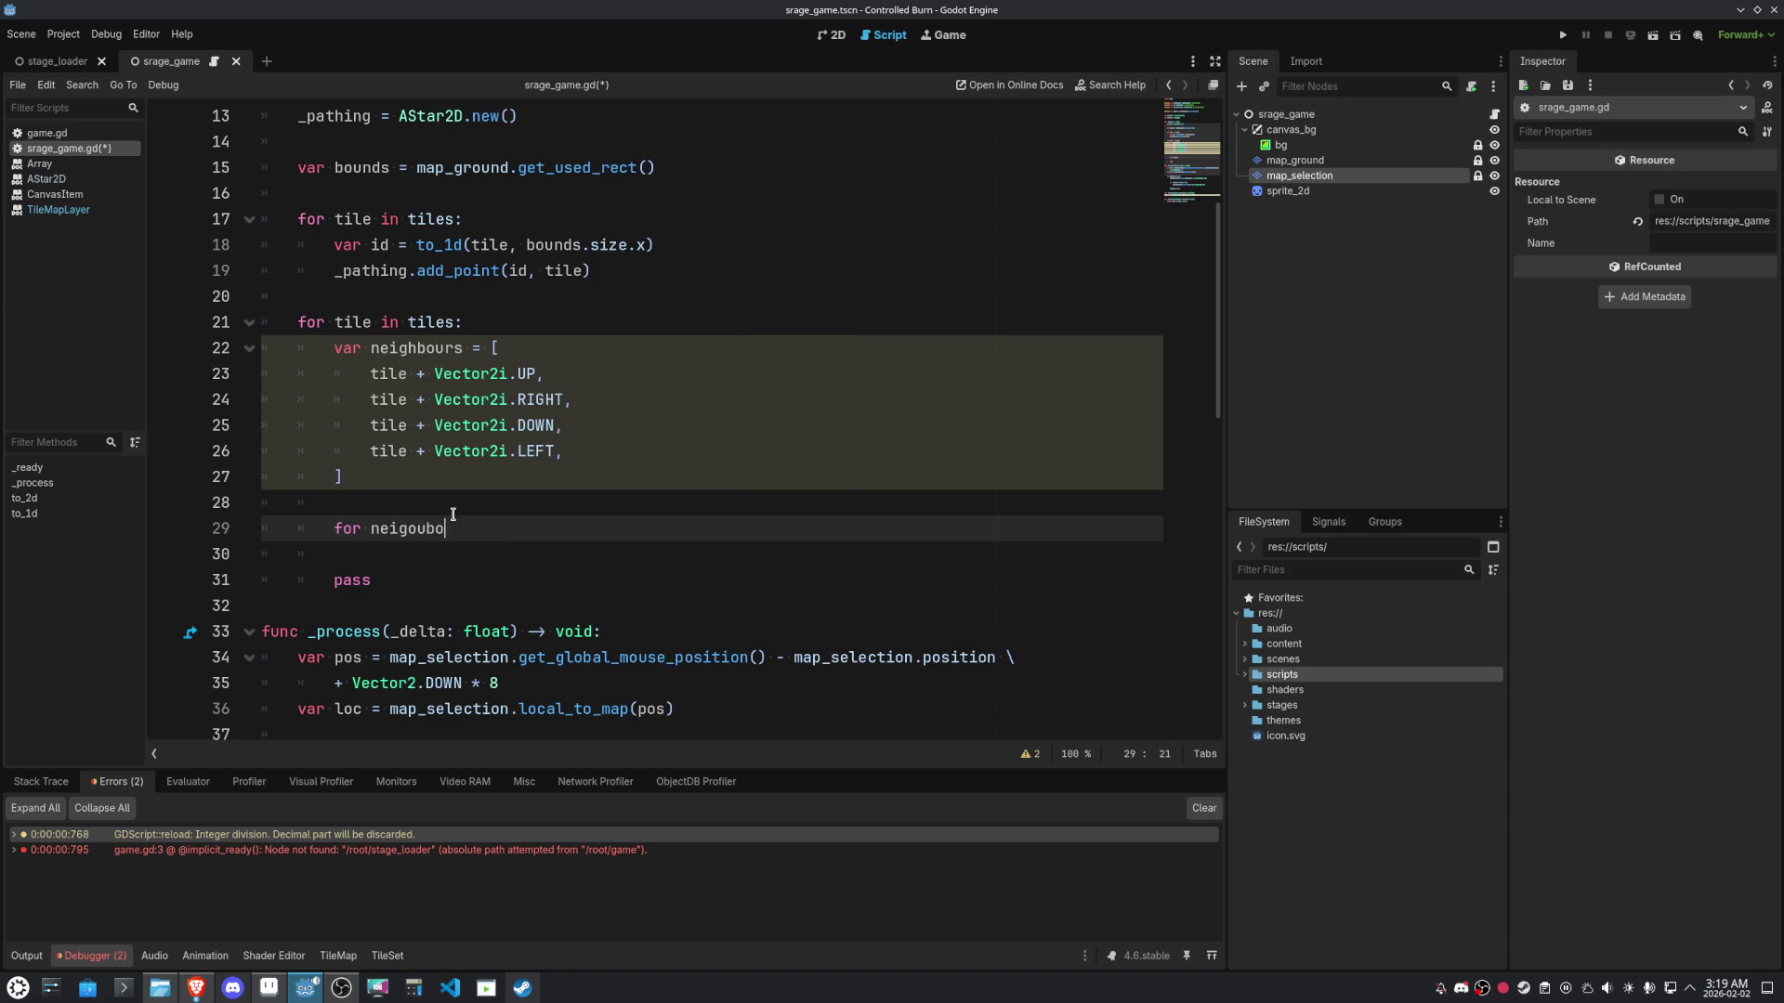
text(in neig)
text(housr)
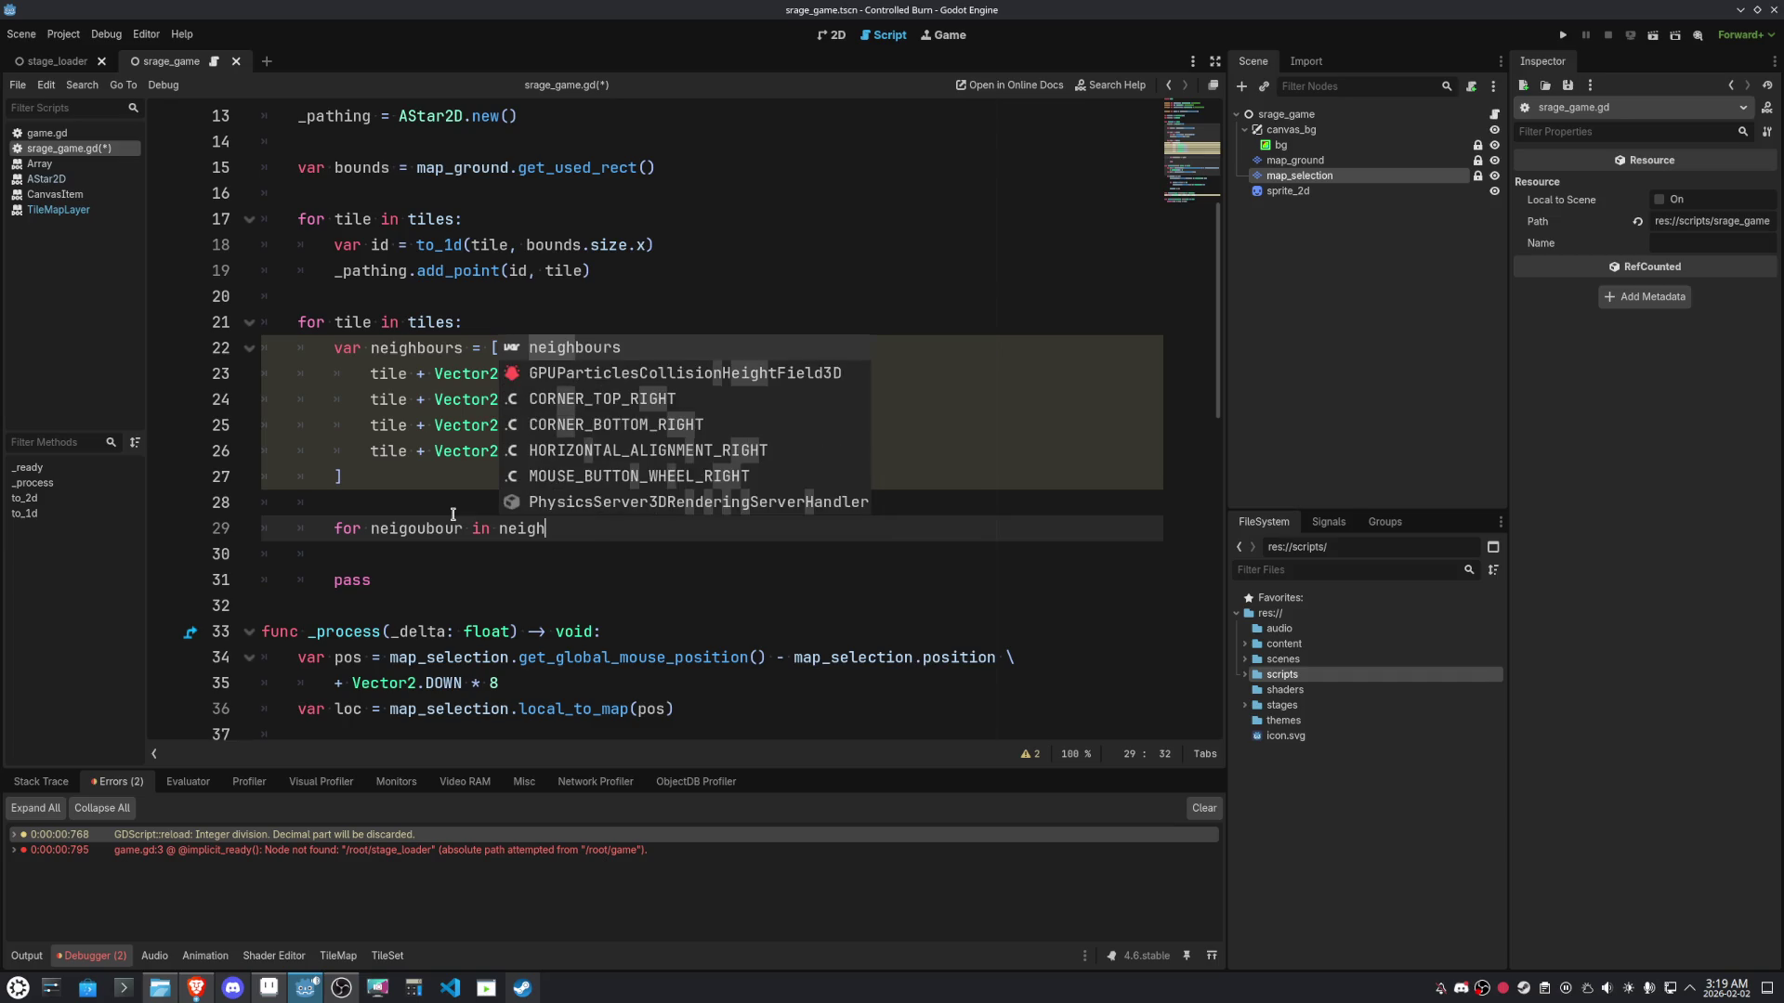
key(BackSpace)
key(BackSpace)
key(BackSpace)
text(bours:)
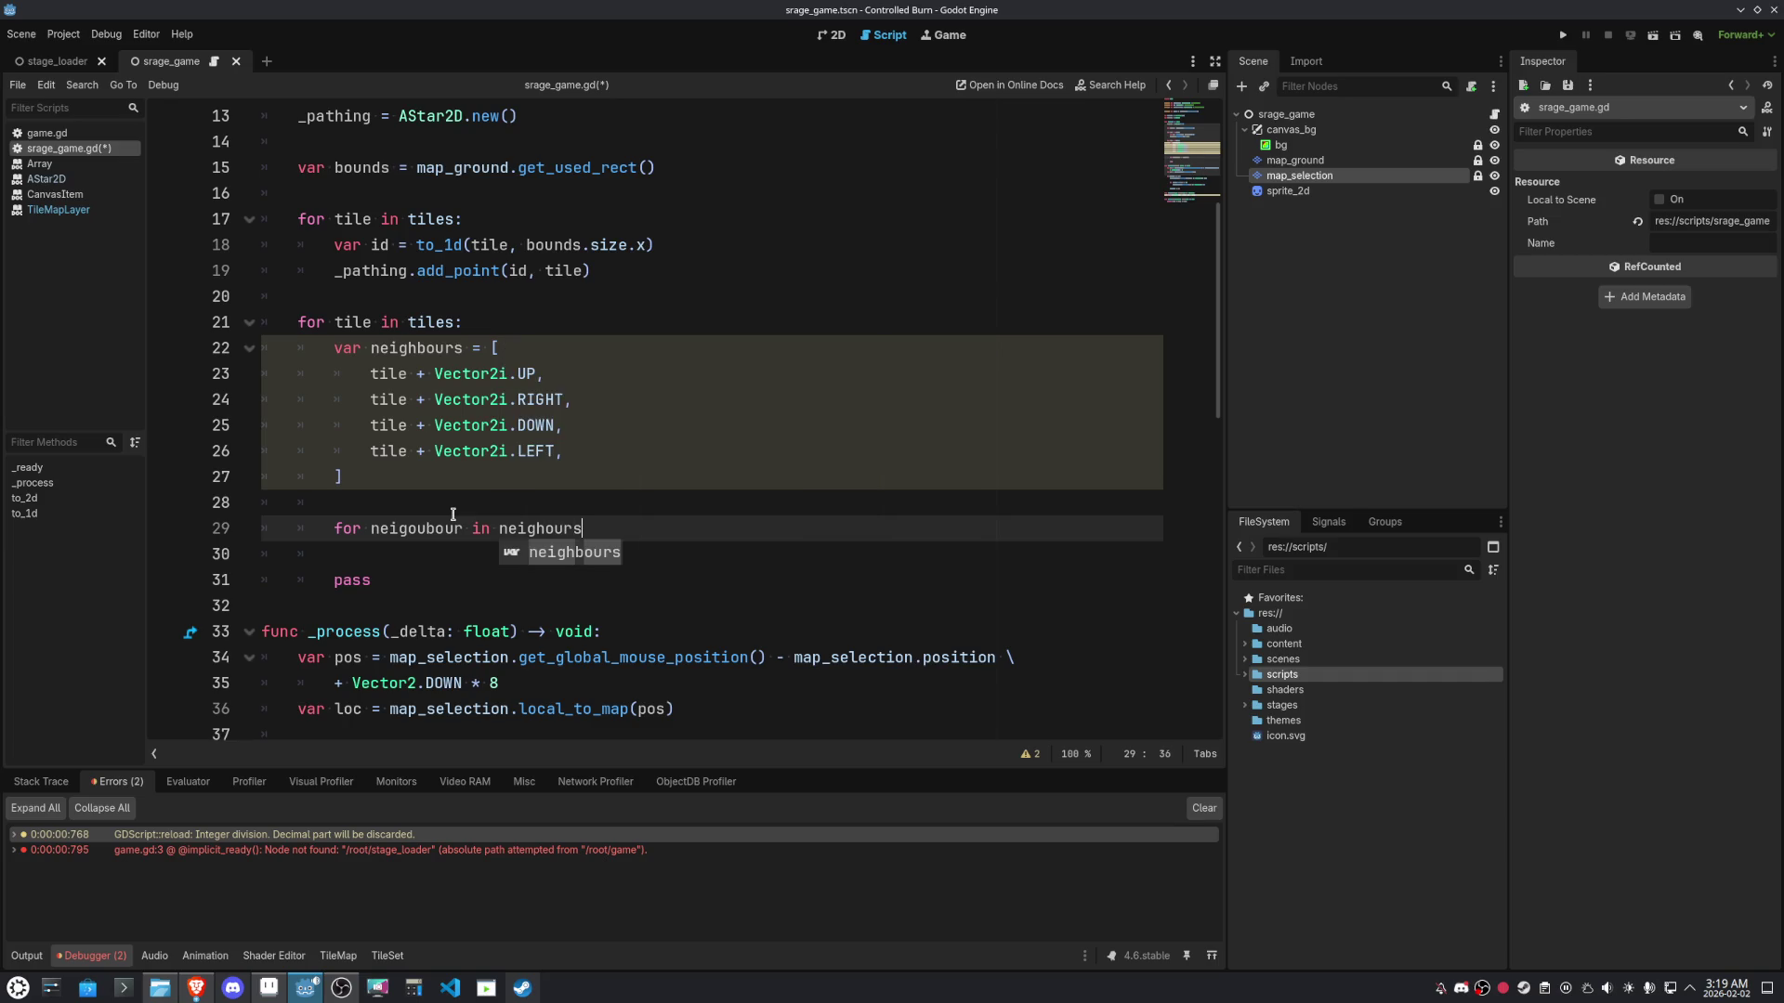
key(Return)
key(Return)
text(pass)
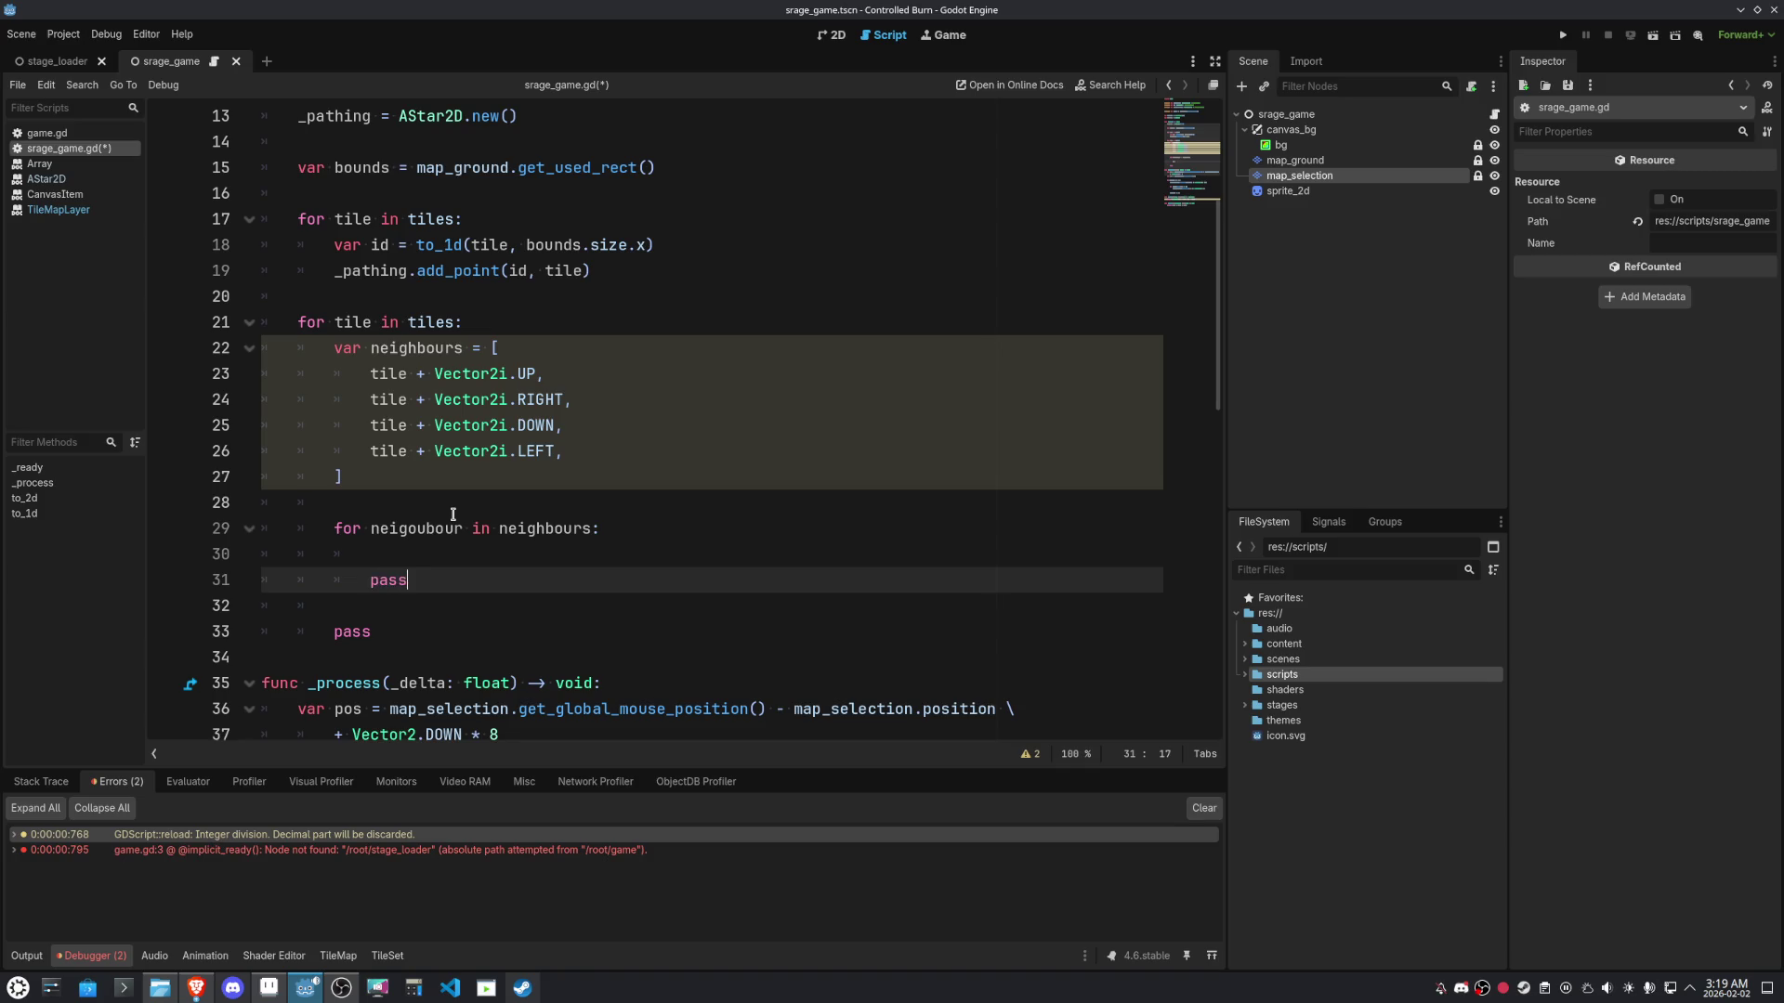
Step: Fix the misspelled loop variable so it reads neighbour
double_click(416, 347)
double_click(546, 528)
click(407, 527)
text(h)
key(Delete)
key(Delete)
click(424, 614)
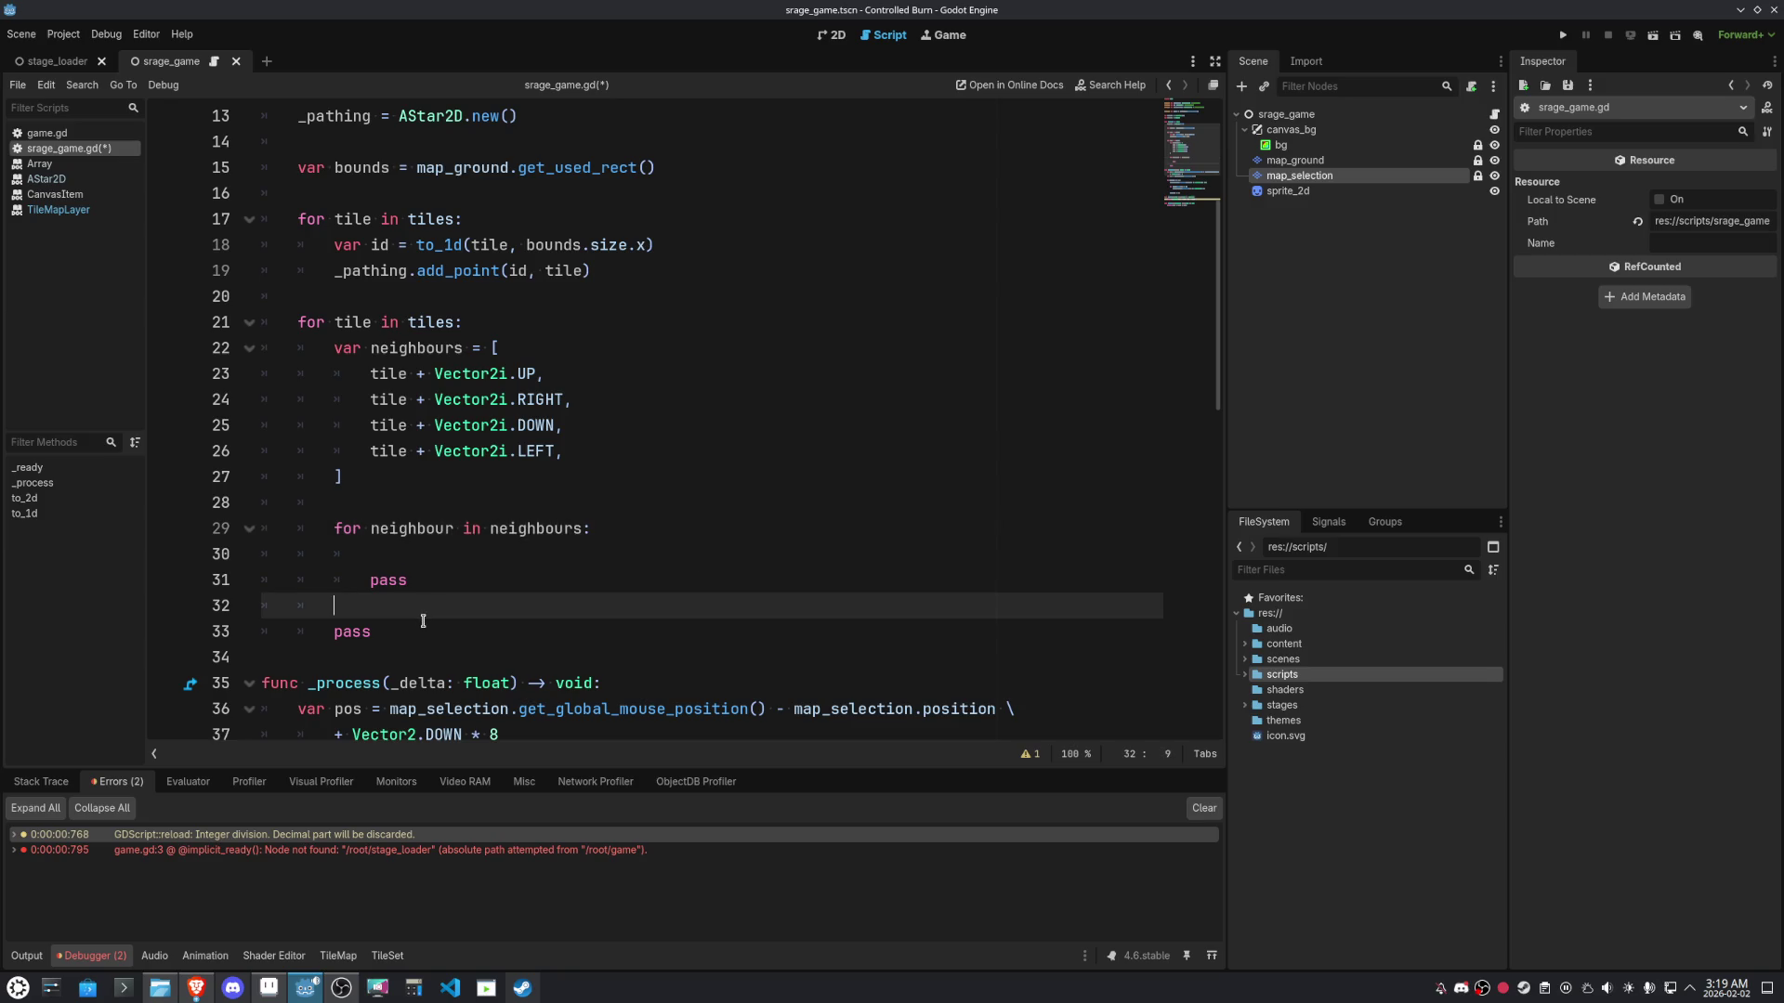
key(Down)
click(493, 554)
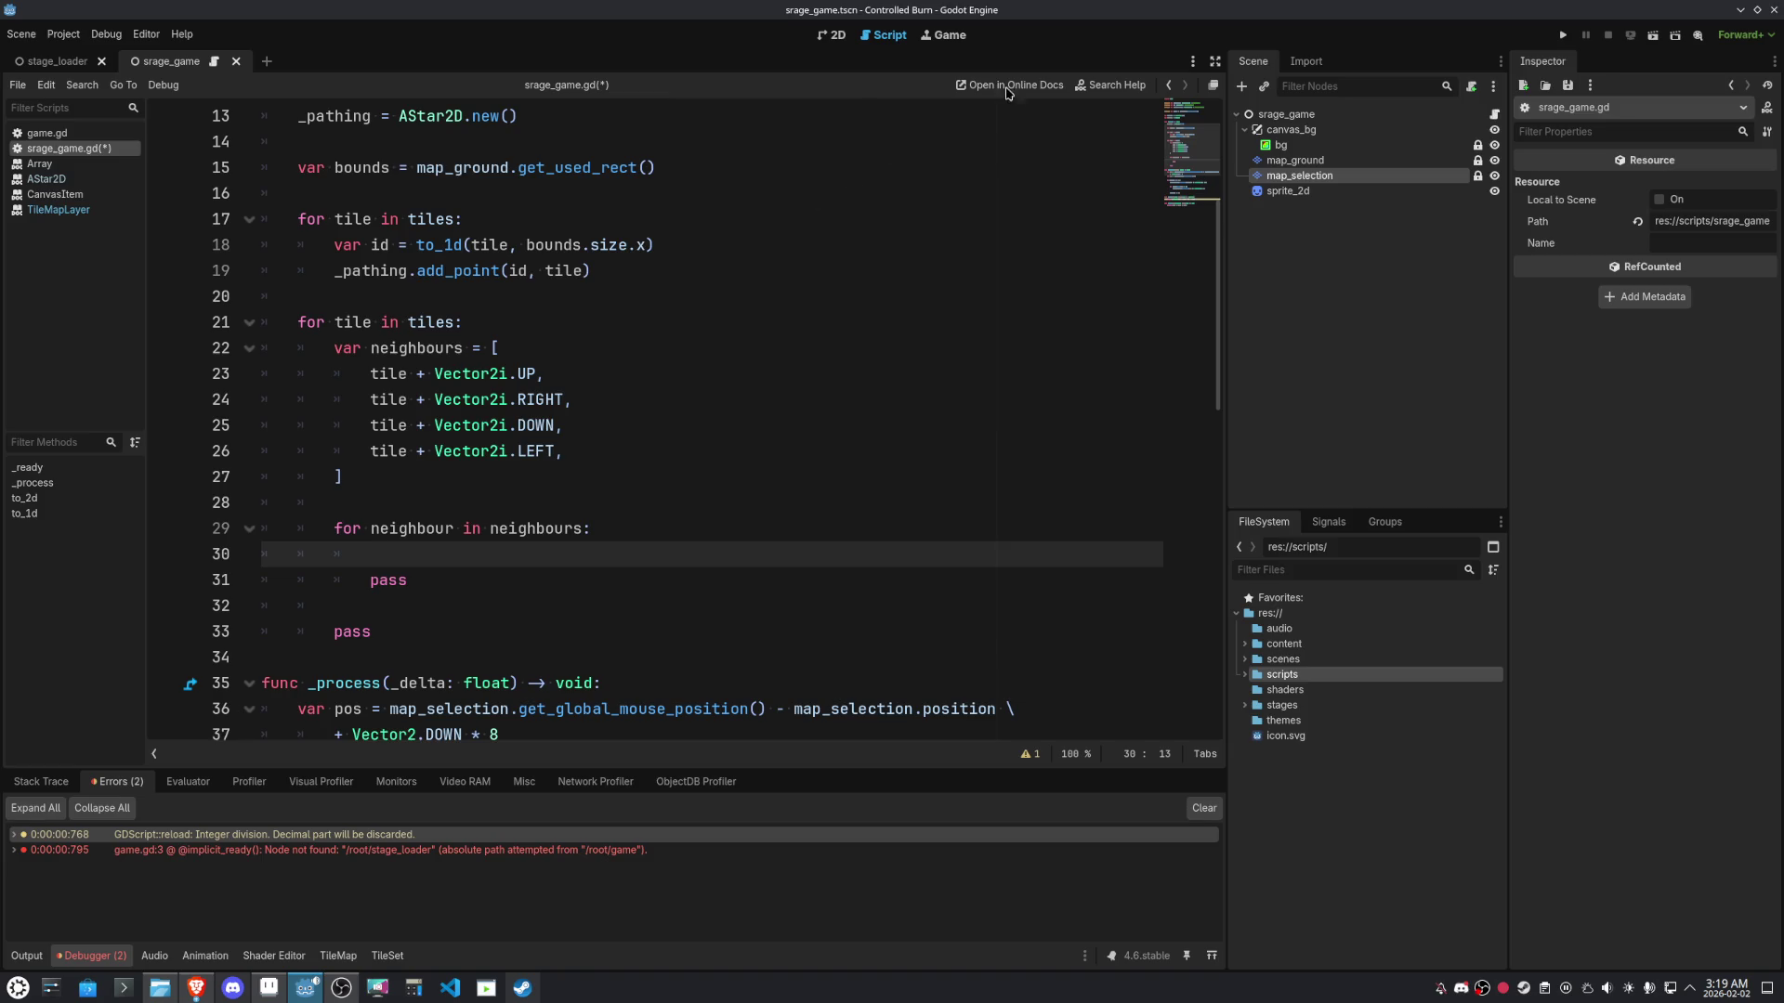
mouse_move(542, 167)
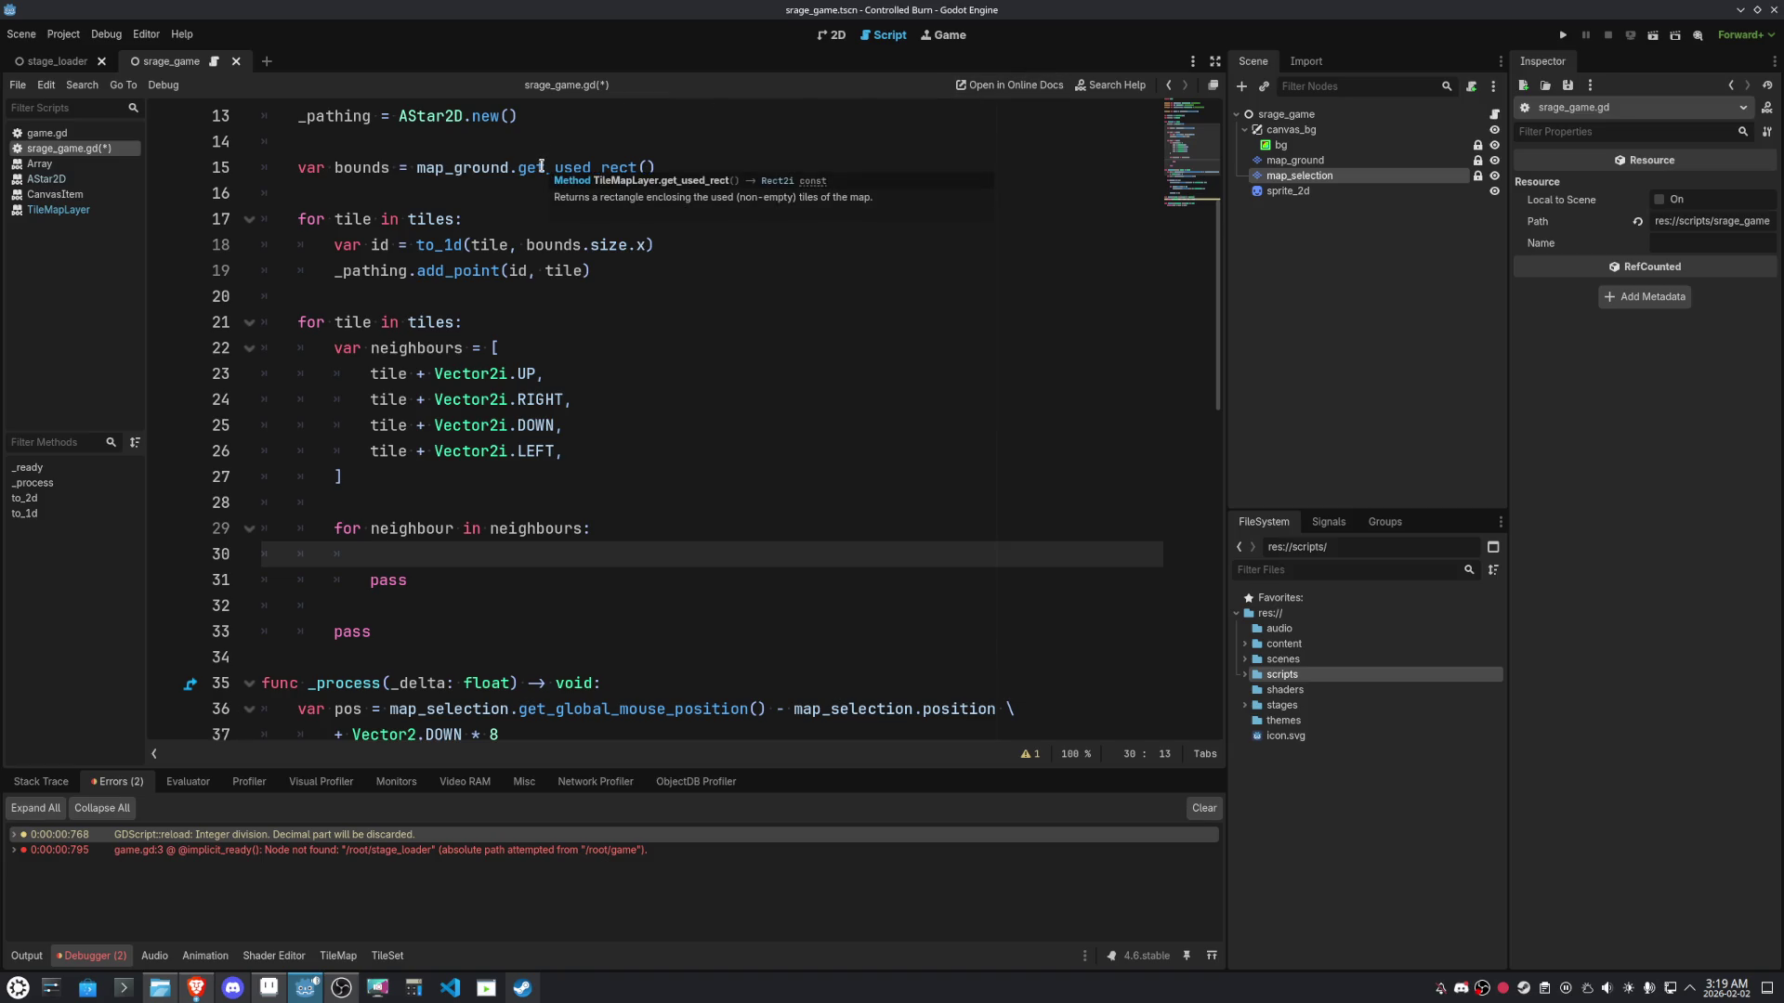
click(1111, 84)
text(rect2i)
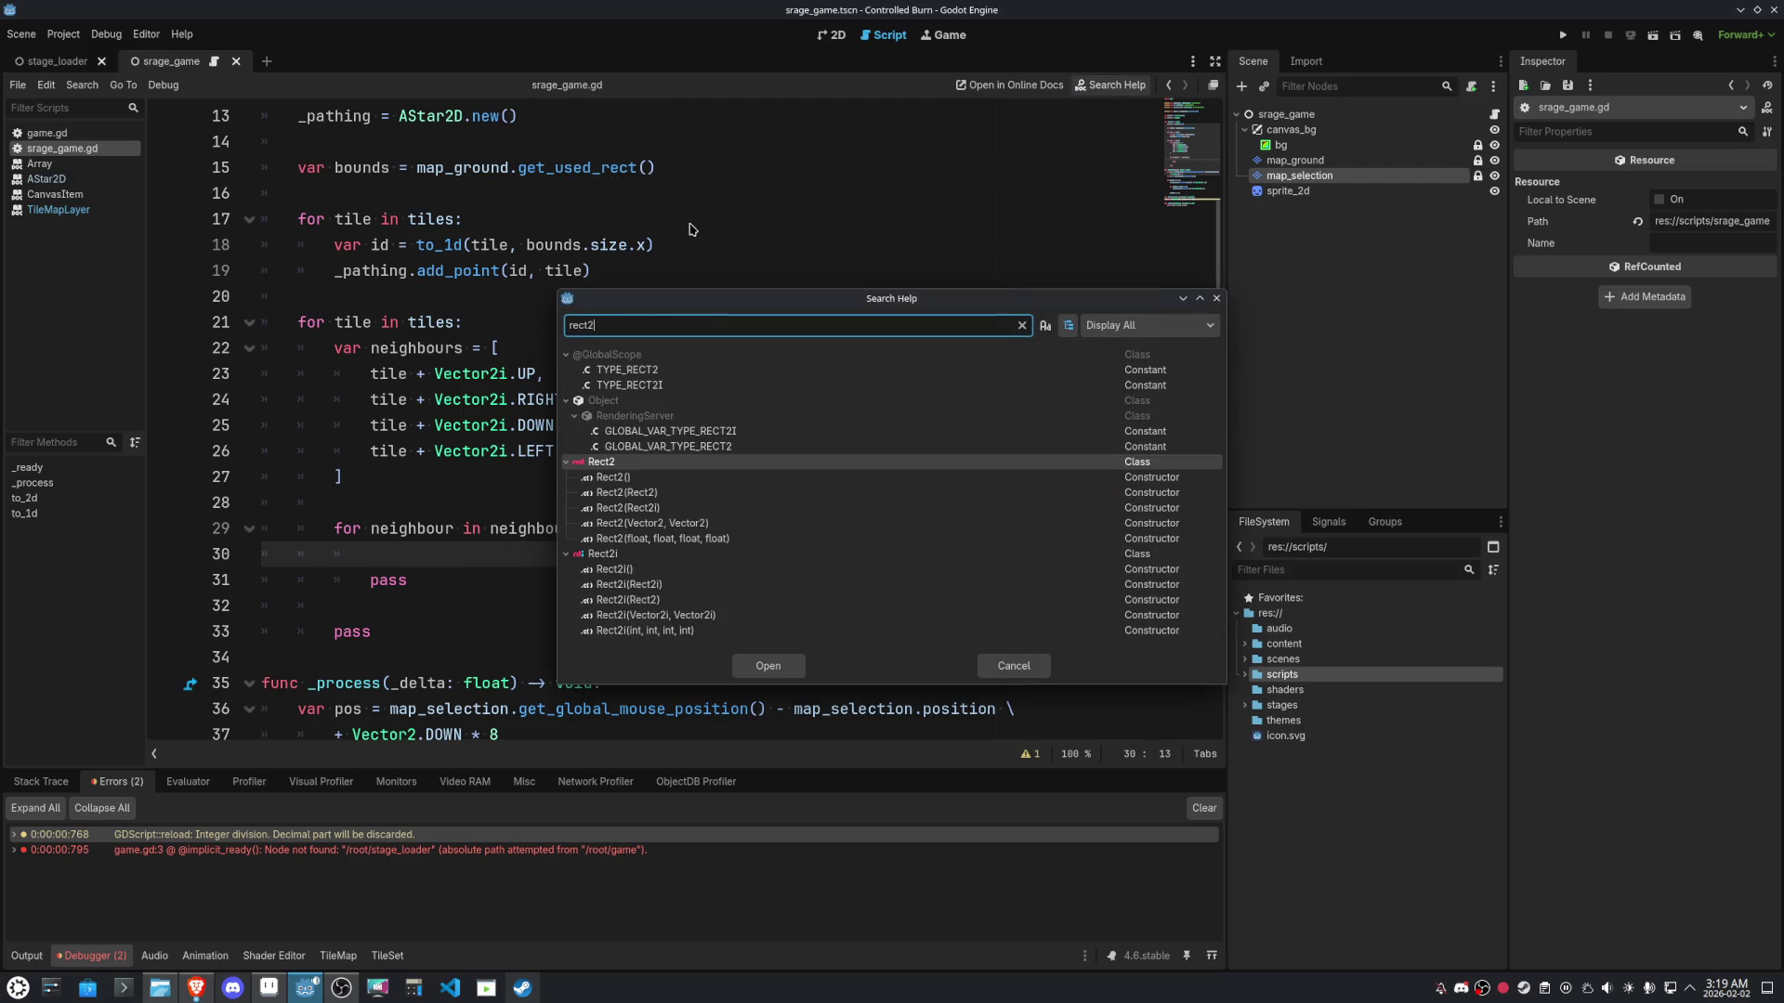
click(603, 432)
double_click(603, 432)
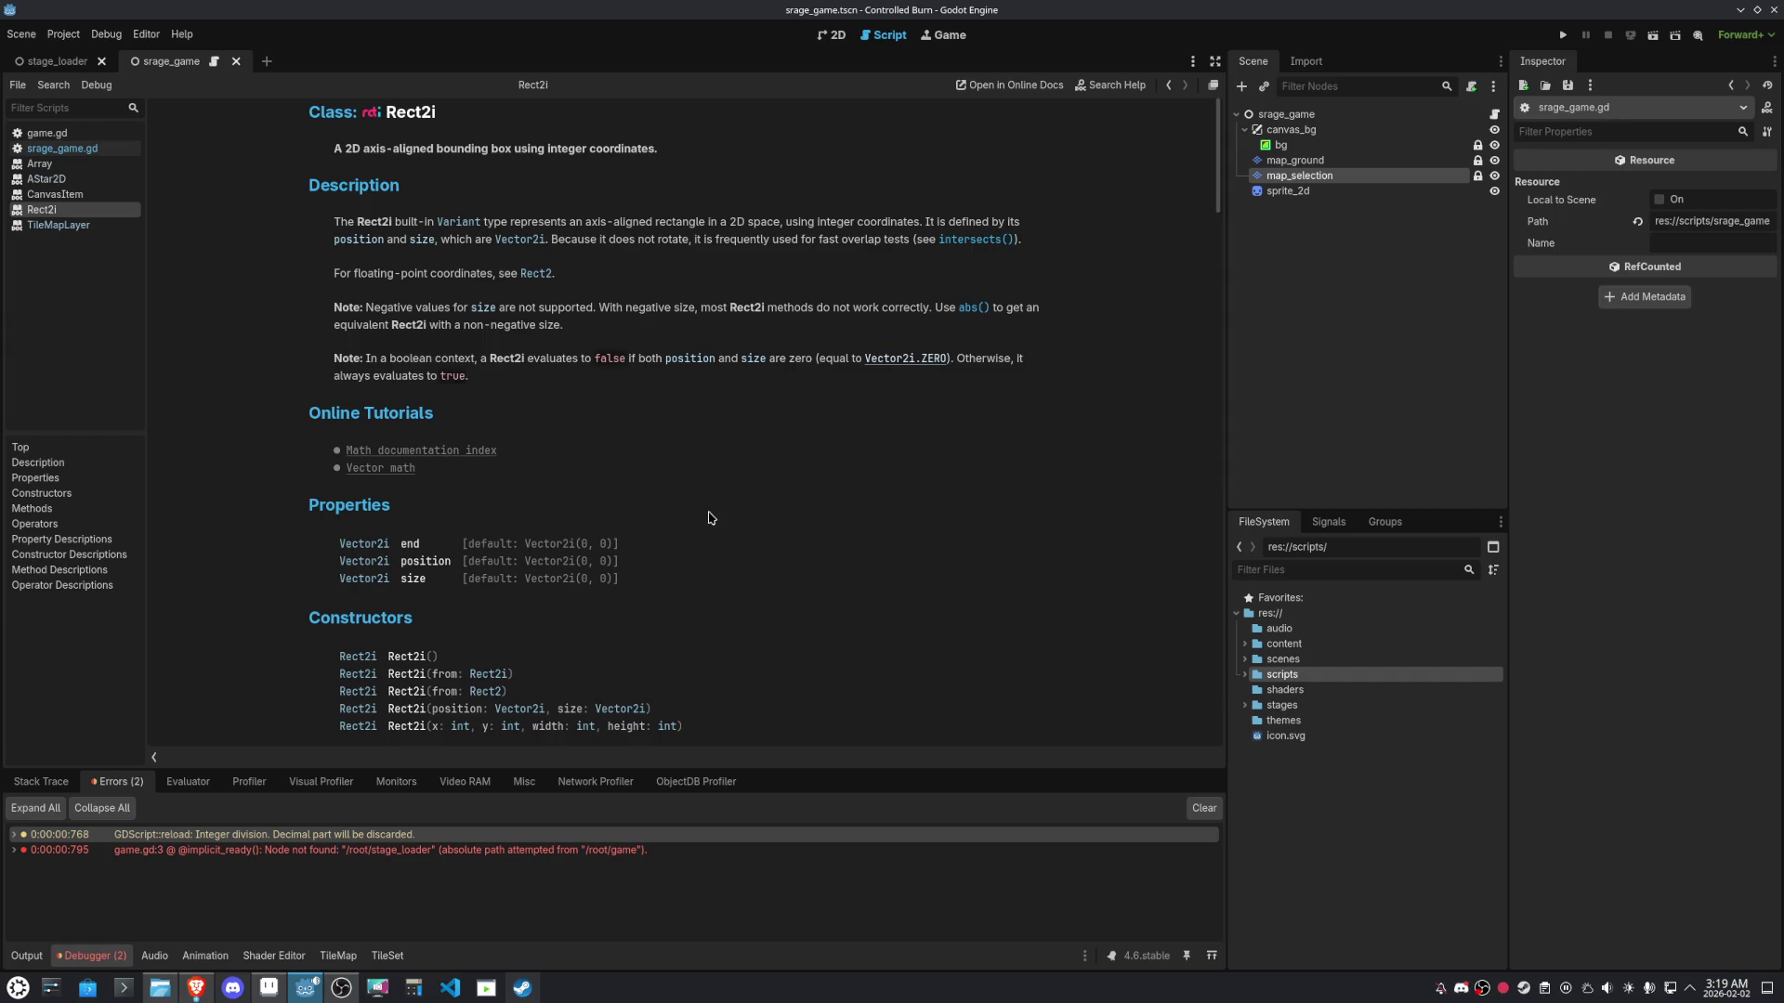
scroll(771, 603, down, 5)
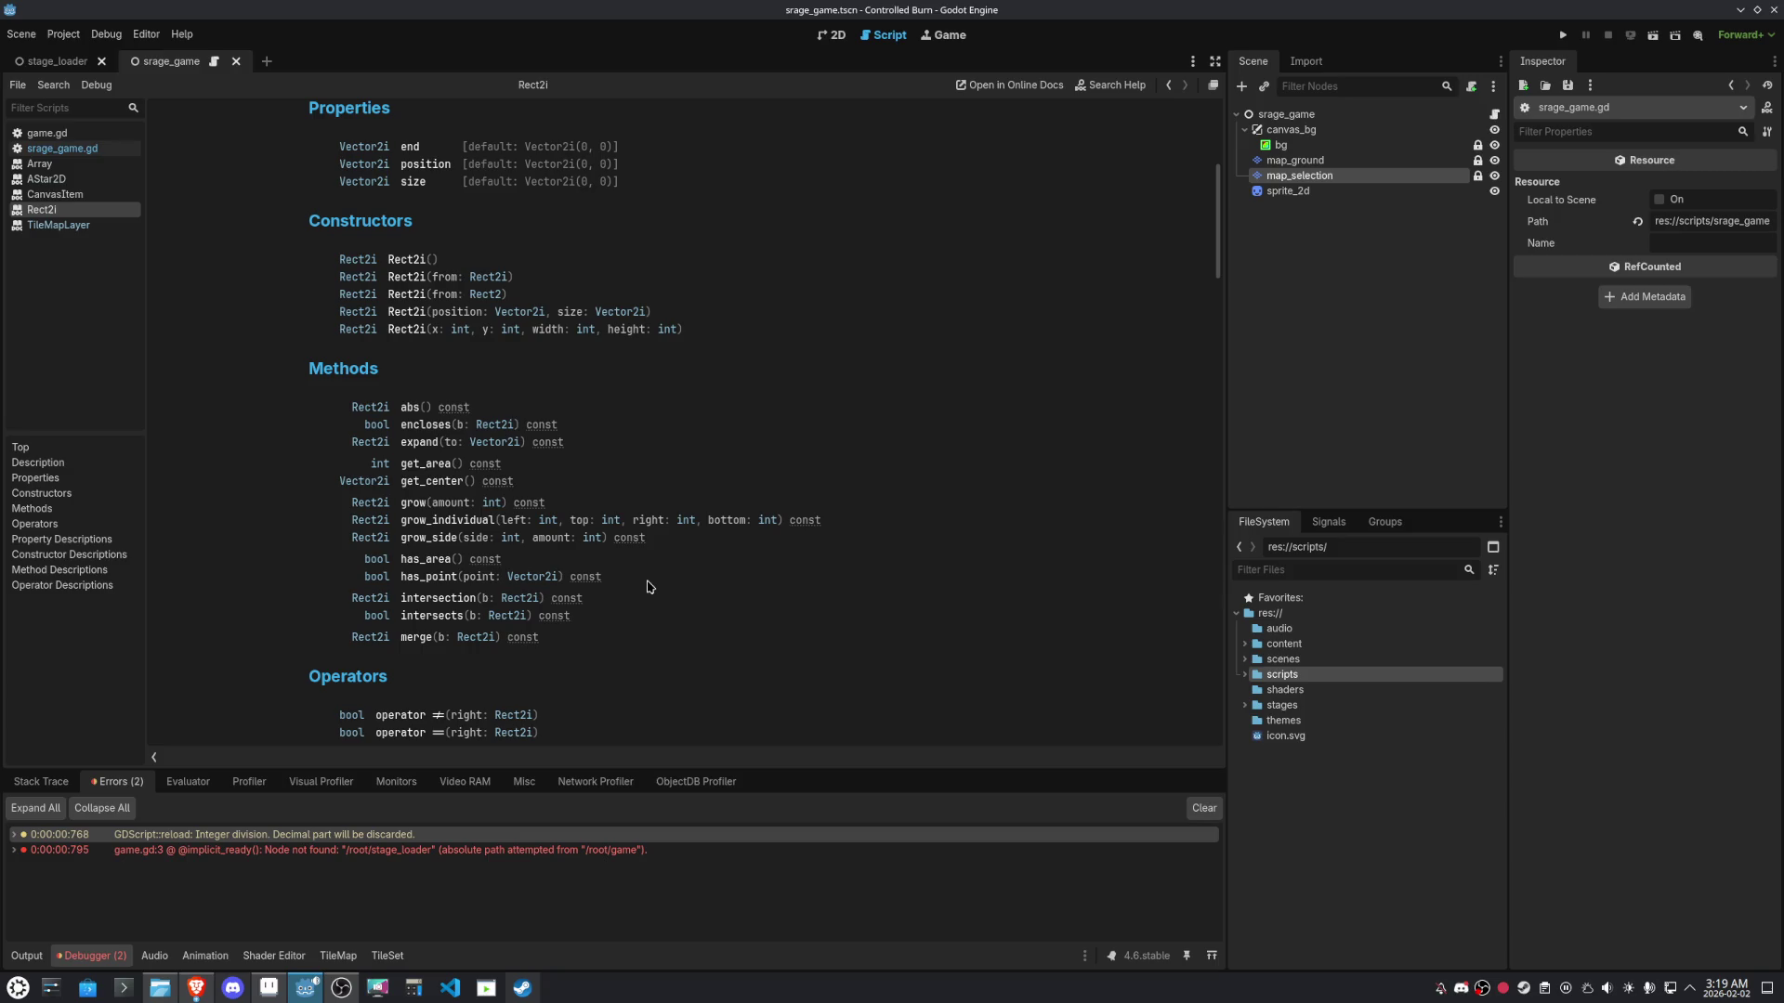
scroll(655, 576, down, 3)
scroll(661, 575, up, 1)
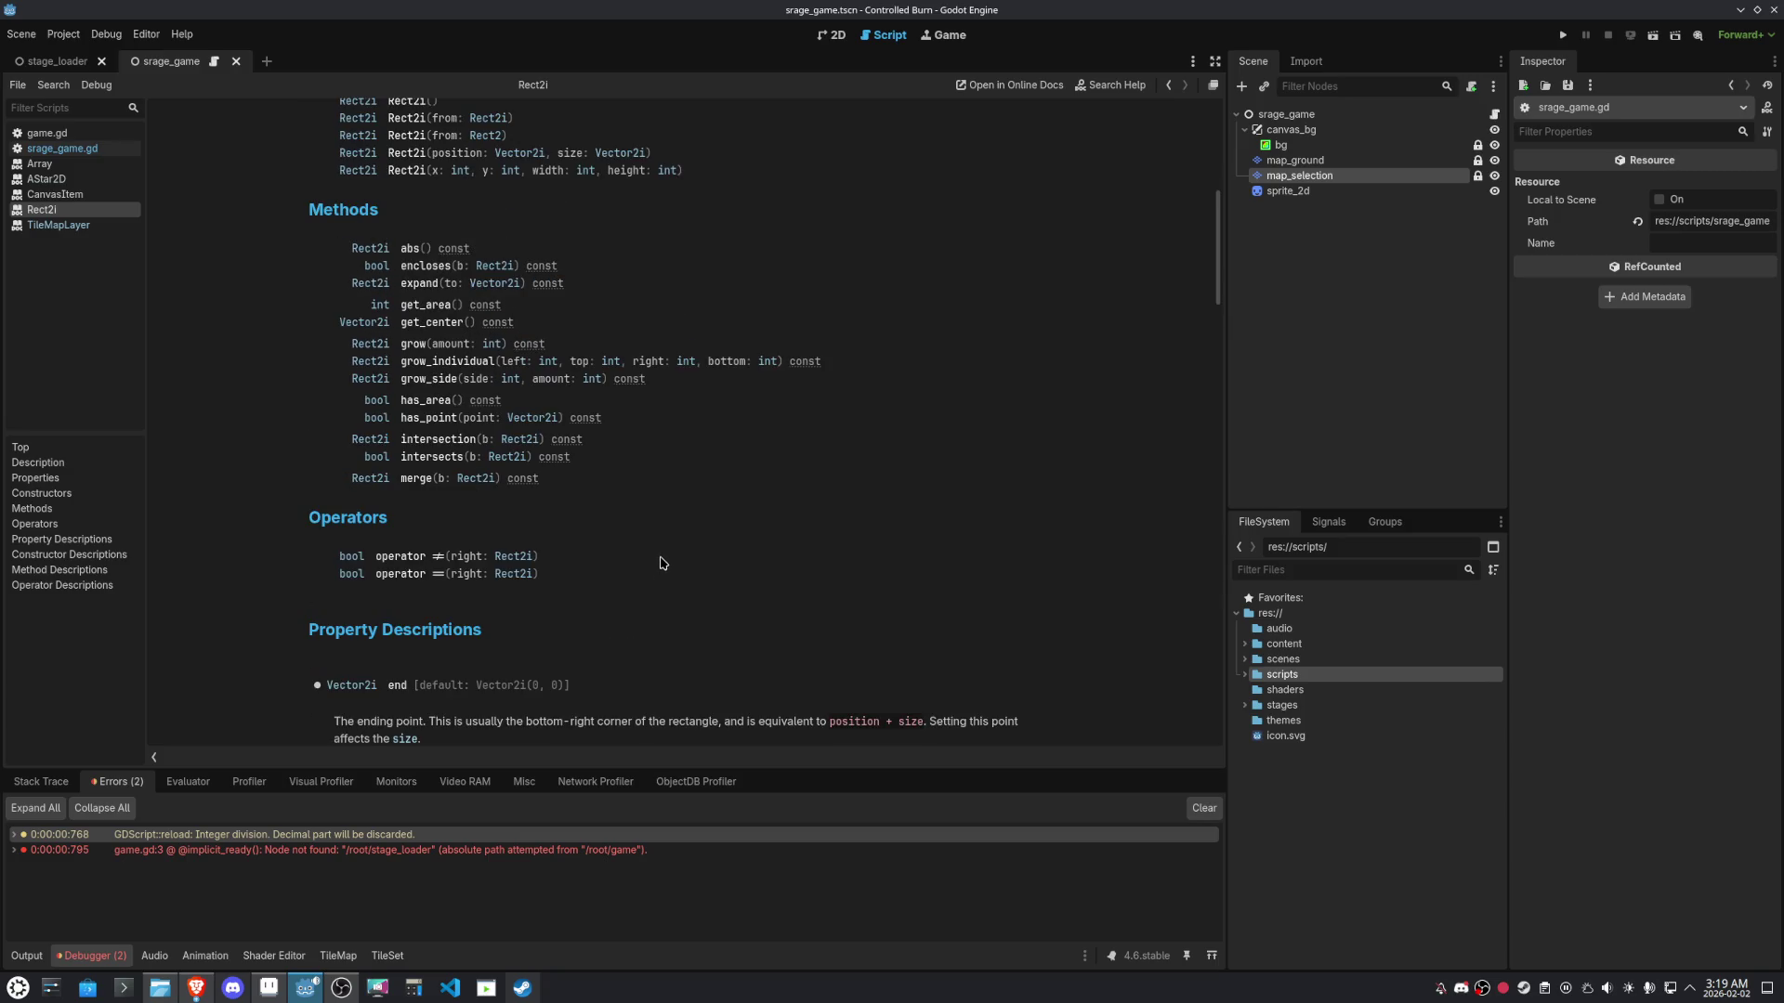
scroll(662, 563, up, 1)
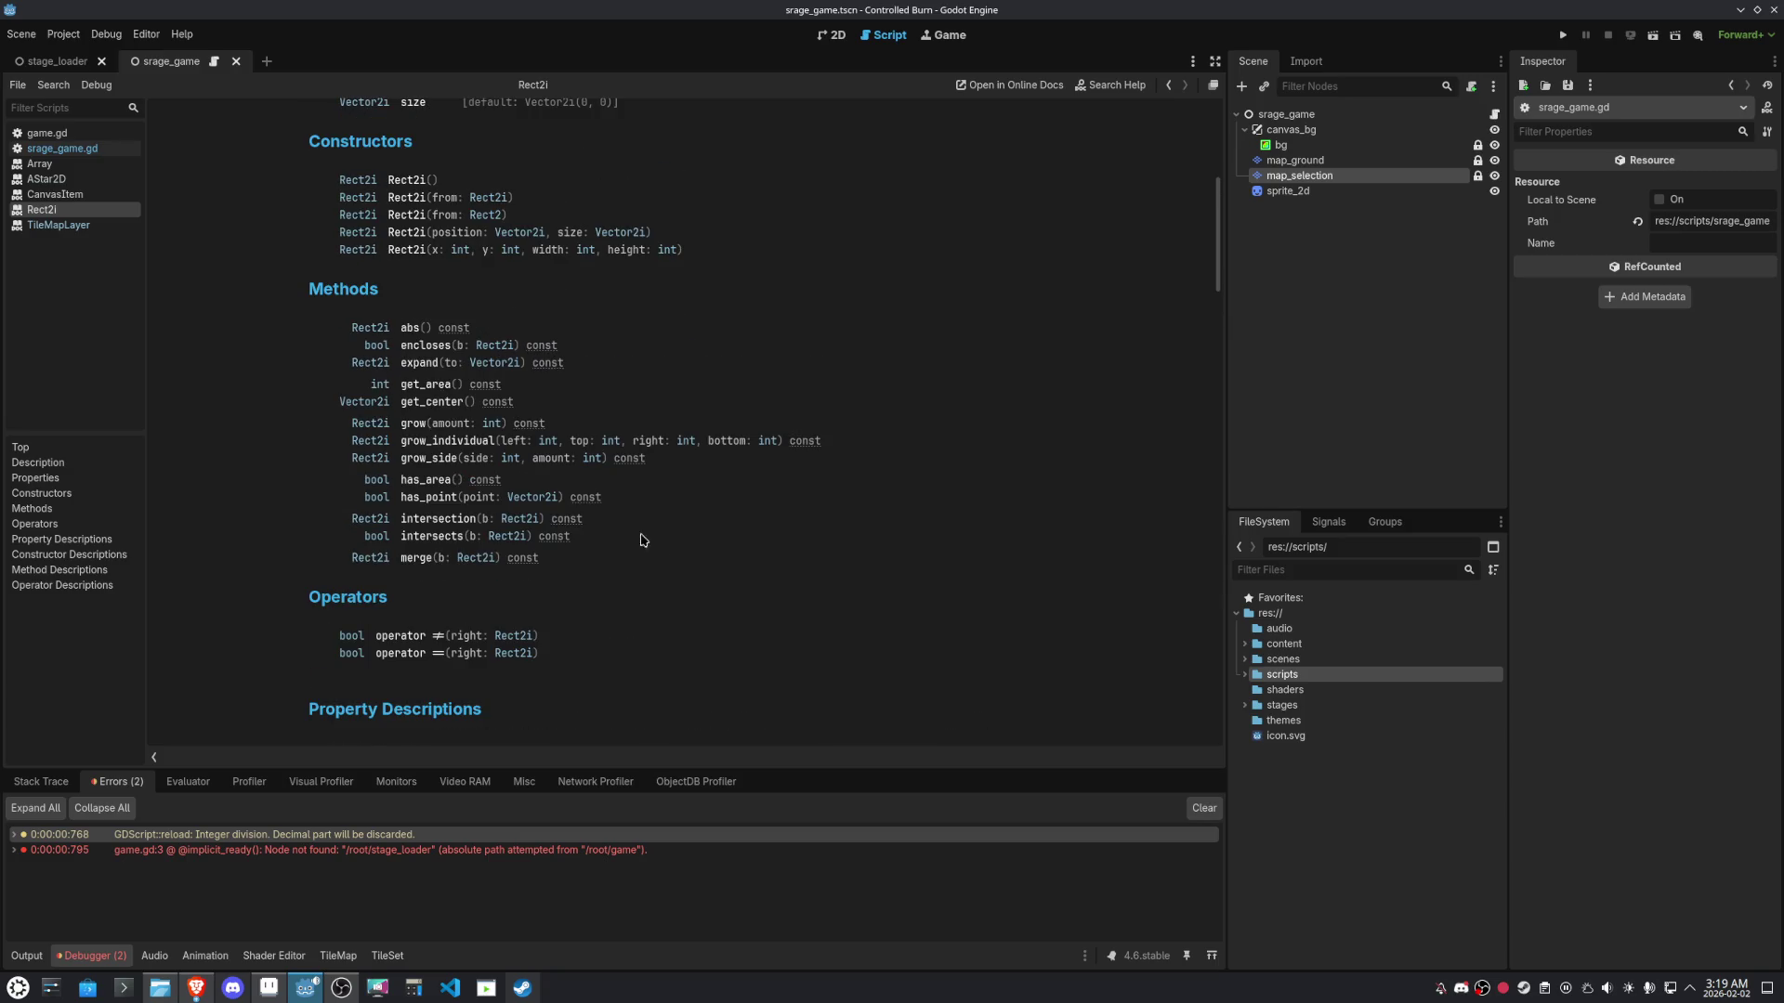
click(427, 518)
double_click(382, 127)
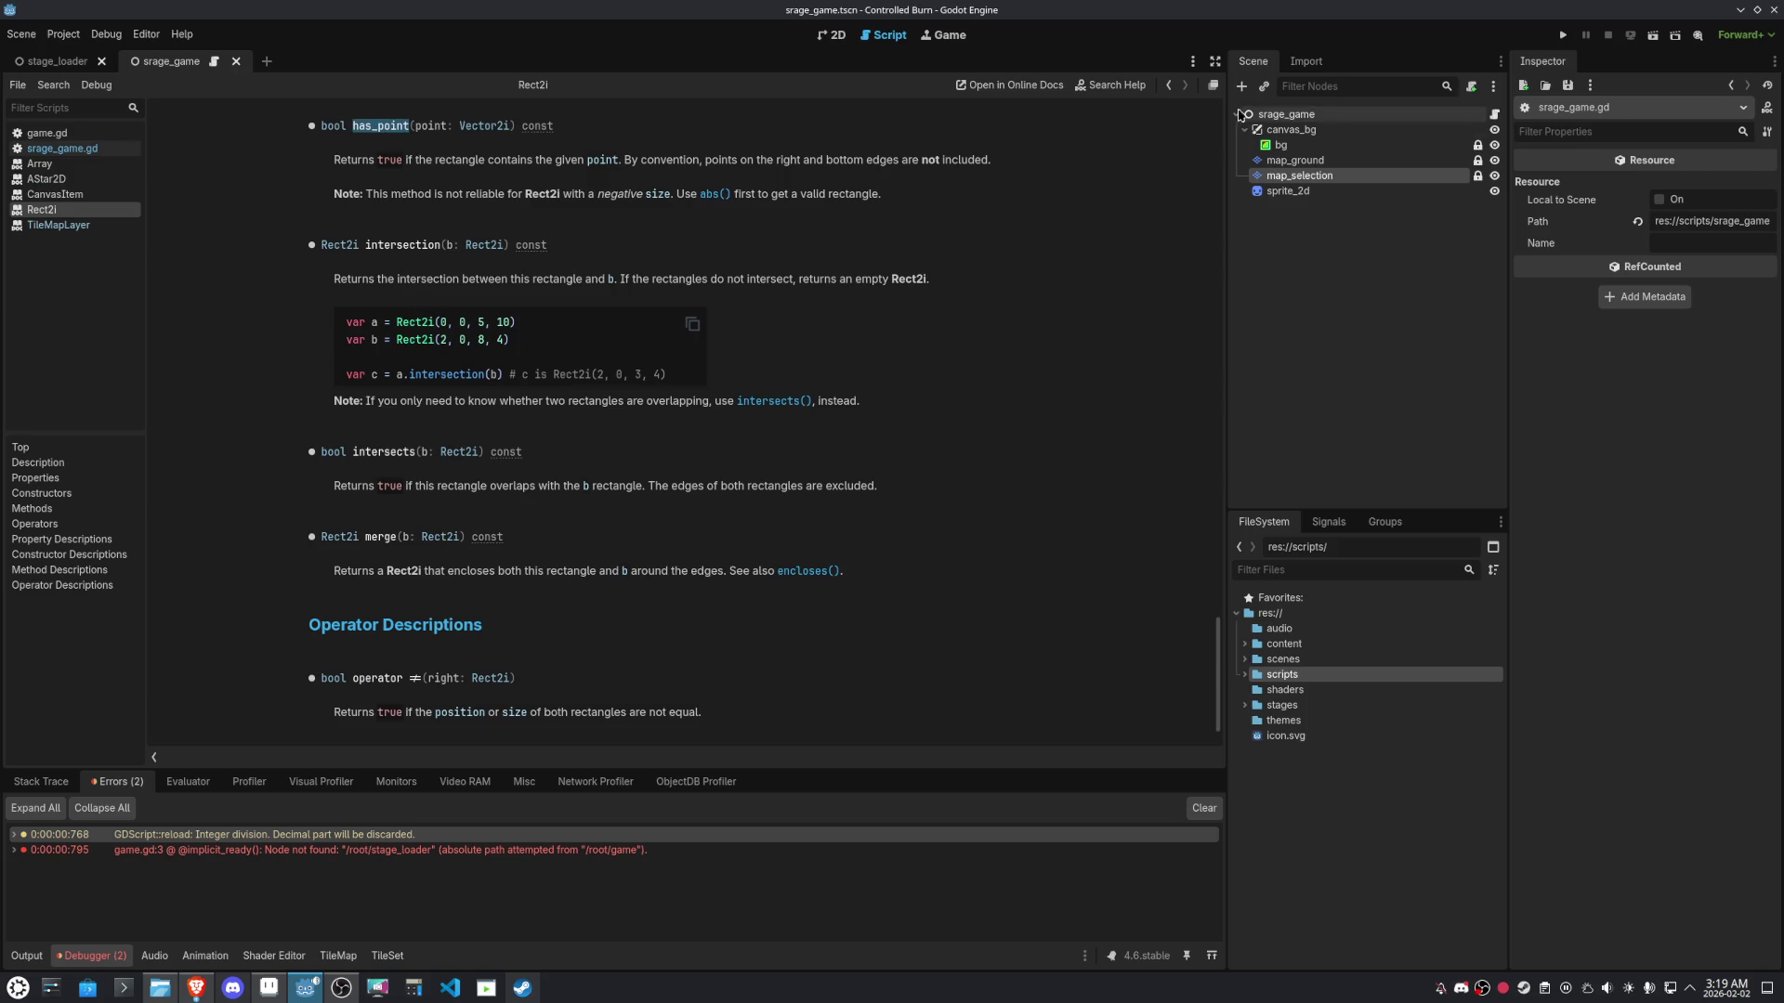
click(1170, 85)
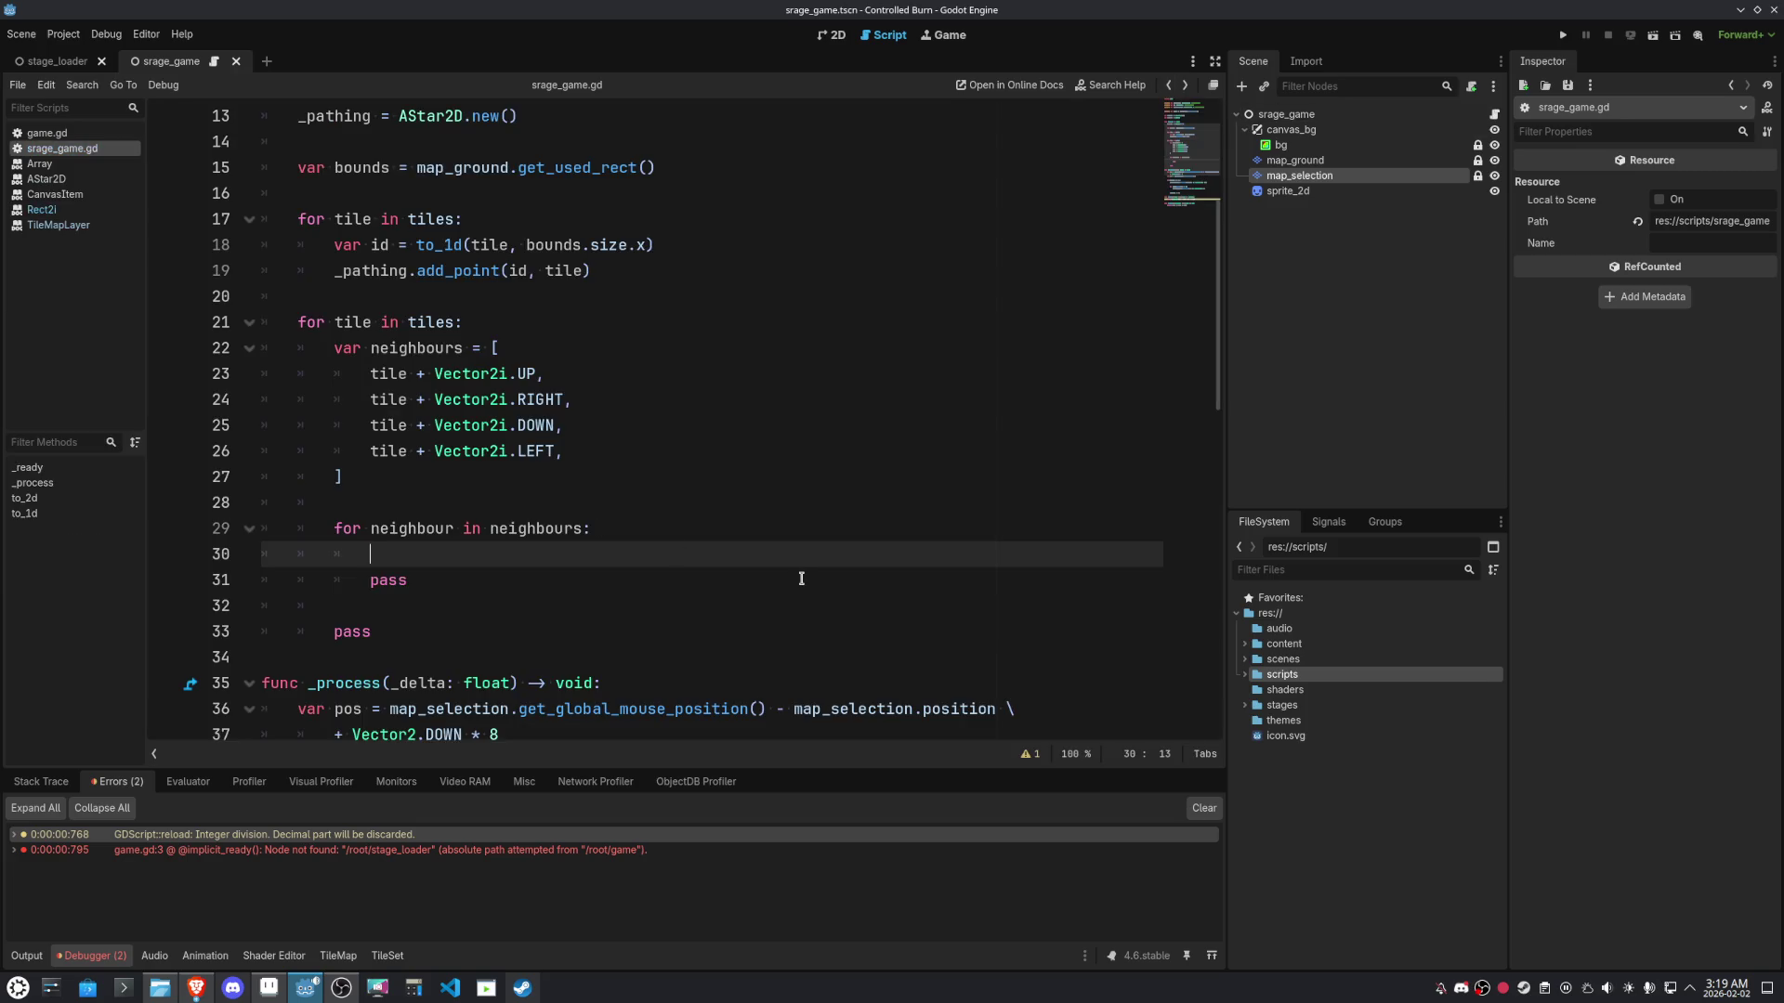
Step: Write 'if not bounds.has_point(neighbour):' followed by continue in the neighbour loop
text(if not )
text(ni)
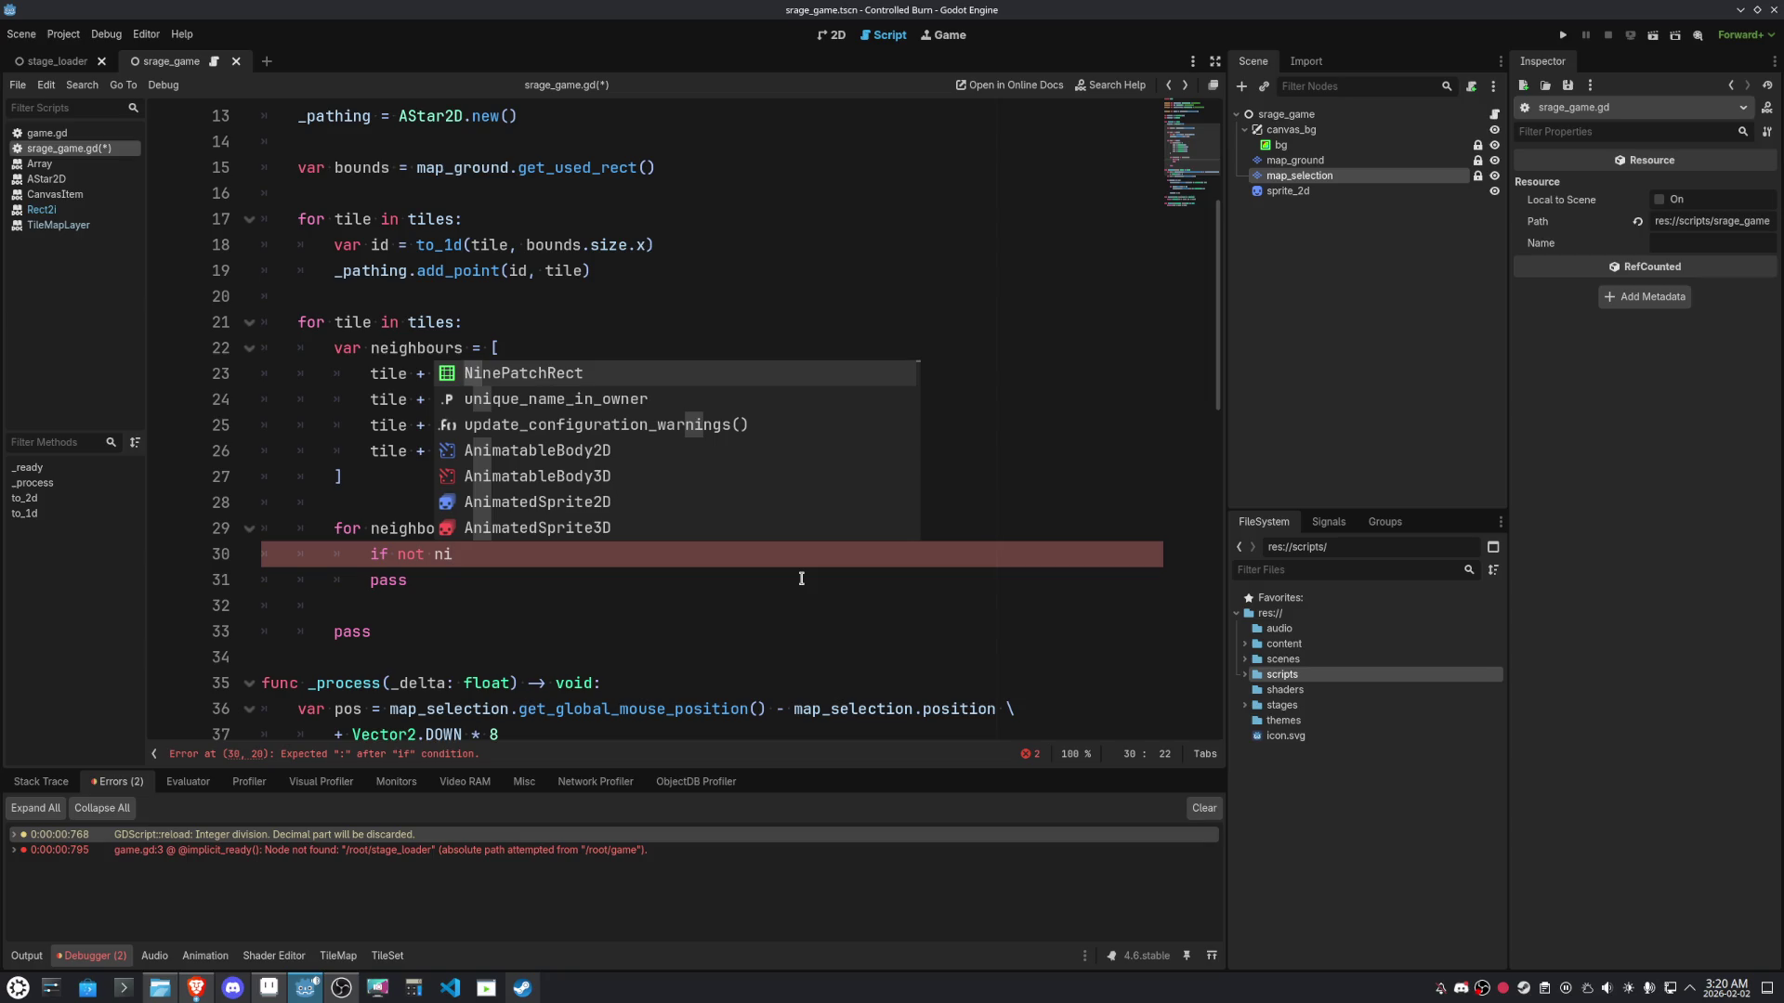
key(BackSpace)
key(BackSpace)
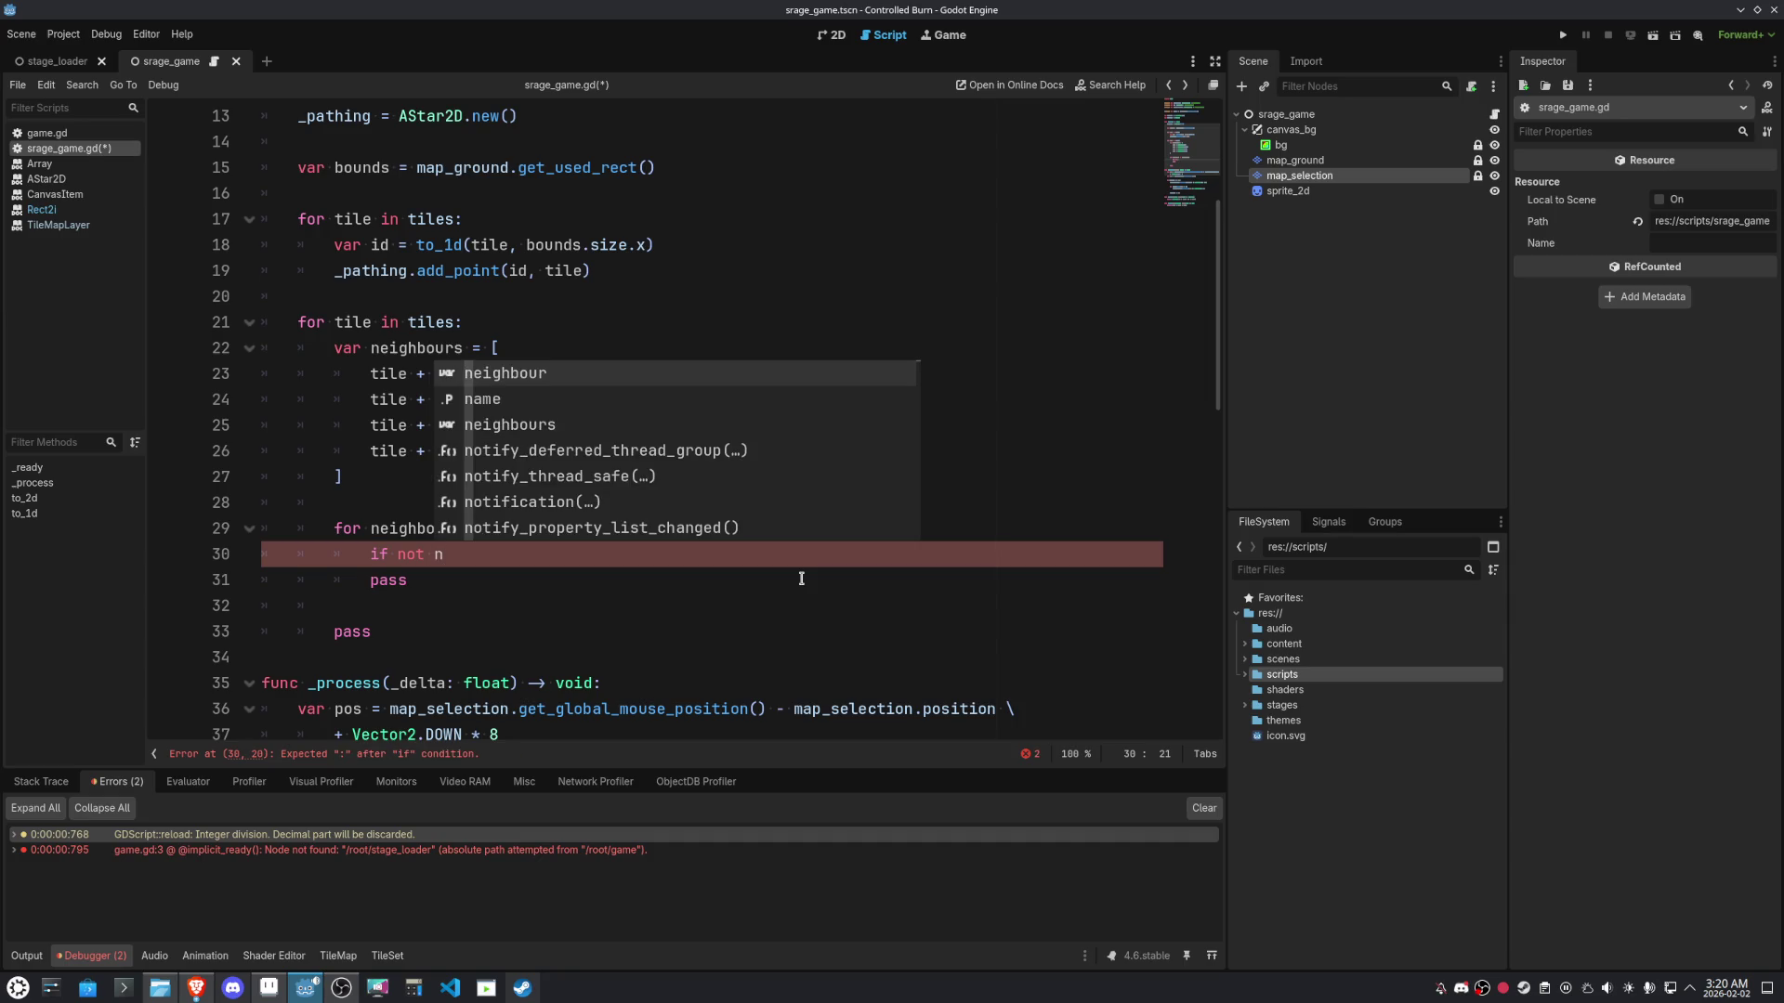
key(Down)
key(Up)
key(BackSpace)
text(bounds)
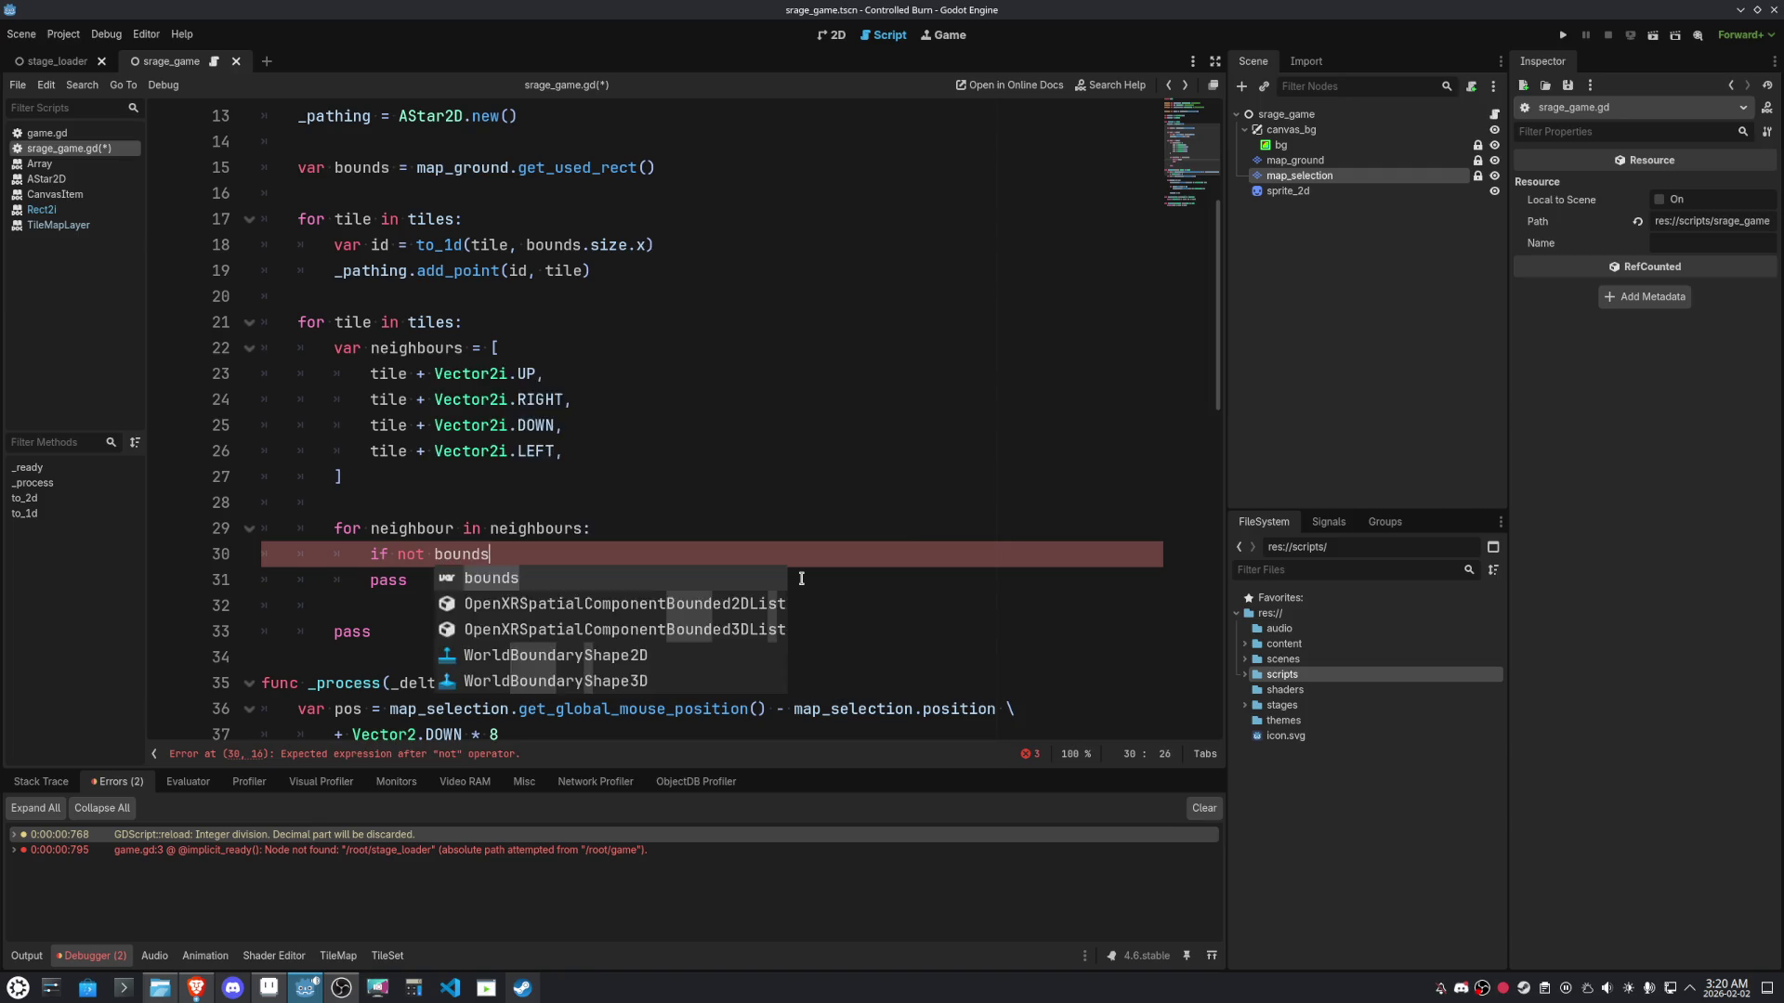
text(.has_point()
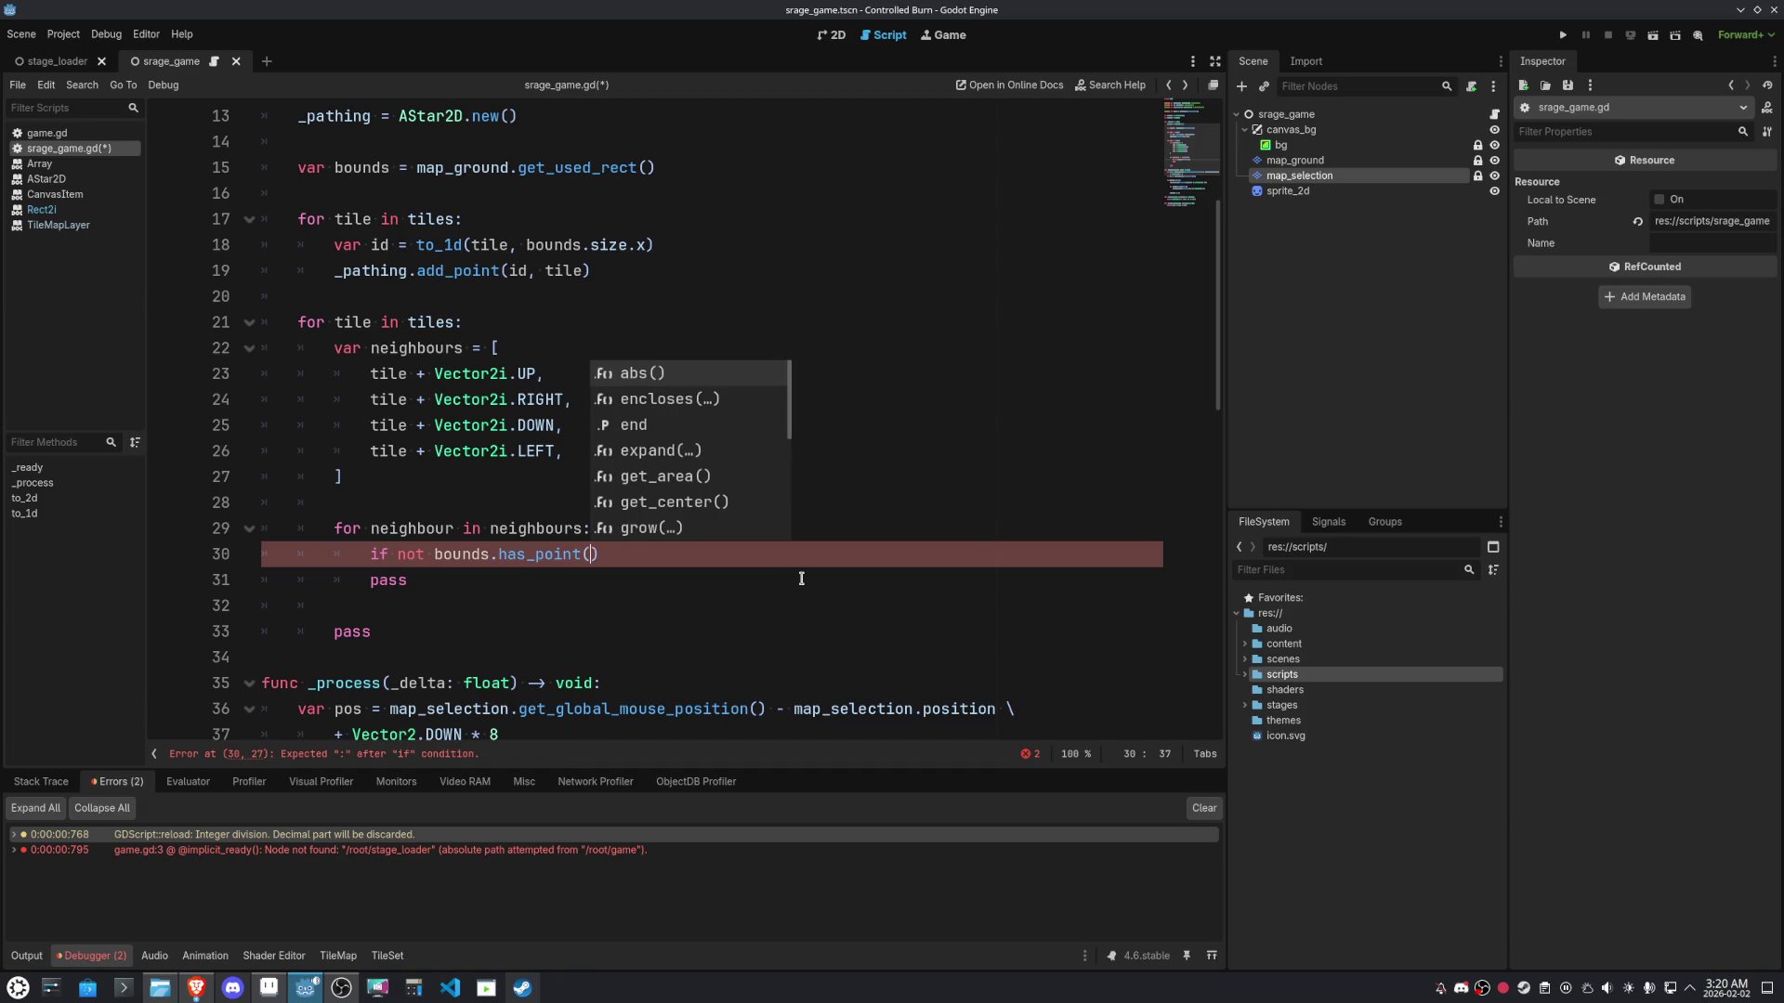
text(neighbour))
key(Return)
text(continue)
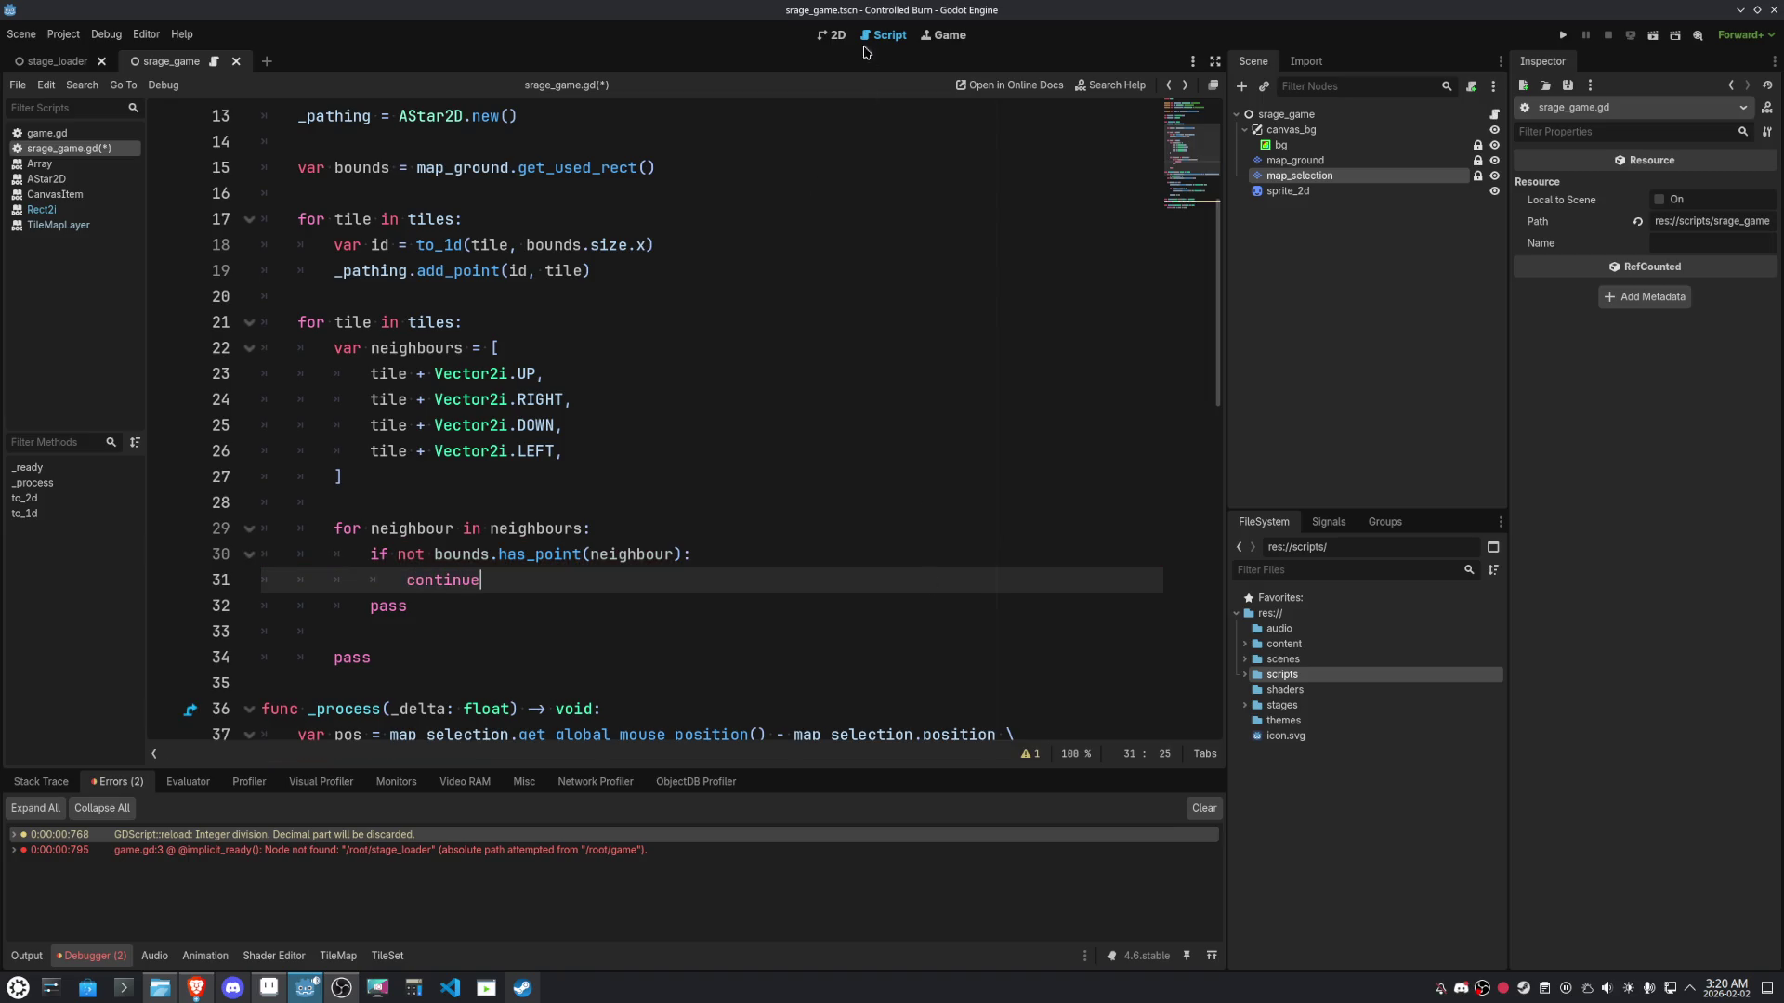
click(834, 35)
click(1319, 191)
click(1320, 175)
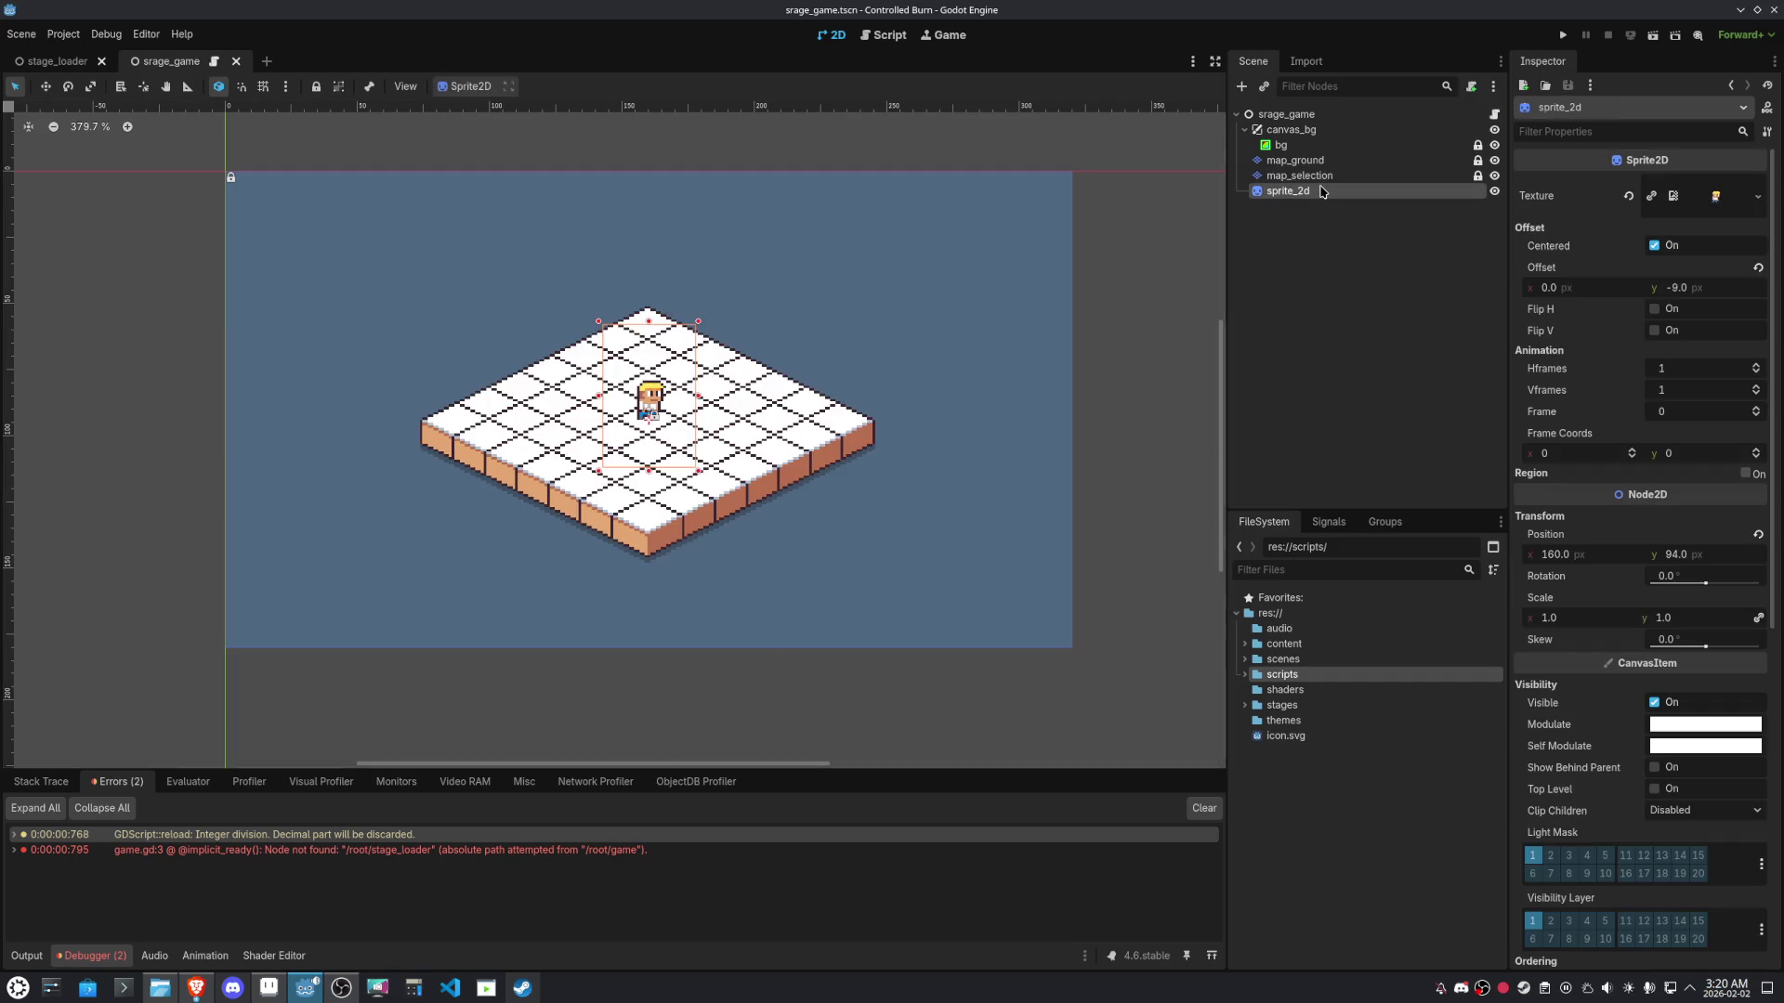
click(740, 870)
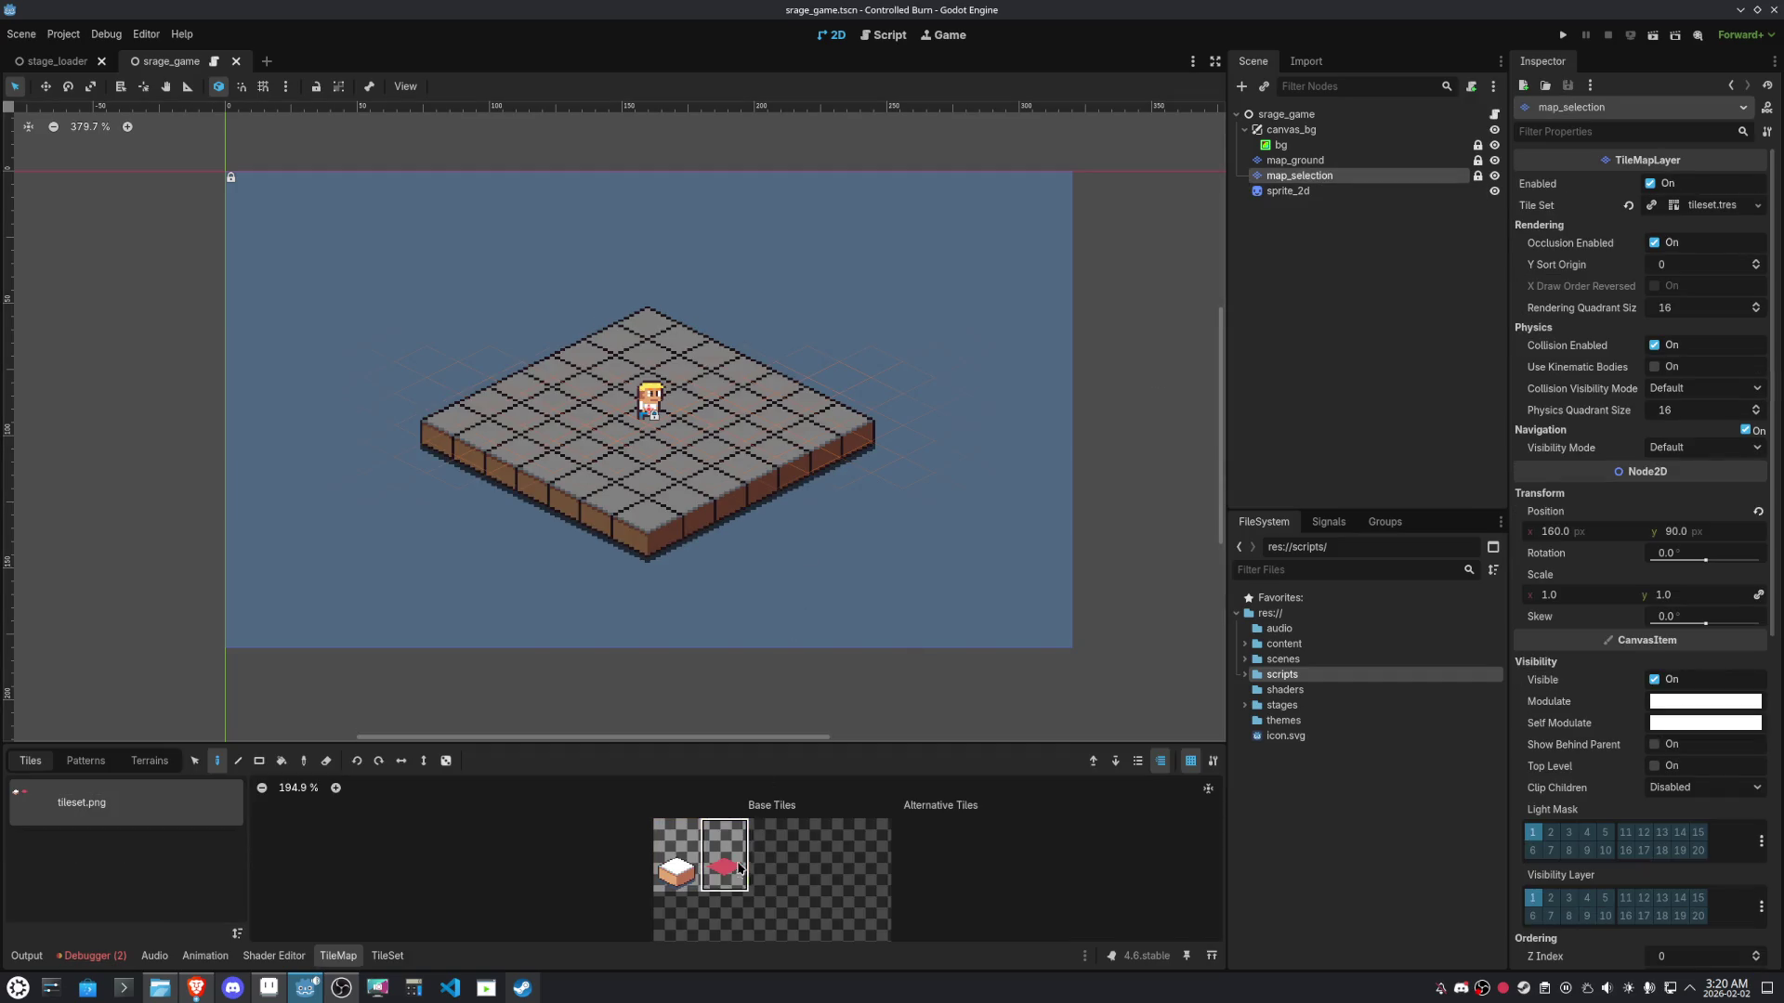
scroll(653, 344, up, 4)
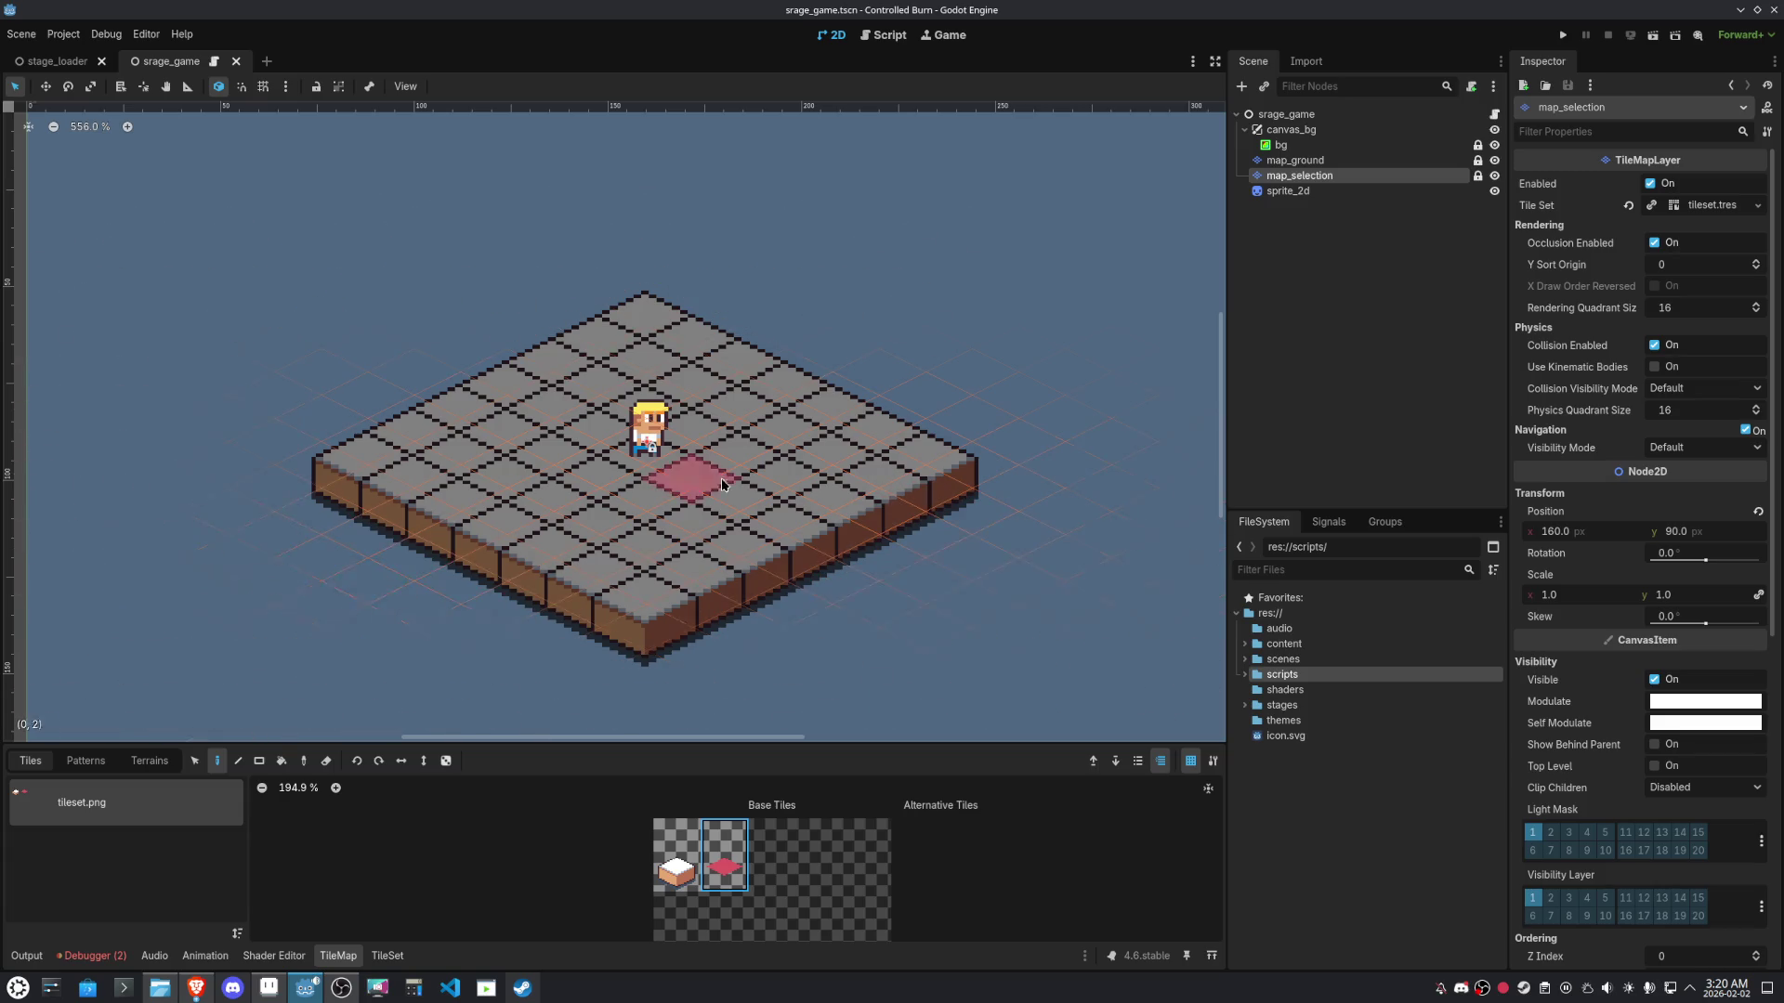
click(885, 35)
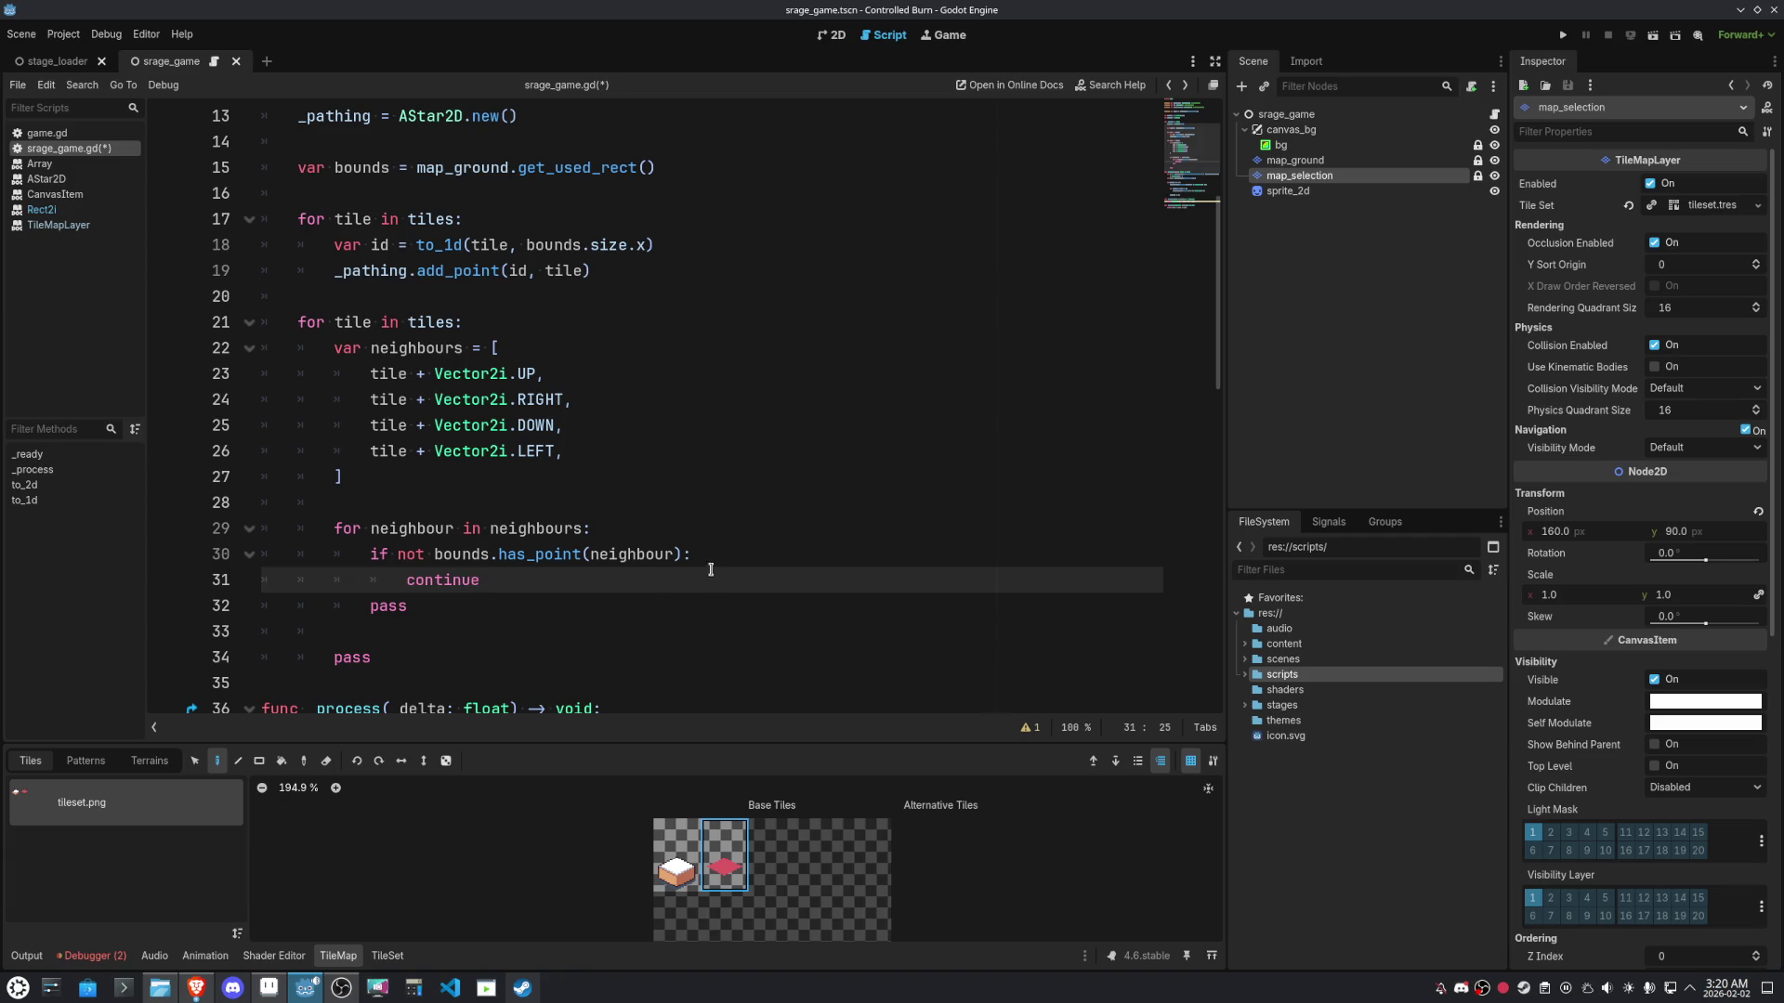
Step: Add 'var id_from = to_1d(tile, bounds.size.x)' as line 22 under the tile loop header
click(710, 536)
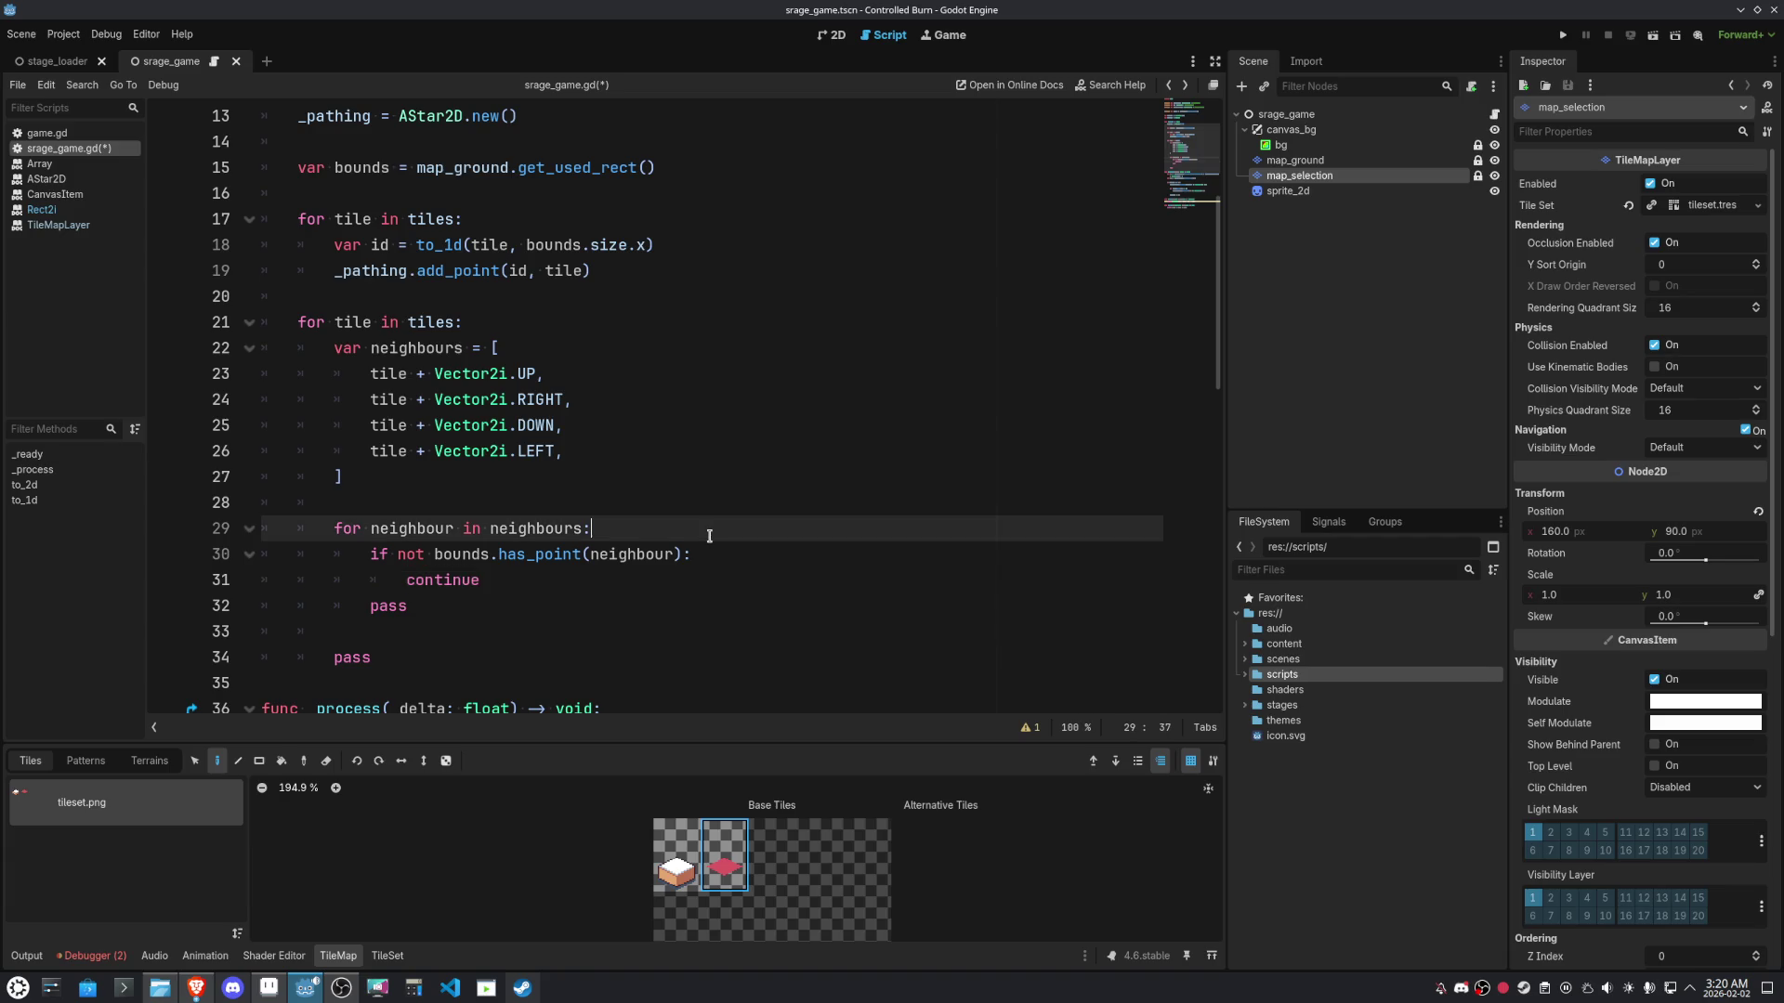
click(636, 319)
key(Return)
text(var )
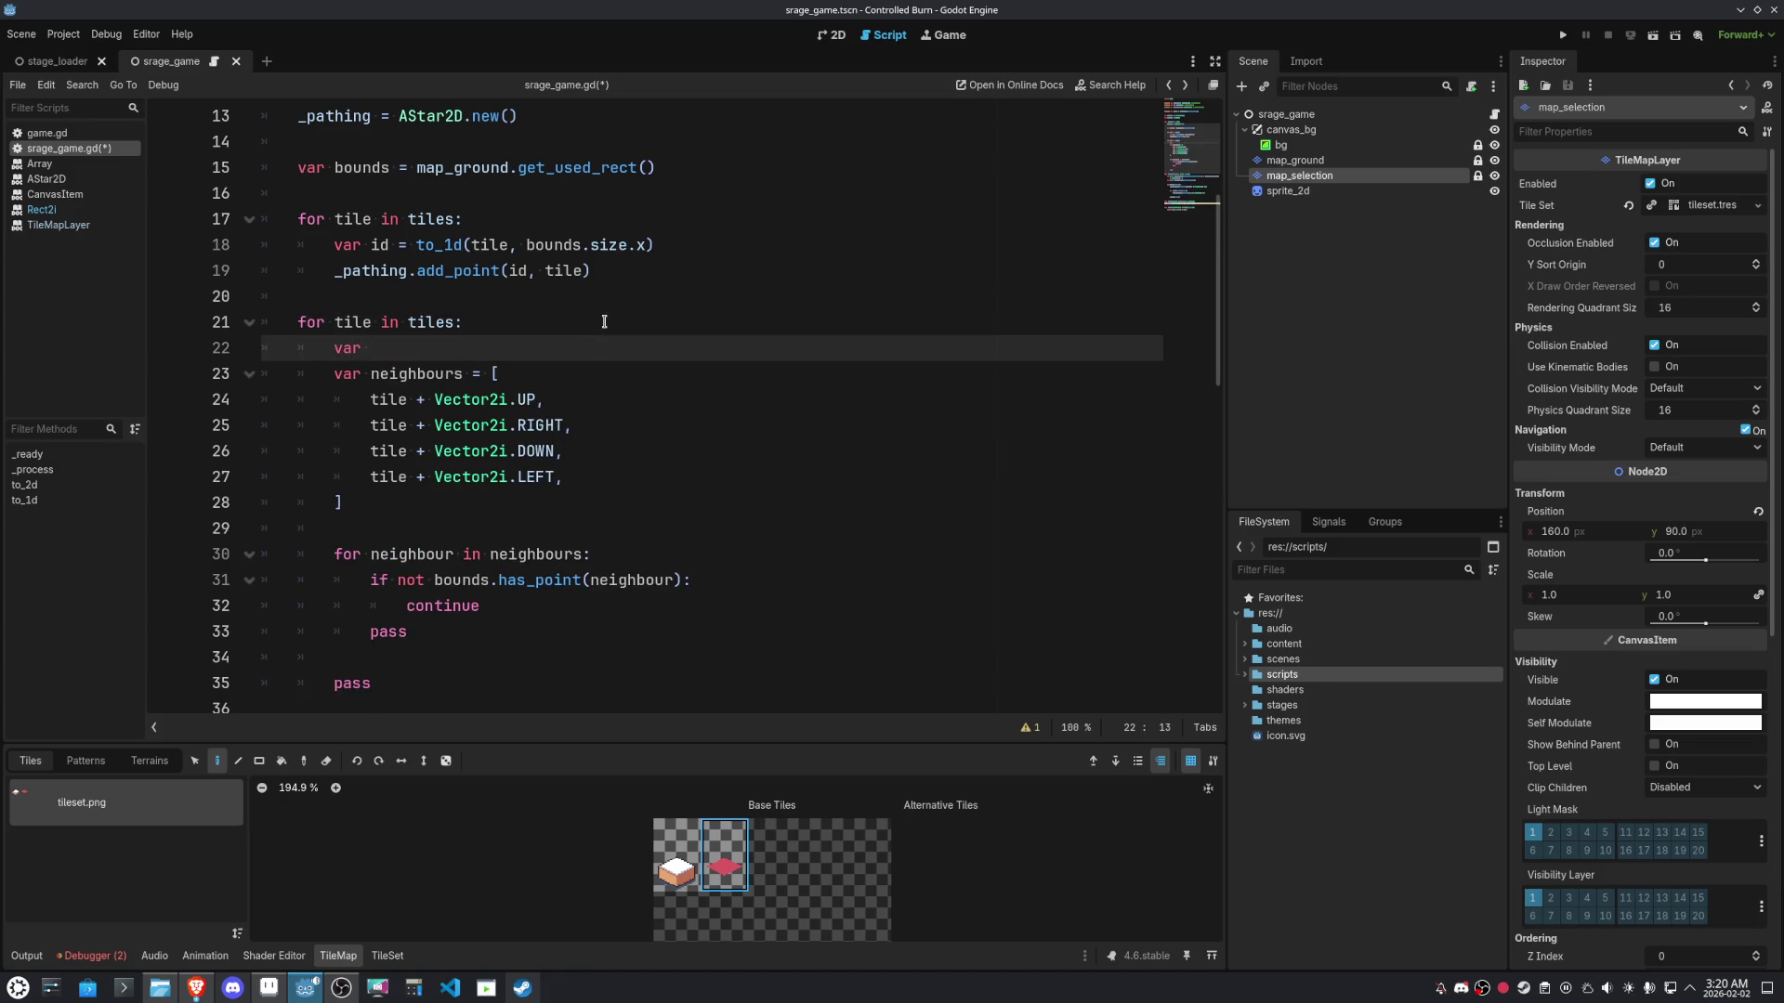
text(id)
text(_from)
drag(653, 249, 415, 247)
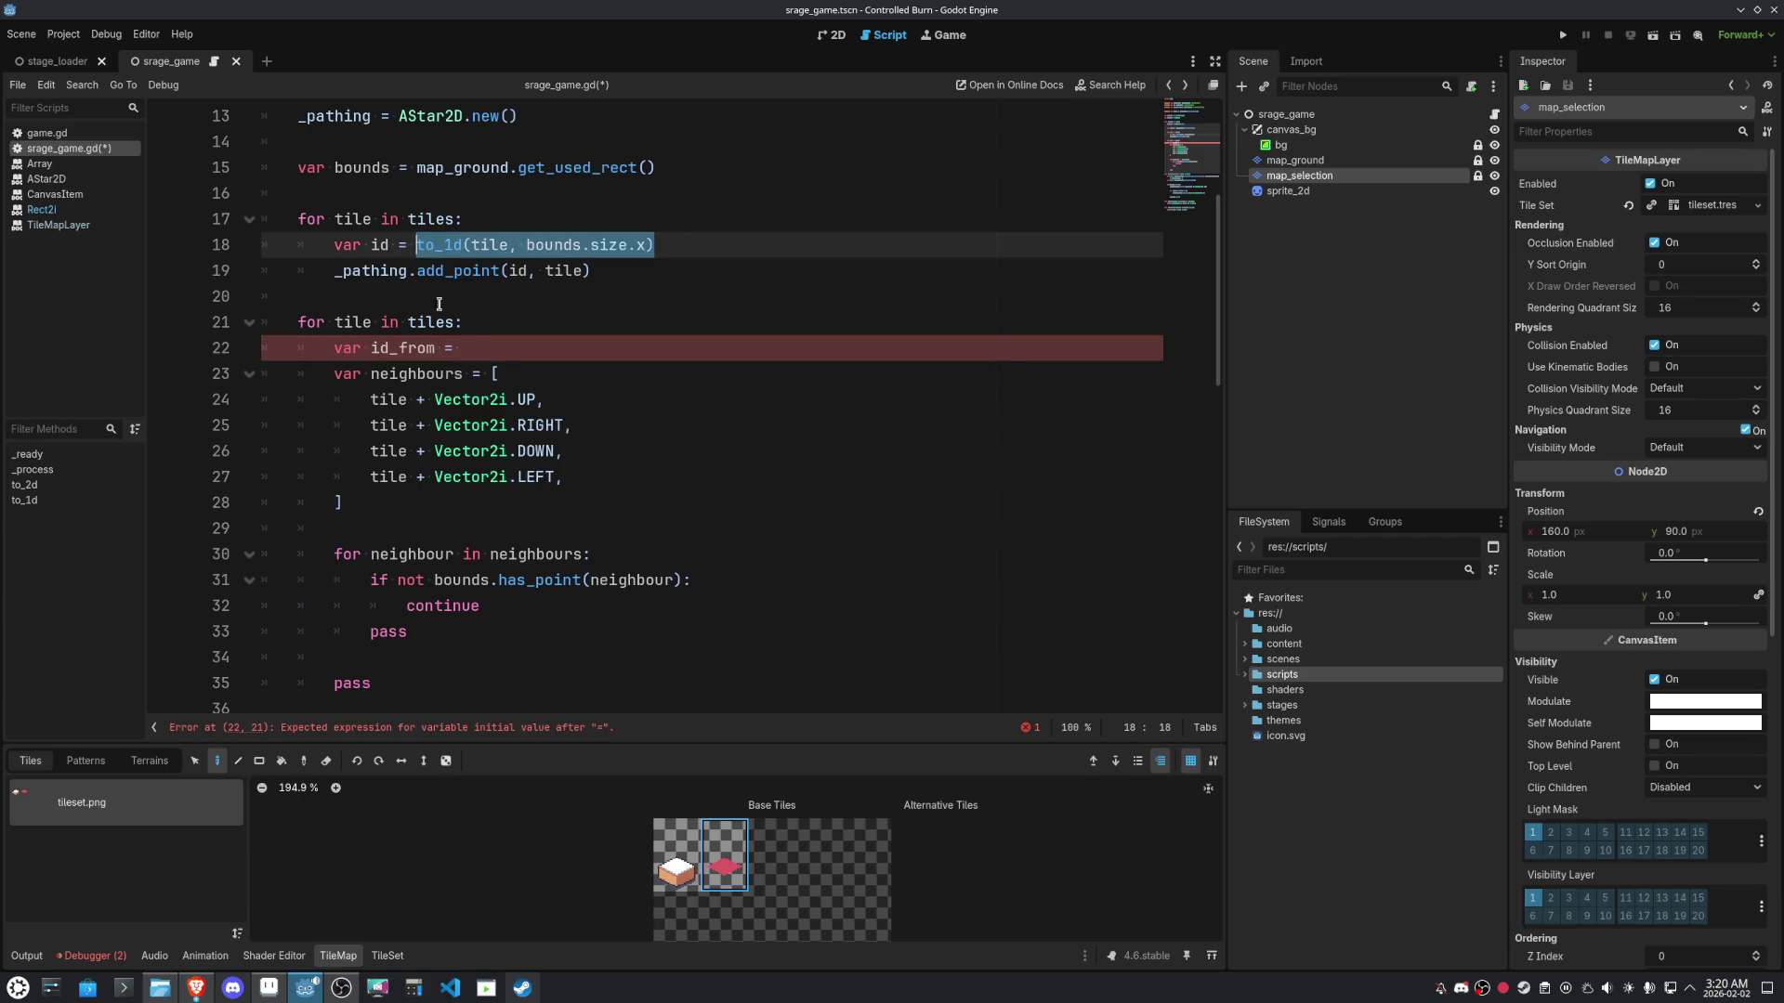
key(ctrl+c)
click(502, 347)
key(ctrl+v)
Step: Copy the id_from line into the neighbour loop and replace tile with neighbour on line 31
double_click(353, 321)
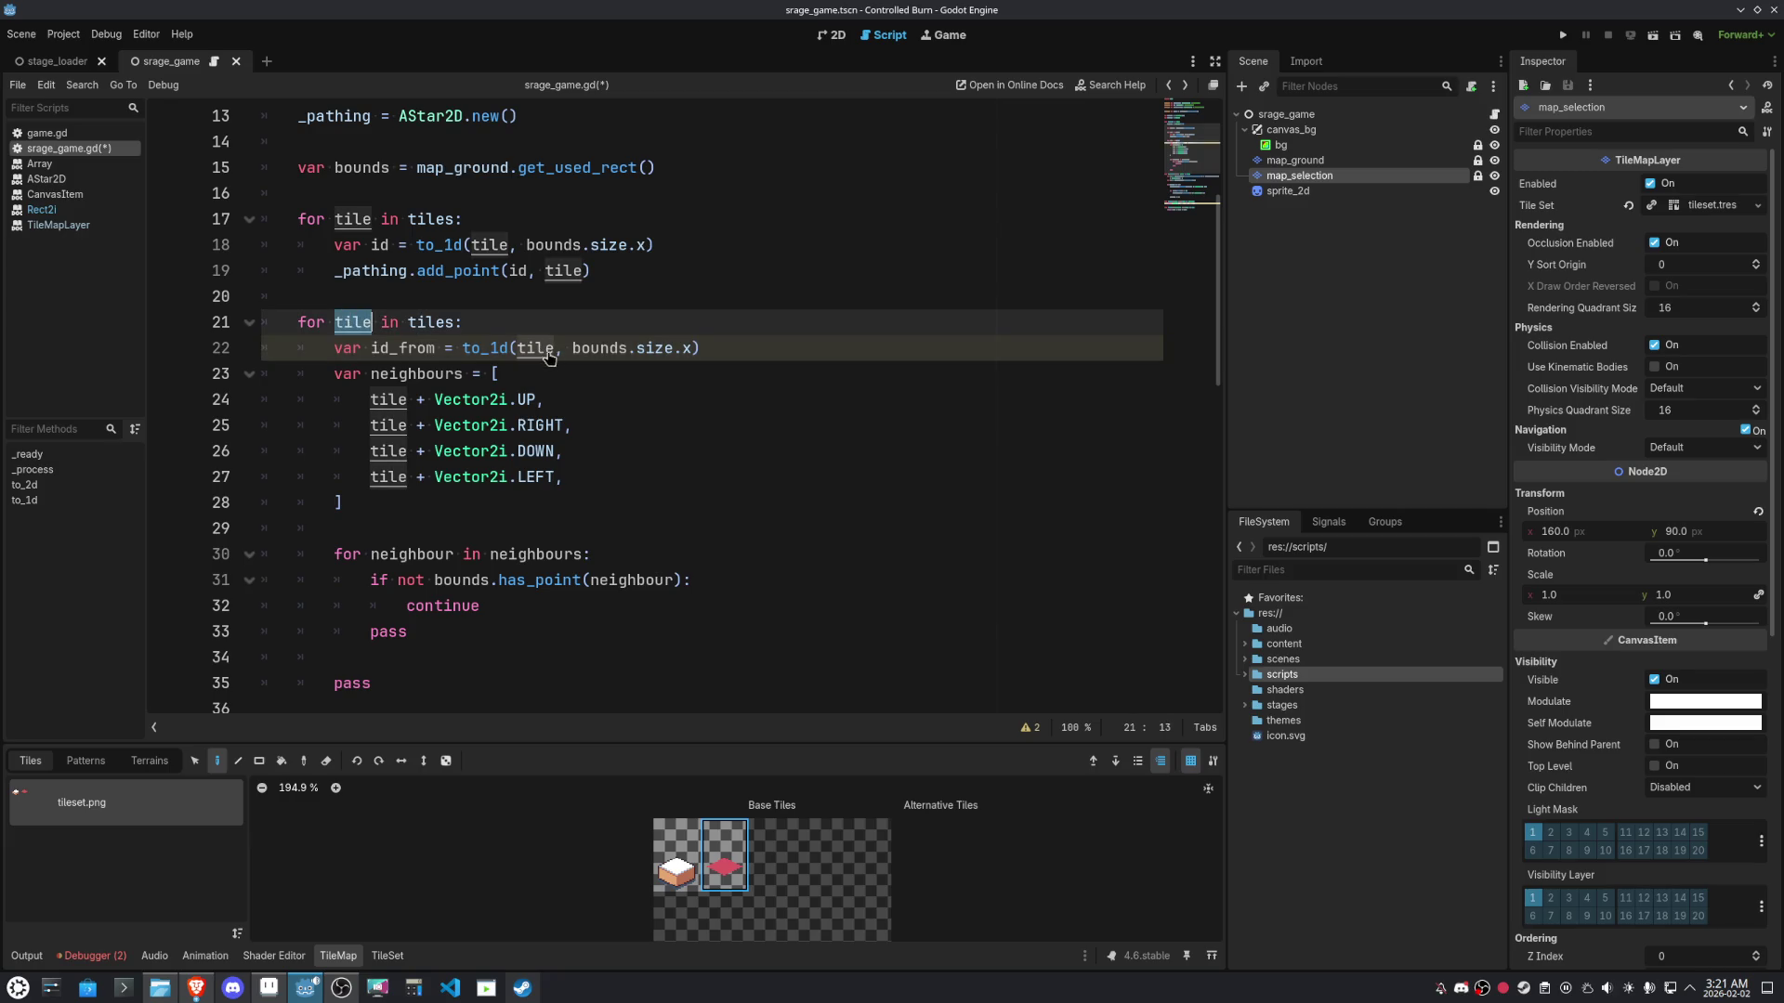
mouse_move(771, 351)
mouse_down()
mouse_move(371, 327)
mouse_move(329, 344)
mouse_up()
key(ctrl+c)
click(635, 556)
key(Return)
key(ctrl+v)
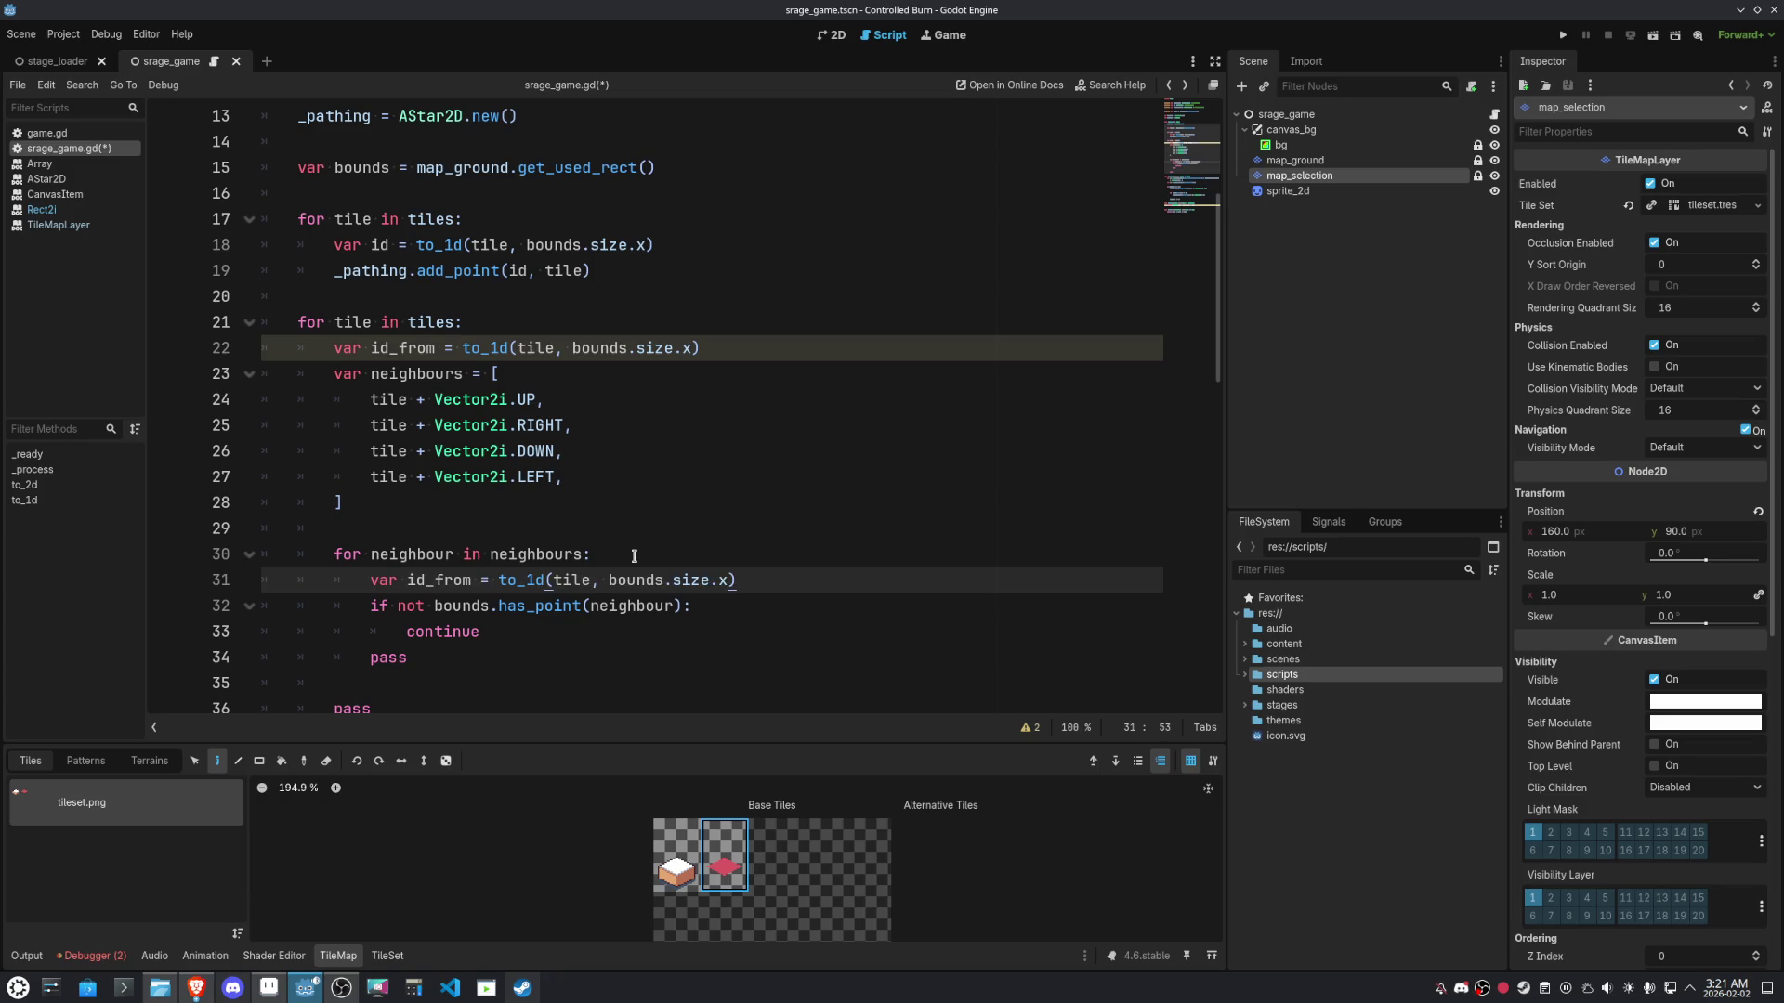
key(Return)
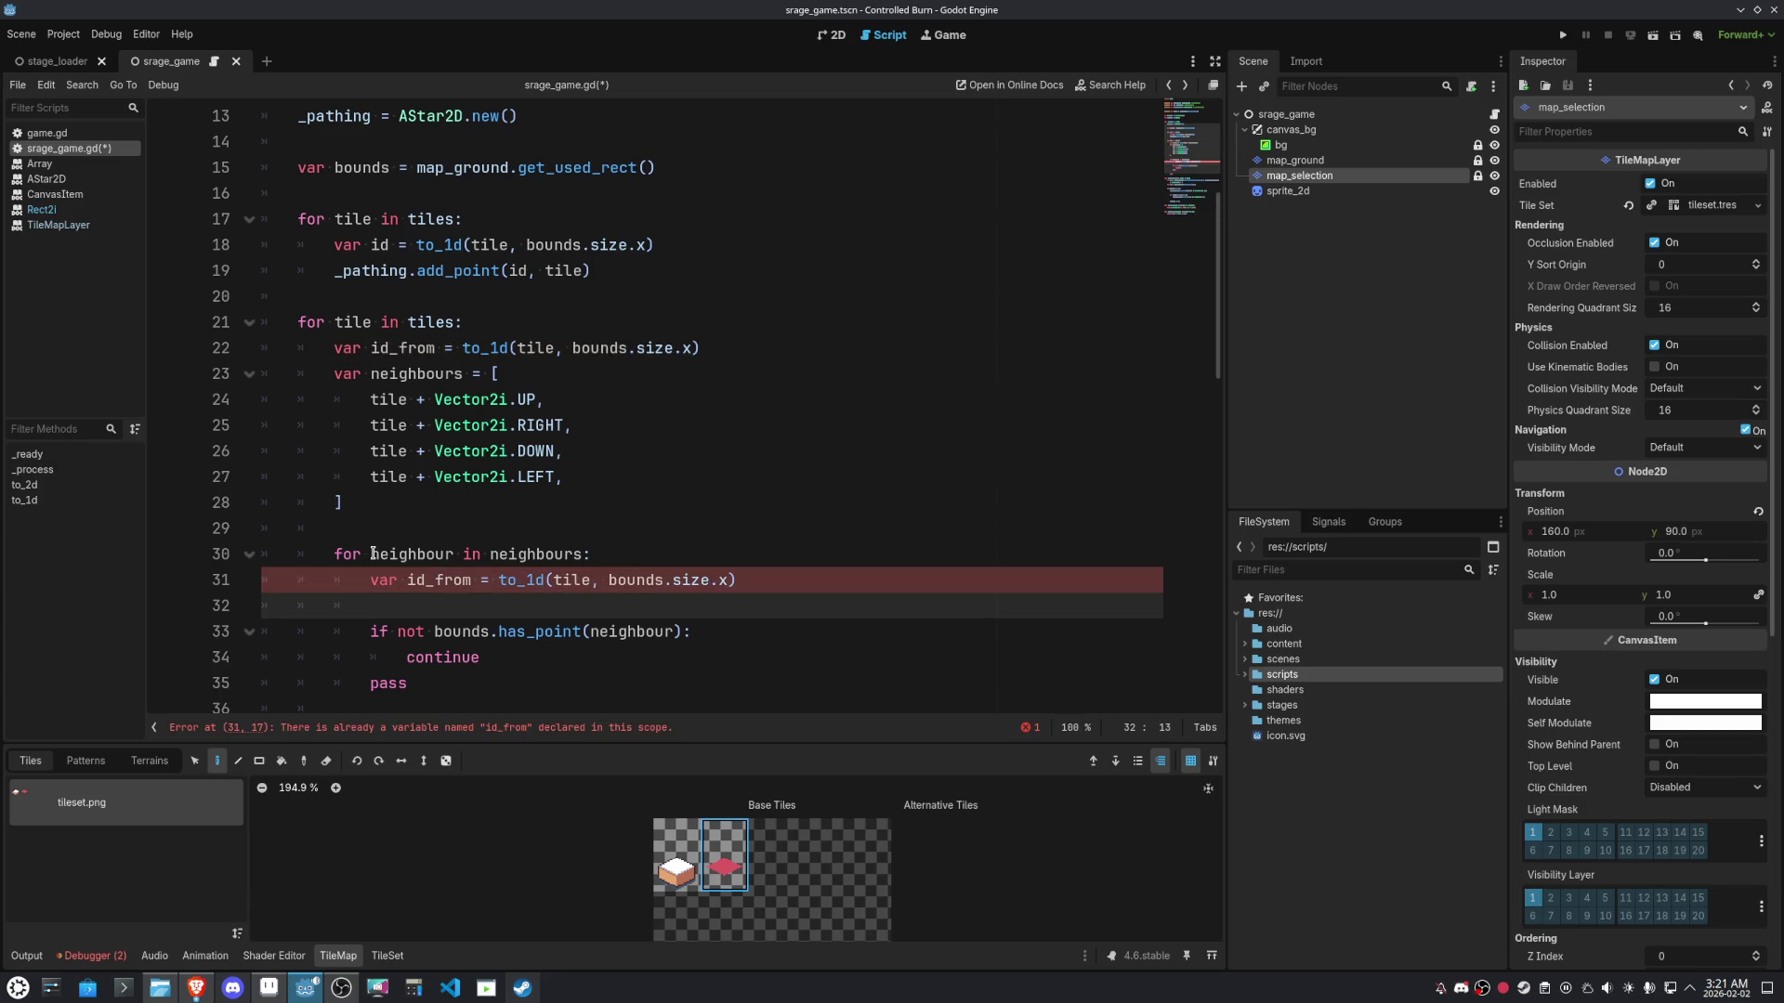
double_click(414, 554)
key(ctrl+c)
double_click(570, 580)
key(ctrl+v)
click(821, 510)
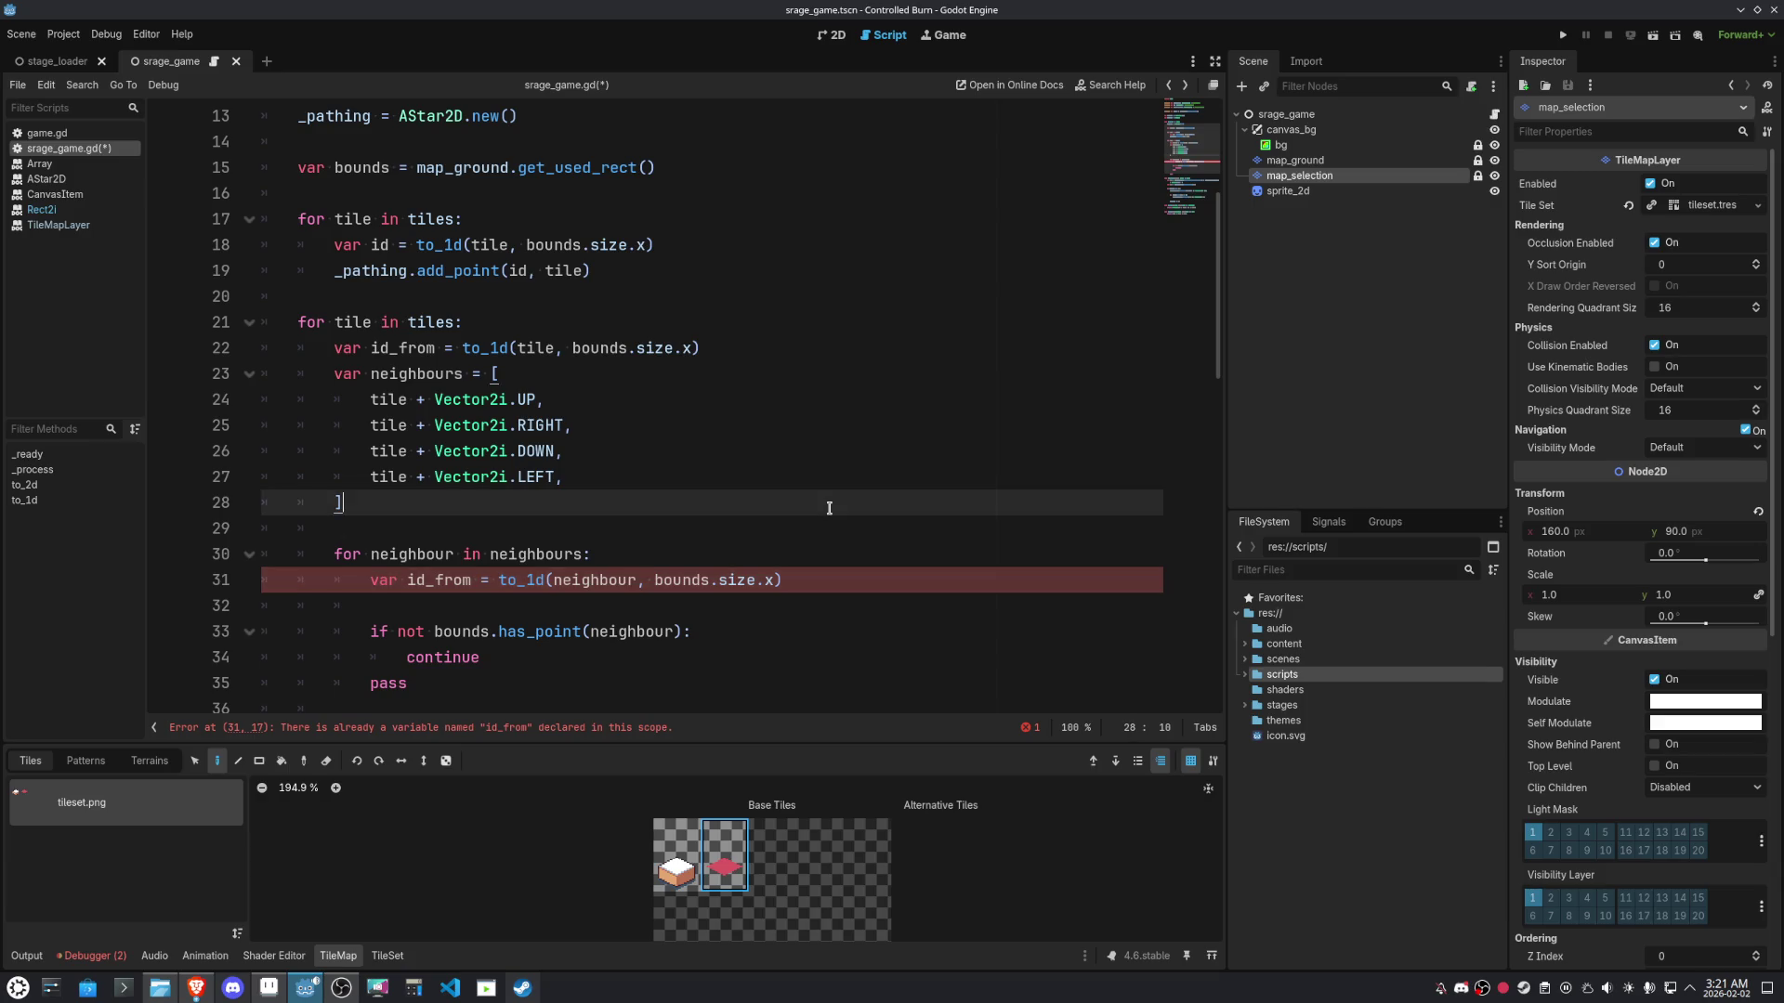
scroll(827, 509, down, 2)
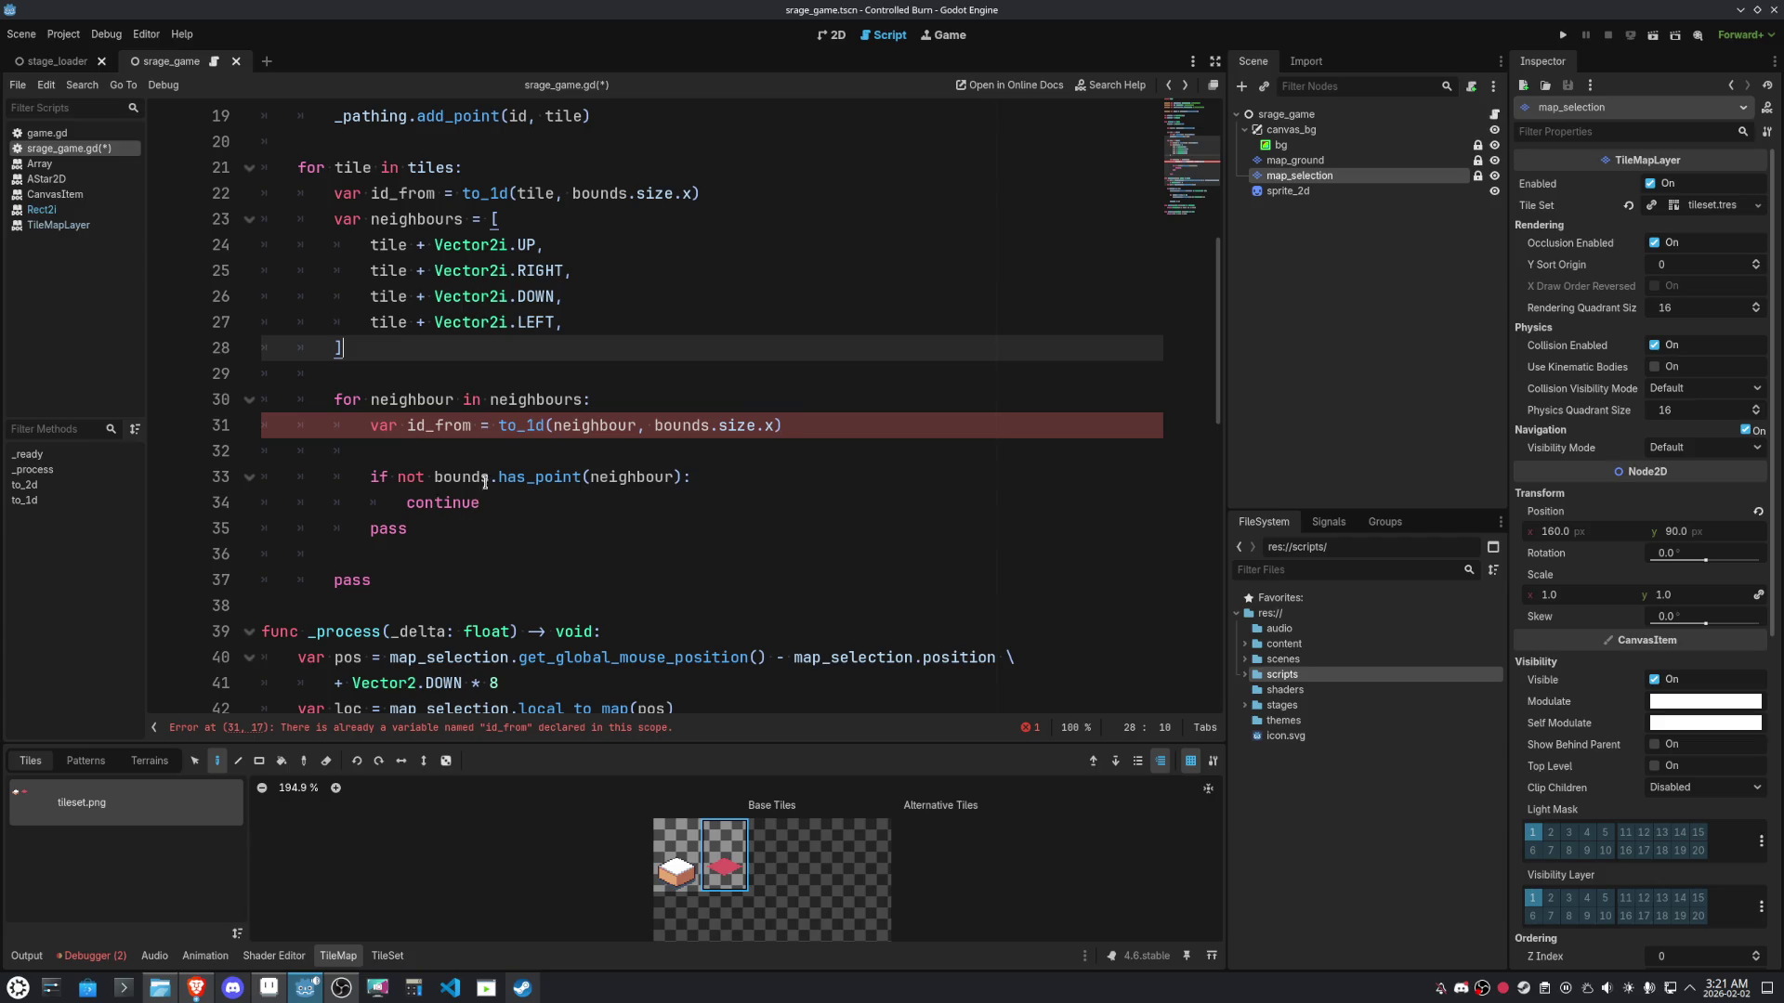
Step: Replace the loop's pass with an 'if _pathing' check, discarding a mistaken is_connected call
double_click(397, 527)
text(if _)
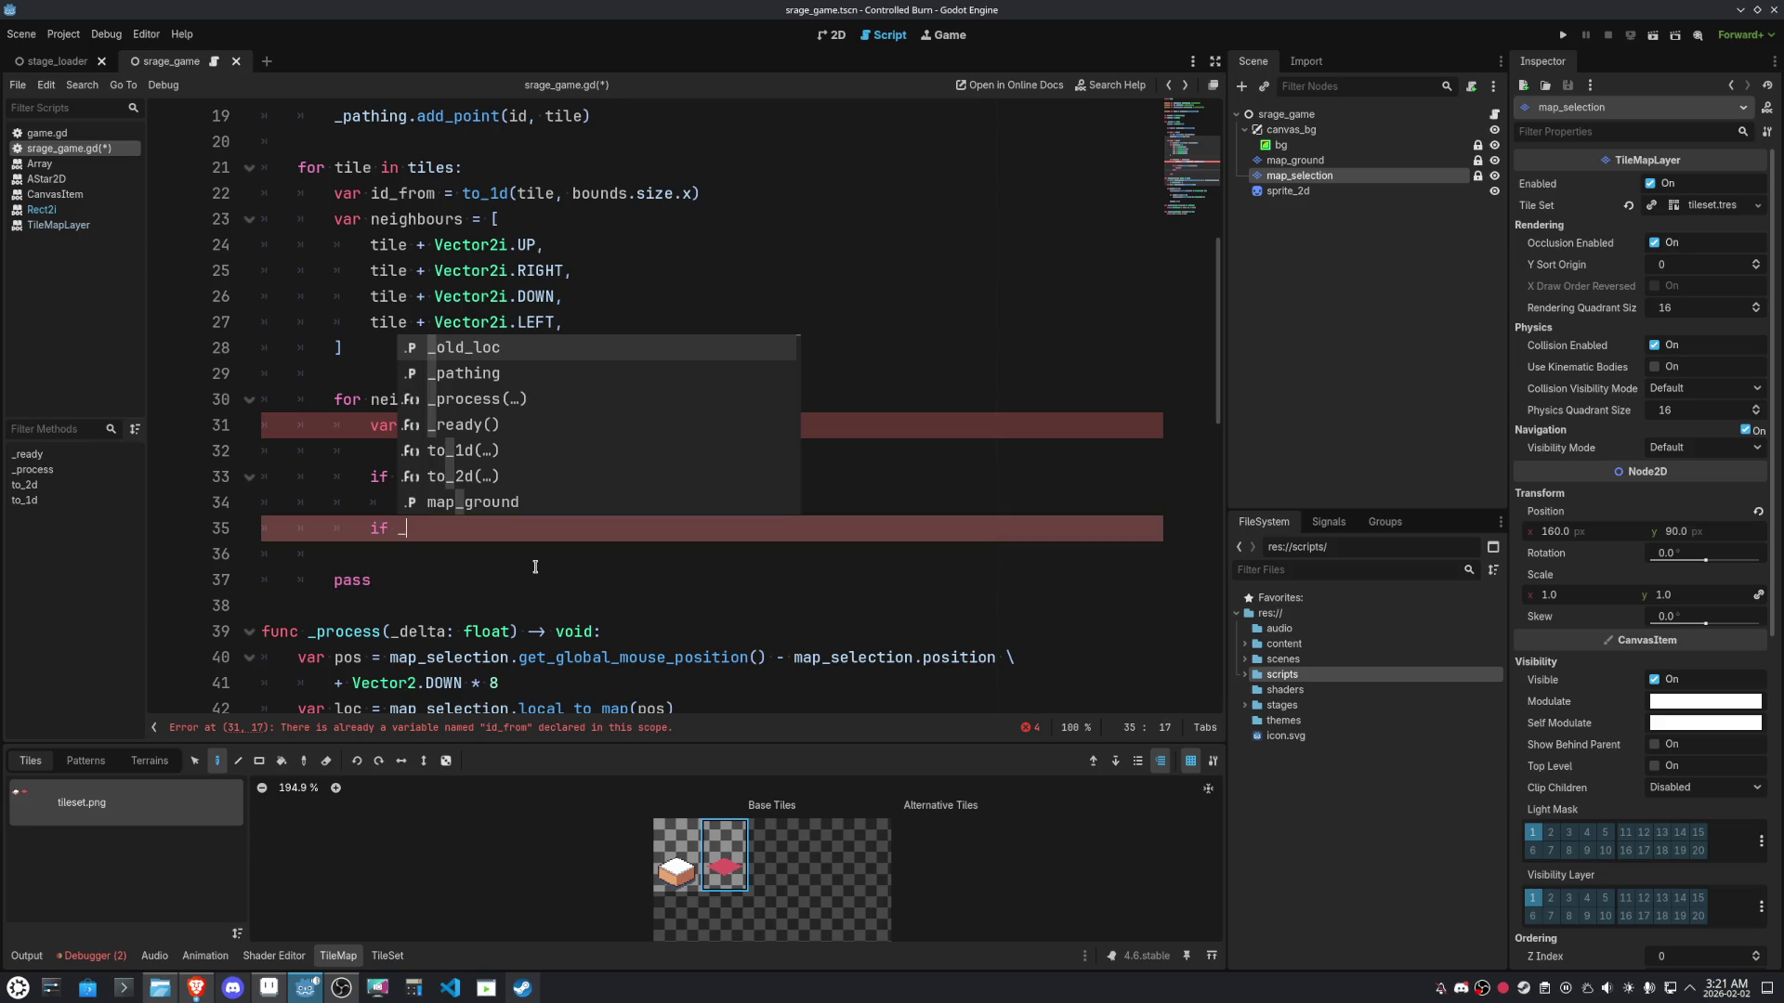
key(Down)
key(Return)
text(.is)
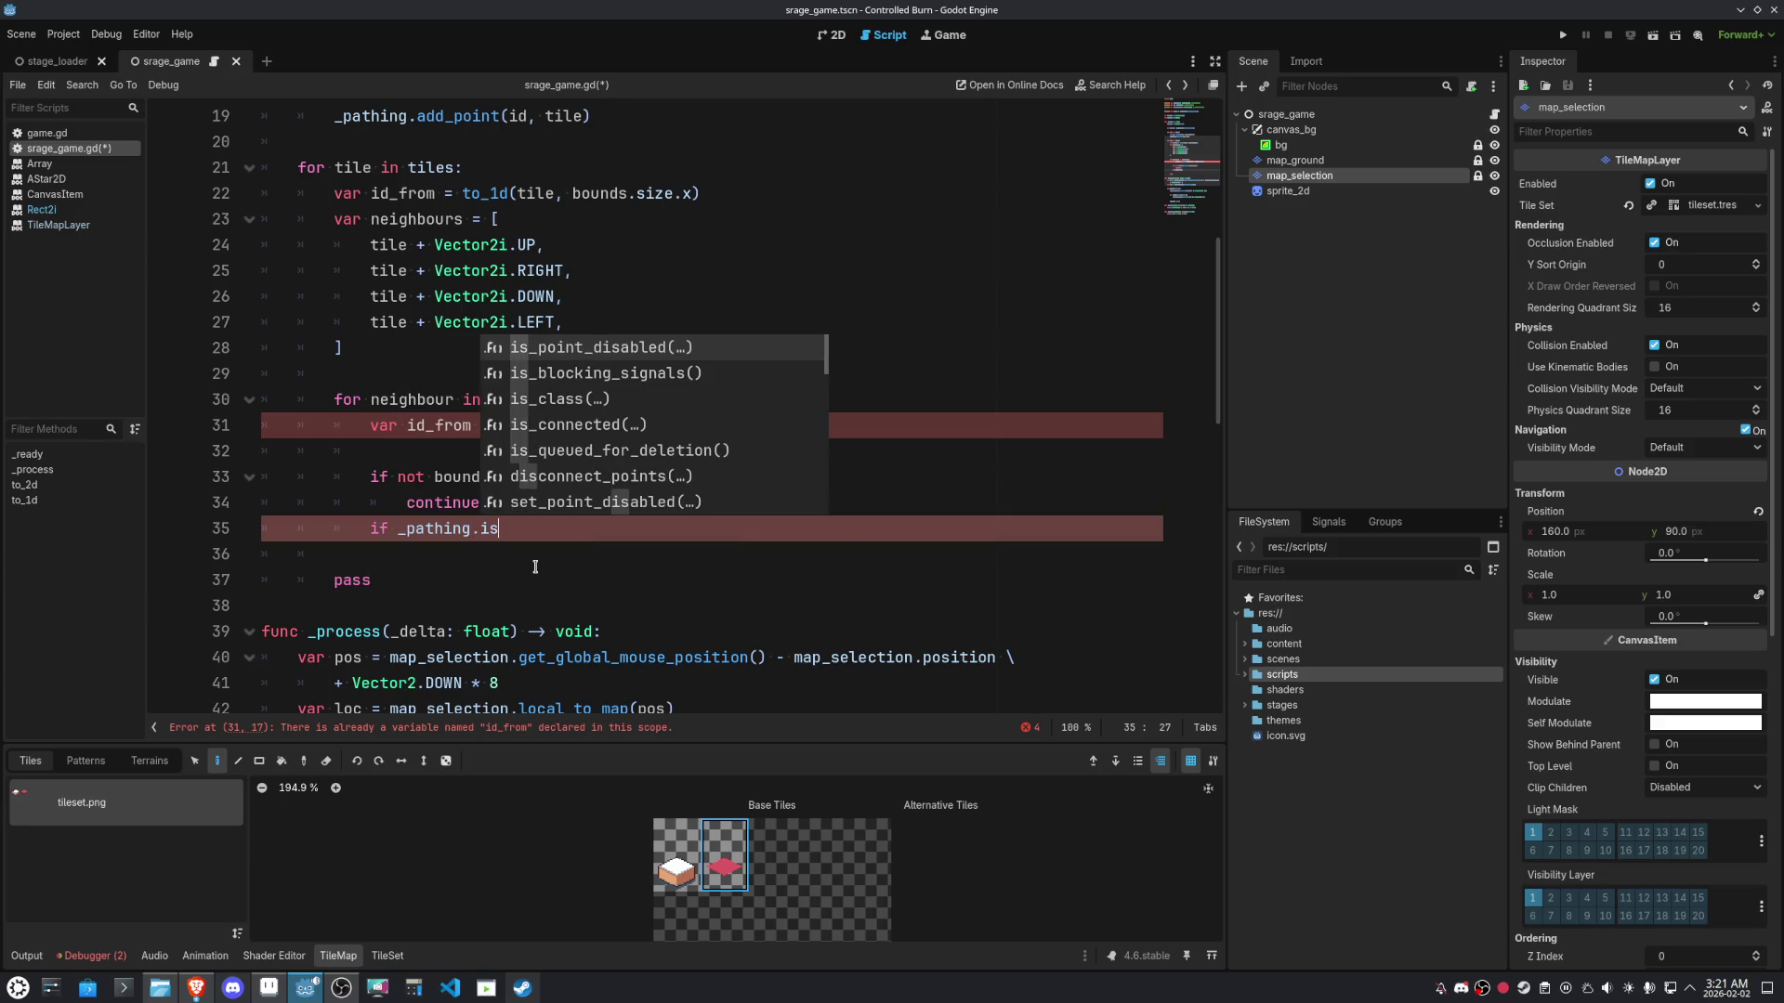
key(Down)
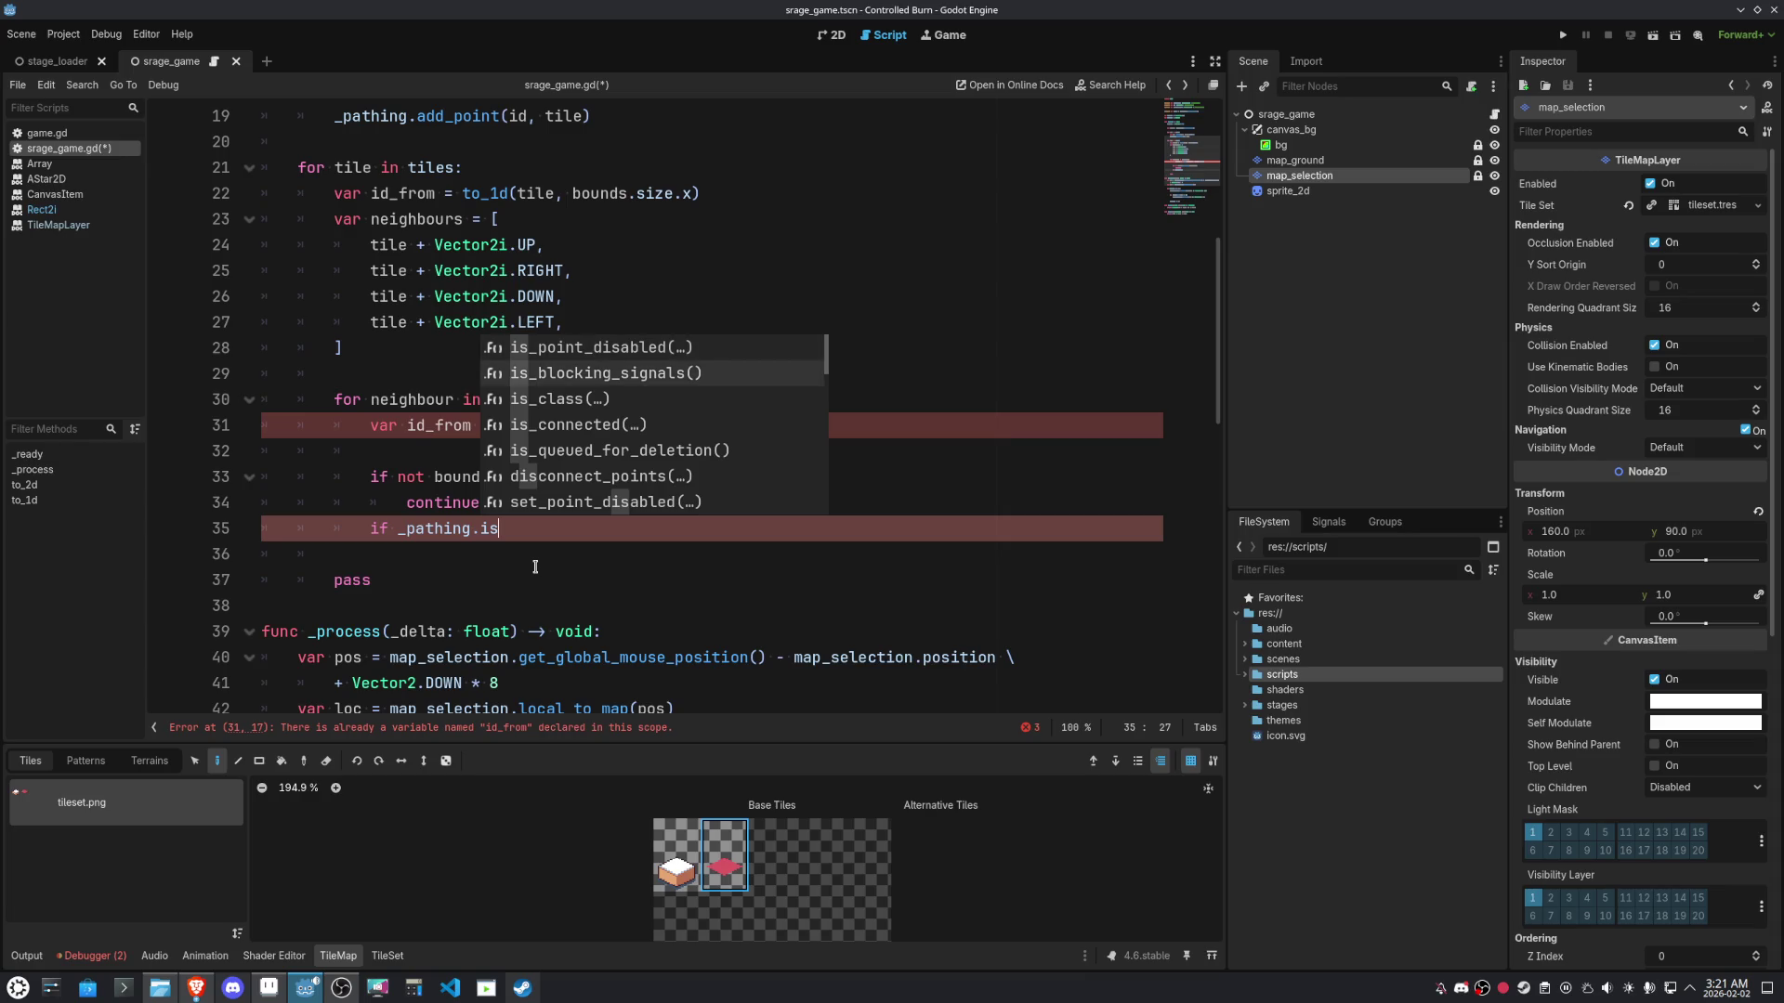
key(Down)
key(Down)
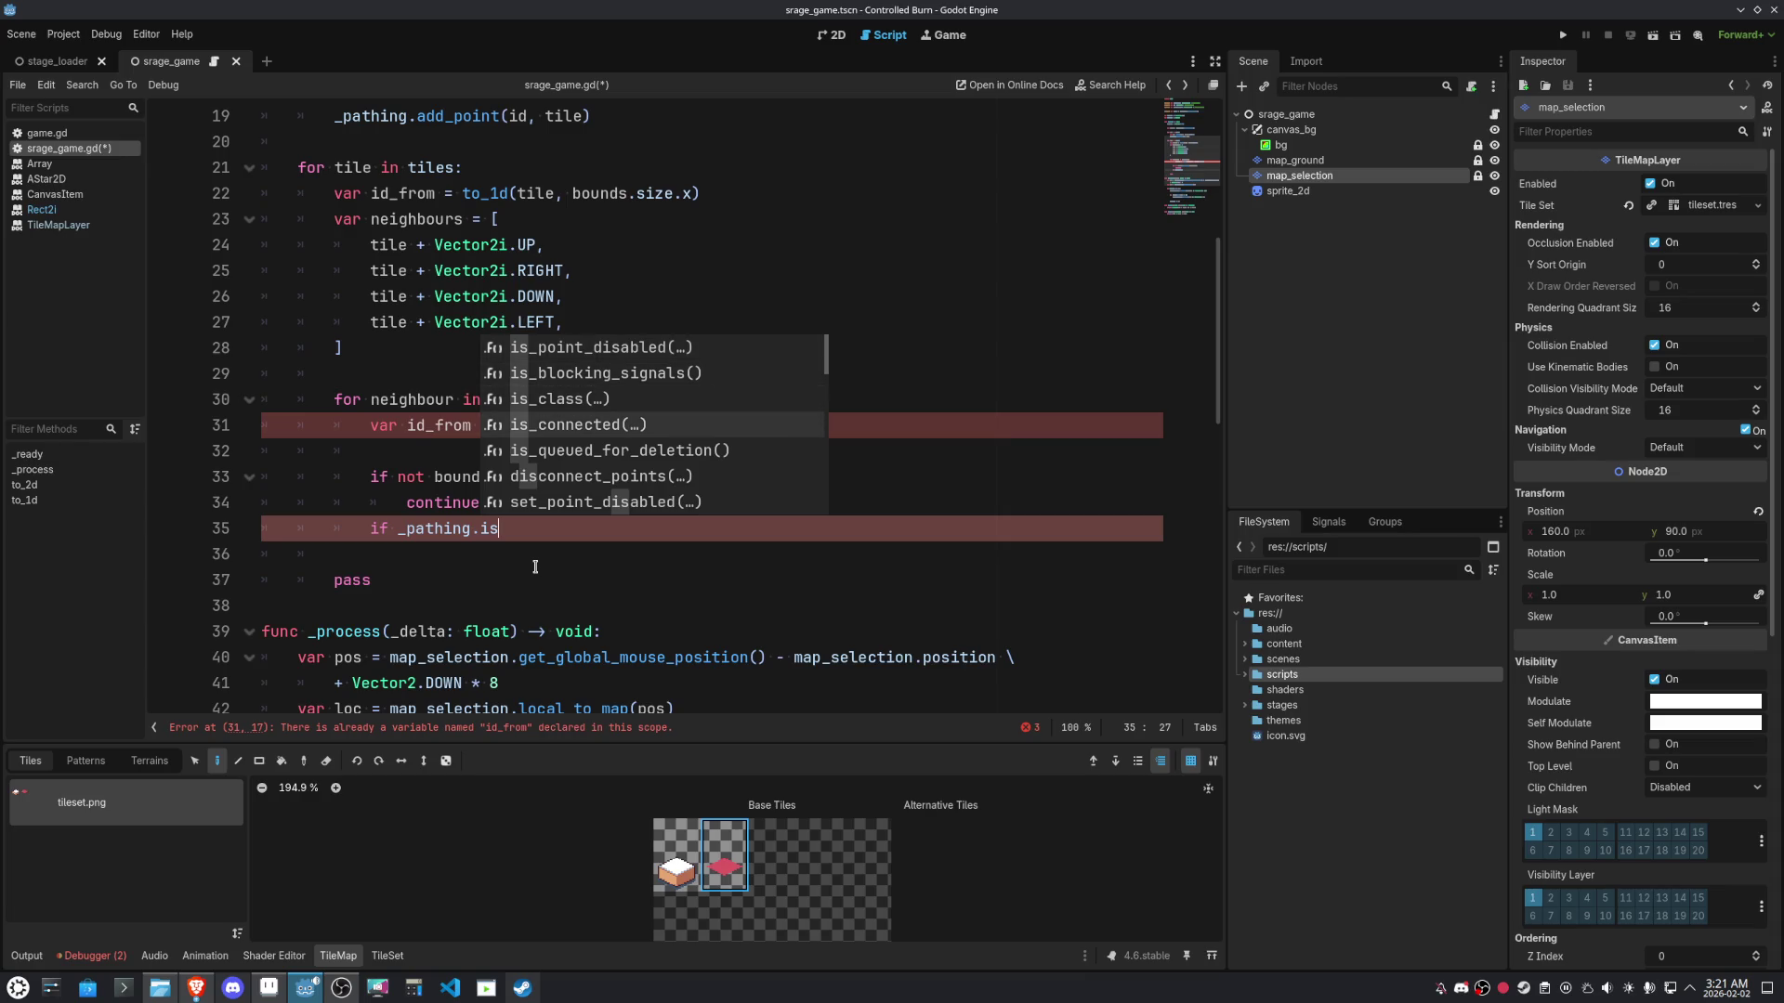
key(Return)
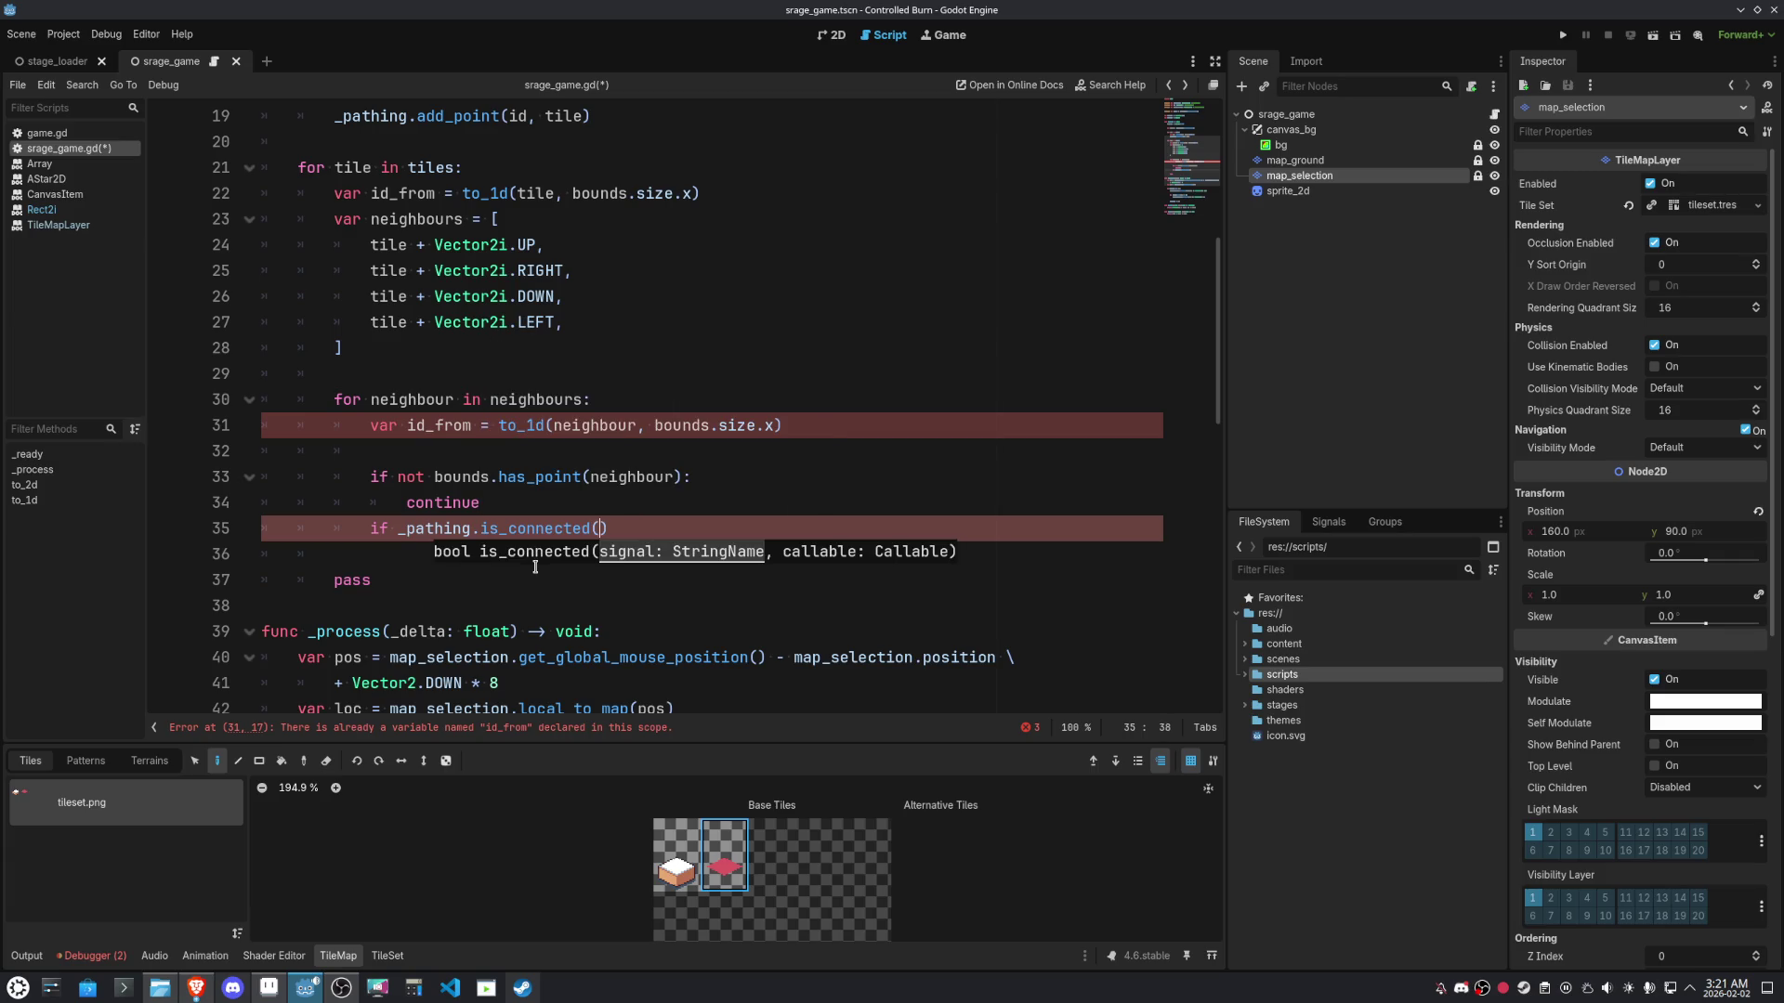
key(ctrl+shift+Left)
key(ctrl+shift+Left)
key(BackSpace)
key(Delete)
key(BackSpace)
Step: Complete it as 'if _pathing.are_points_connected(id_from, id_to):' with continue below
text(are)
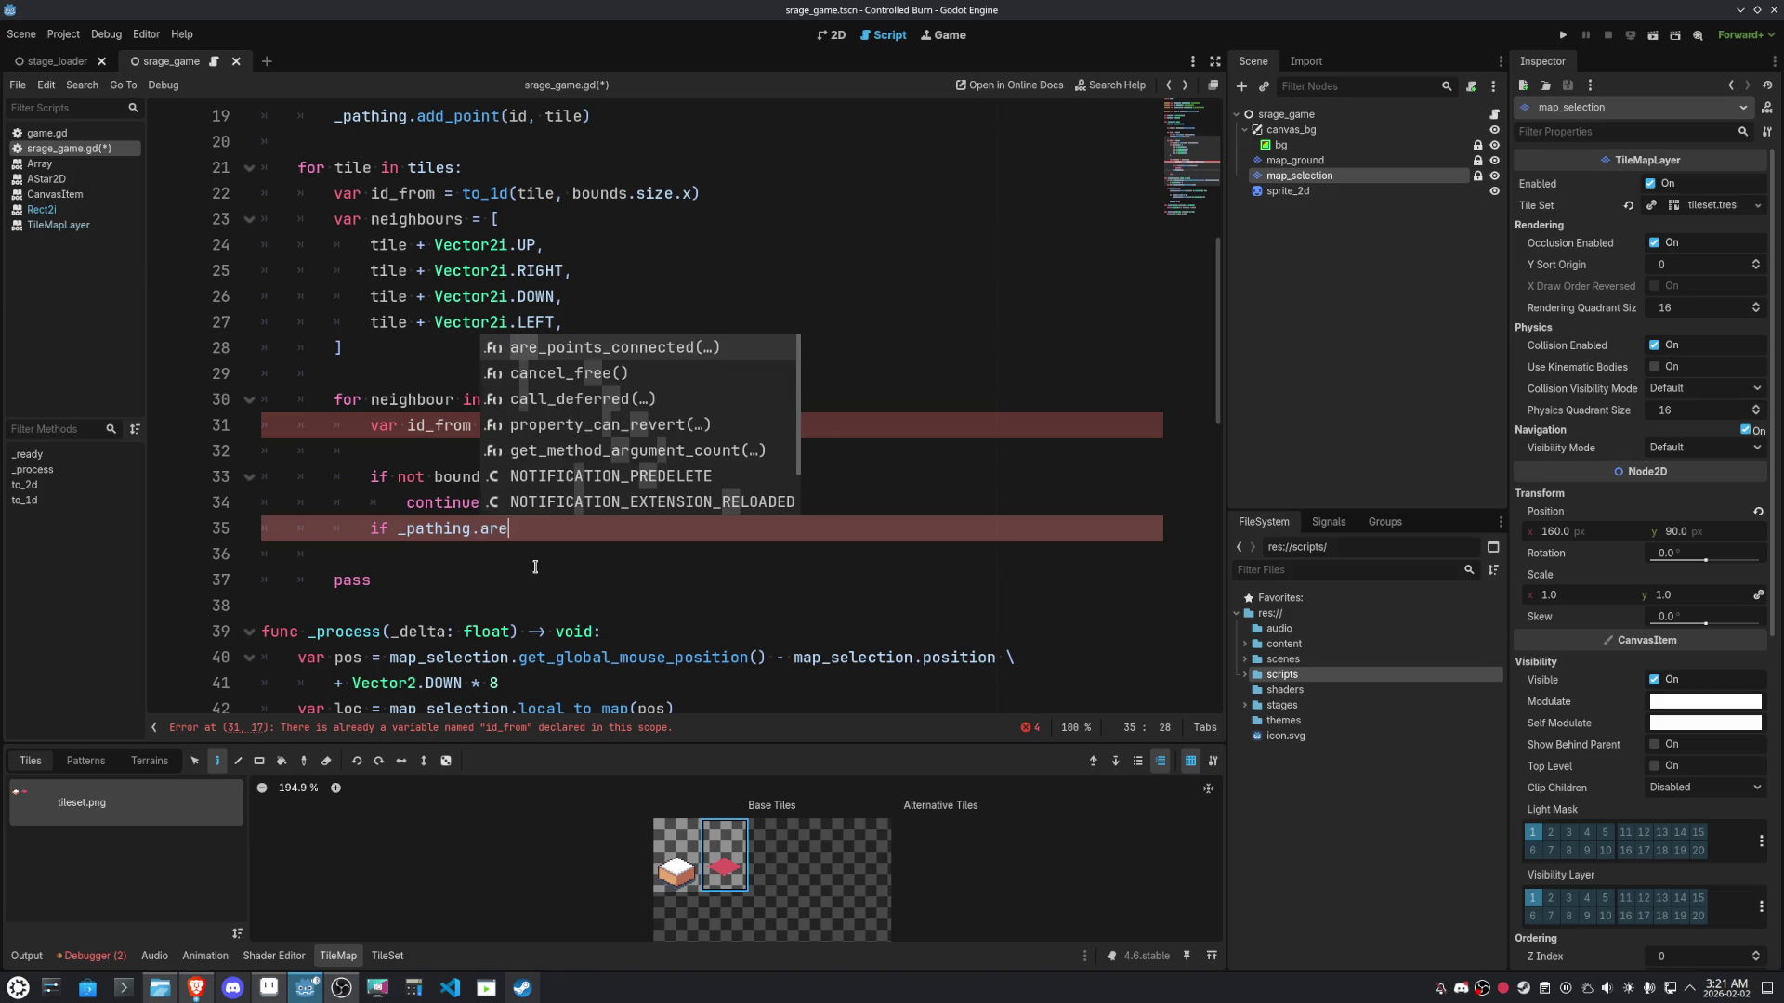
key(Return)
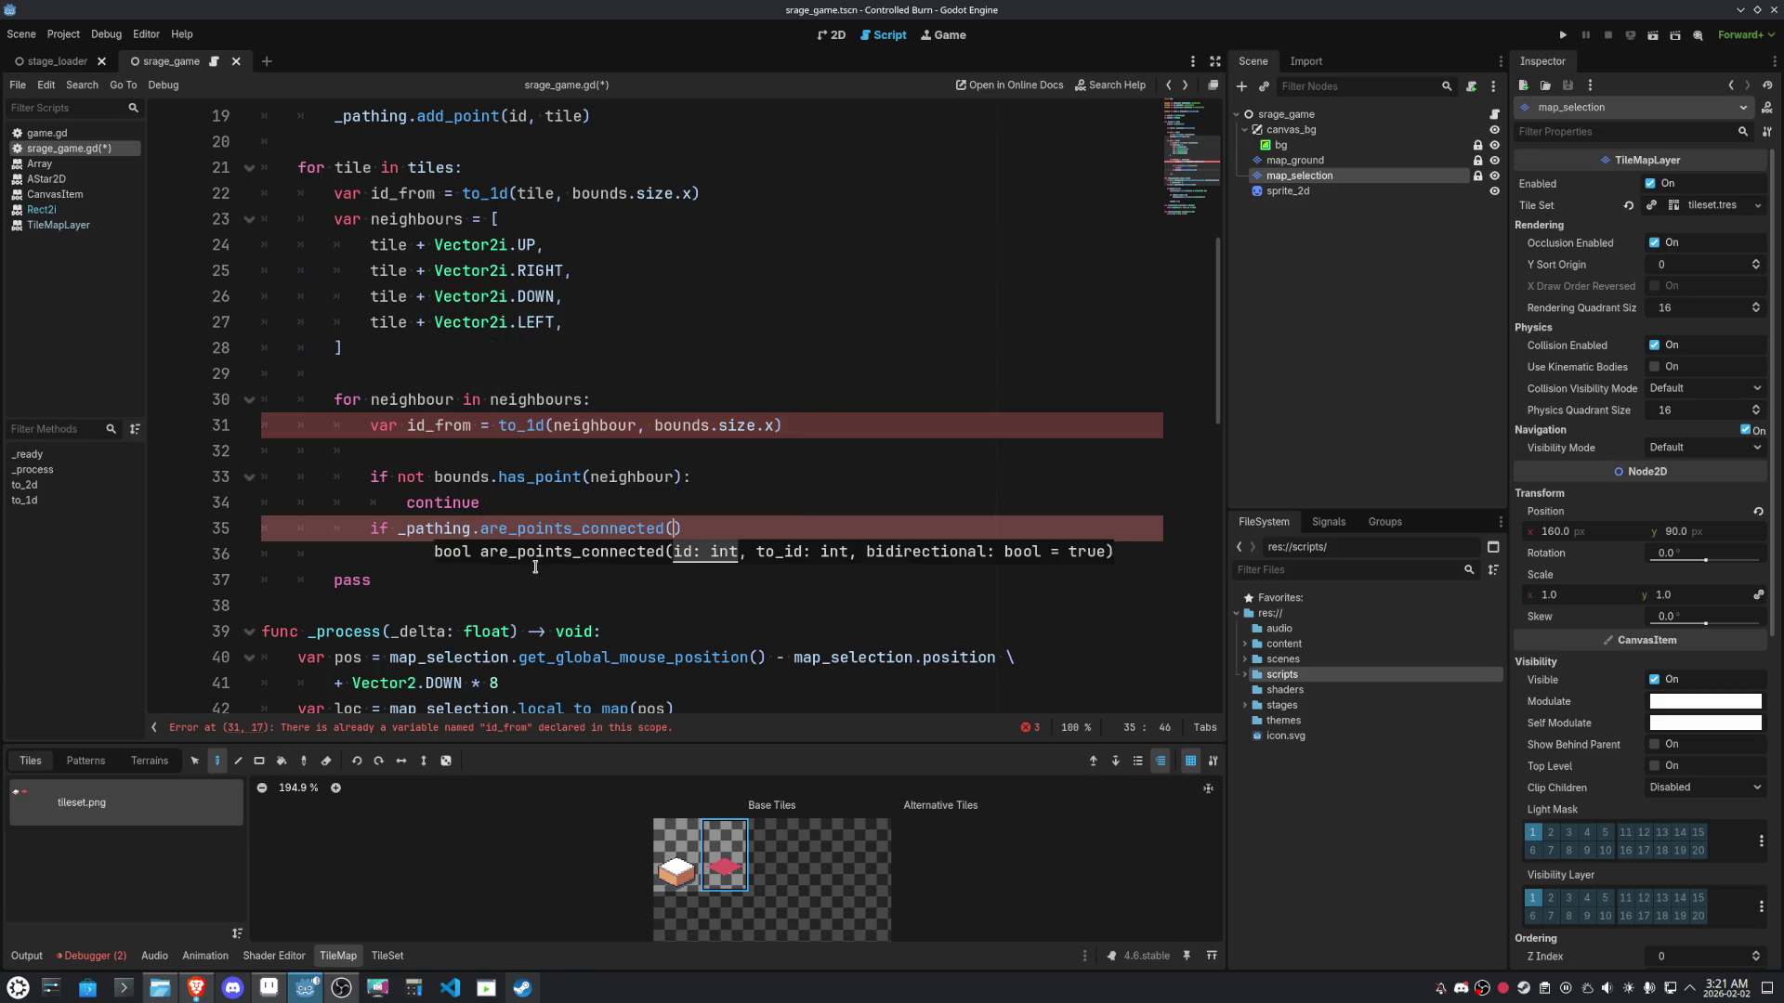
text(id_)
key(Return)
text(, )
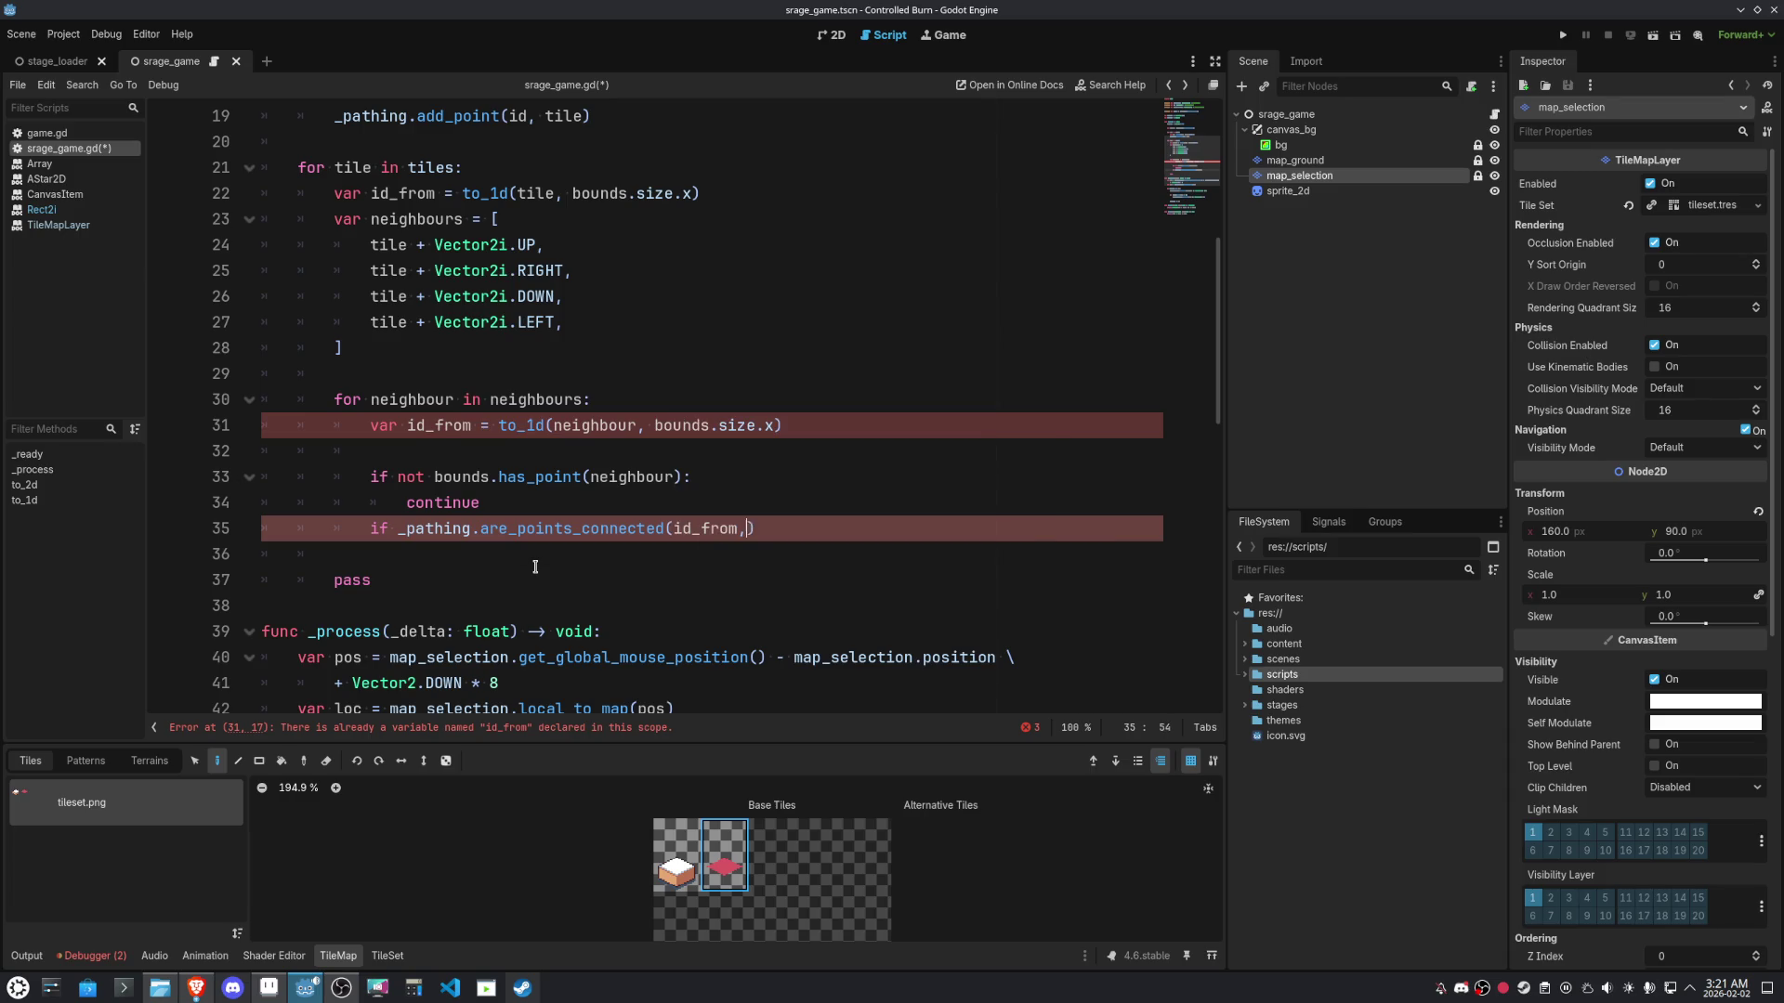
text(id_to)
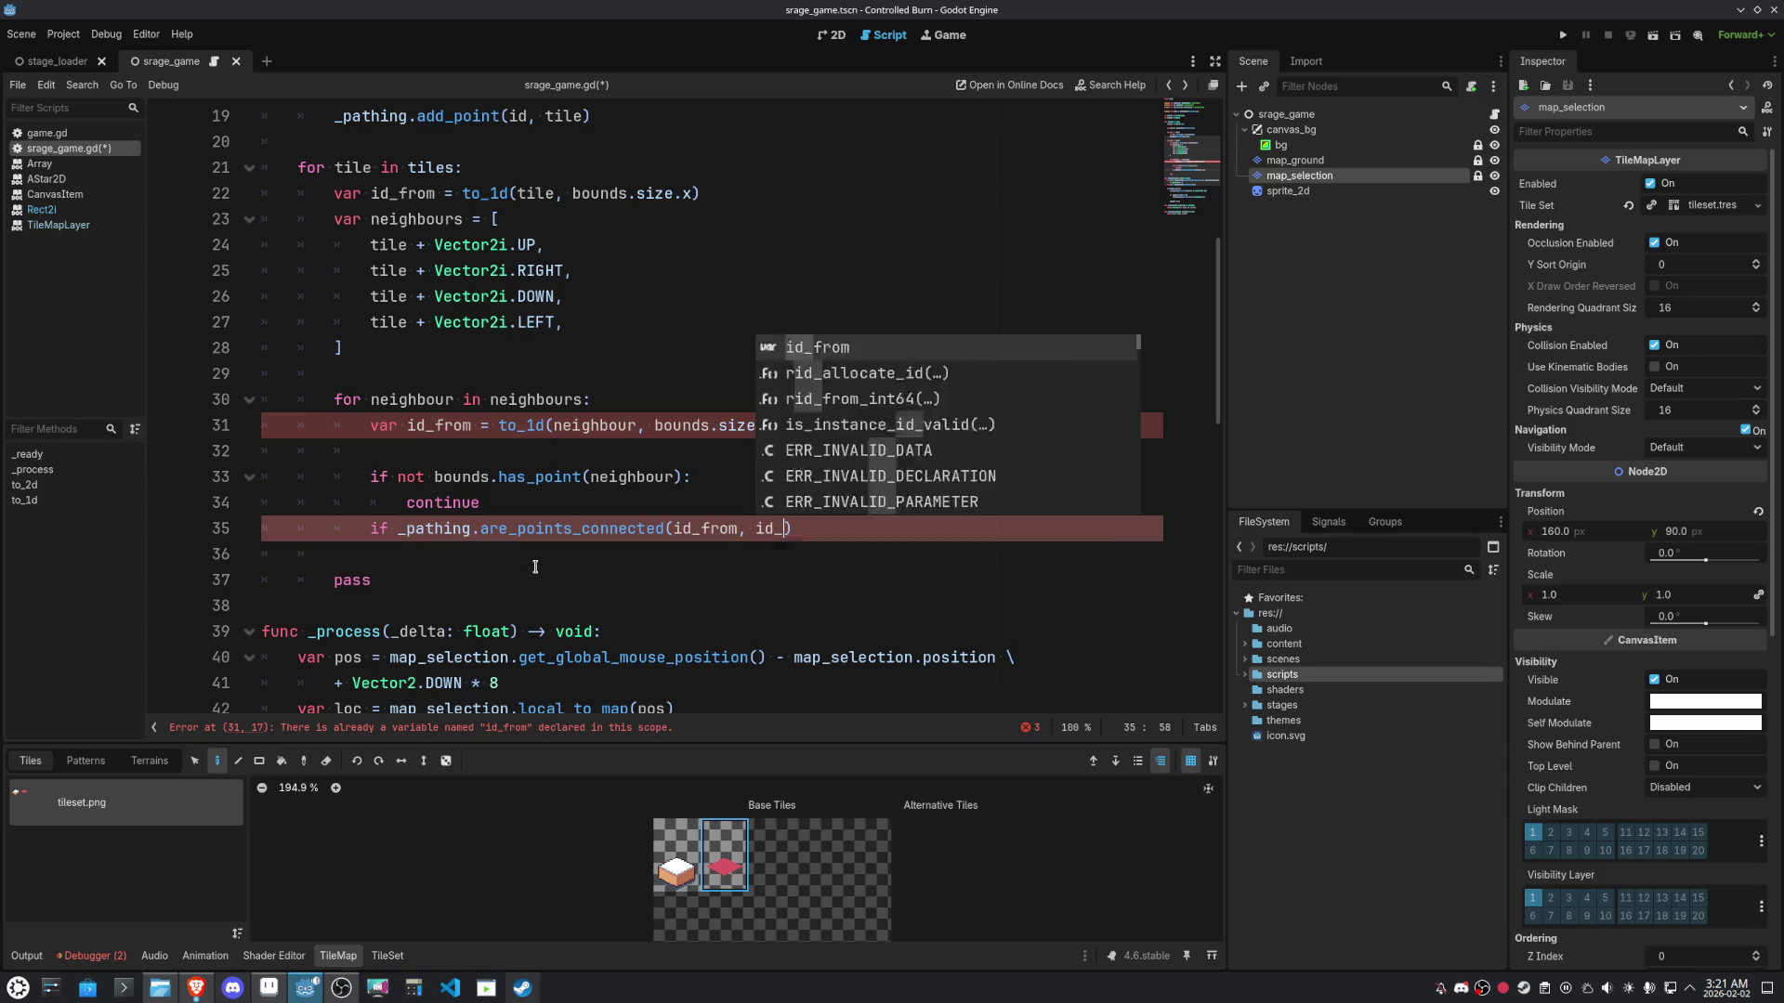
text())
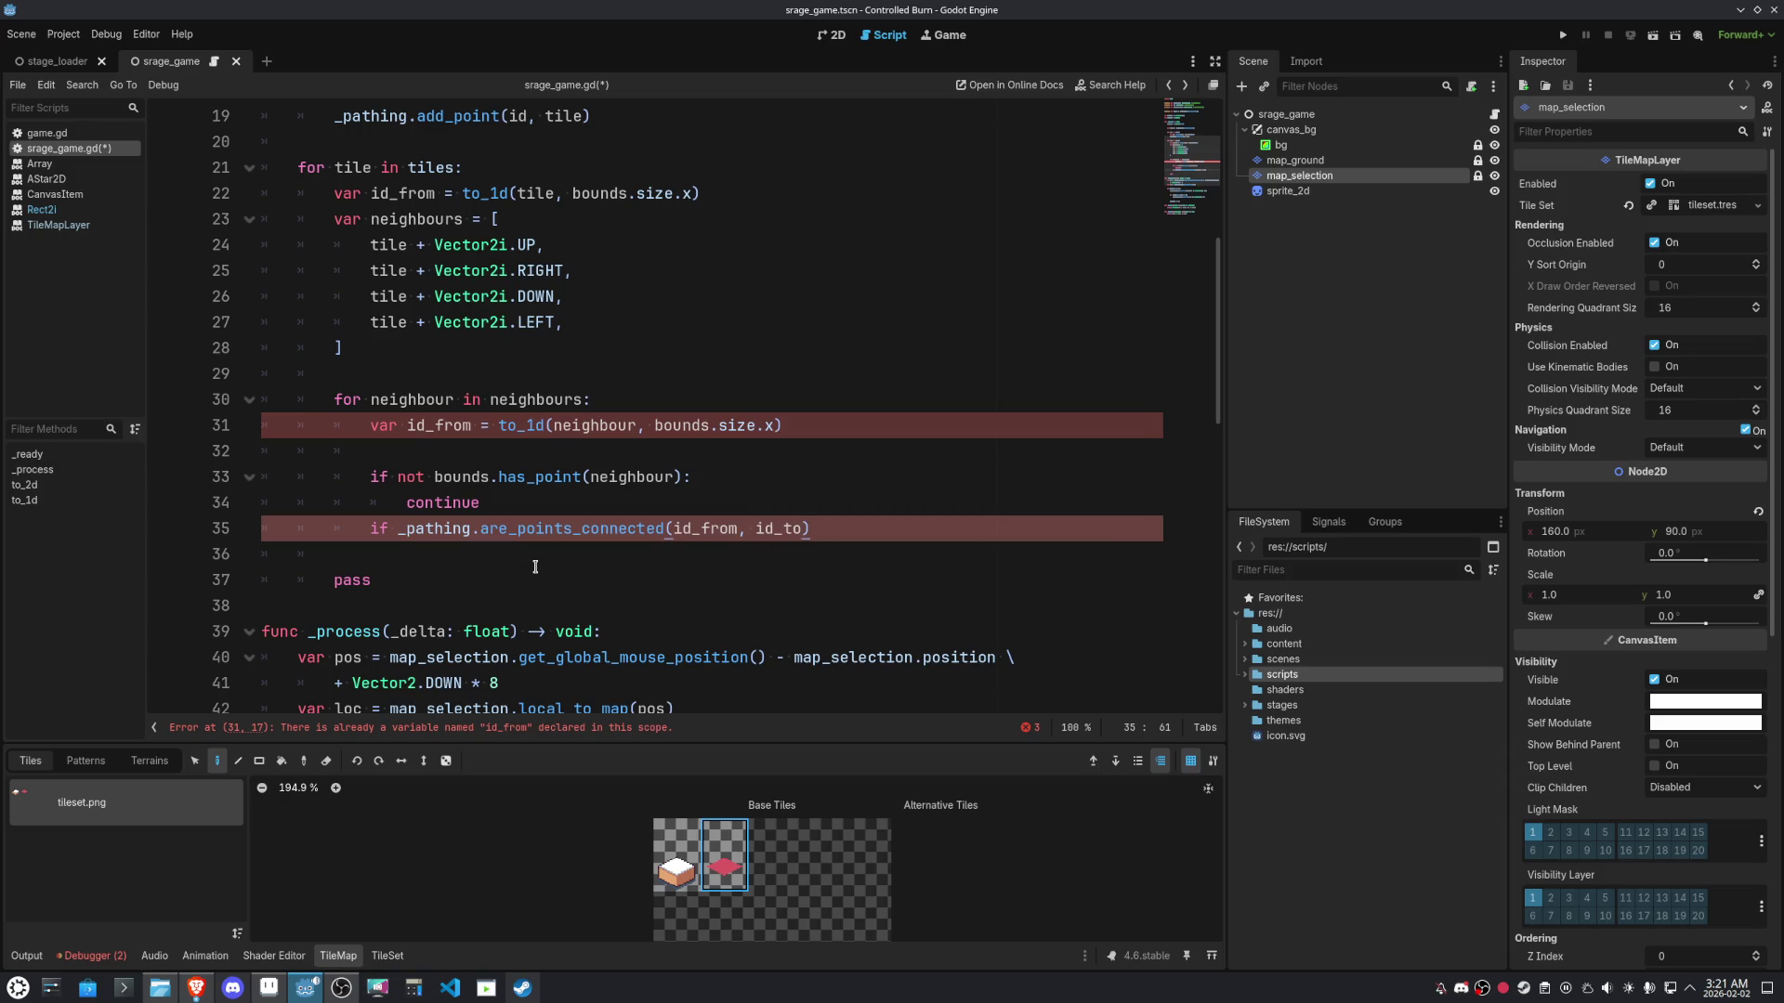
key(Return)
text(cont)
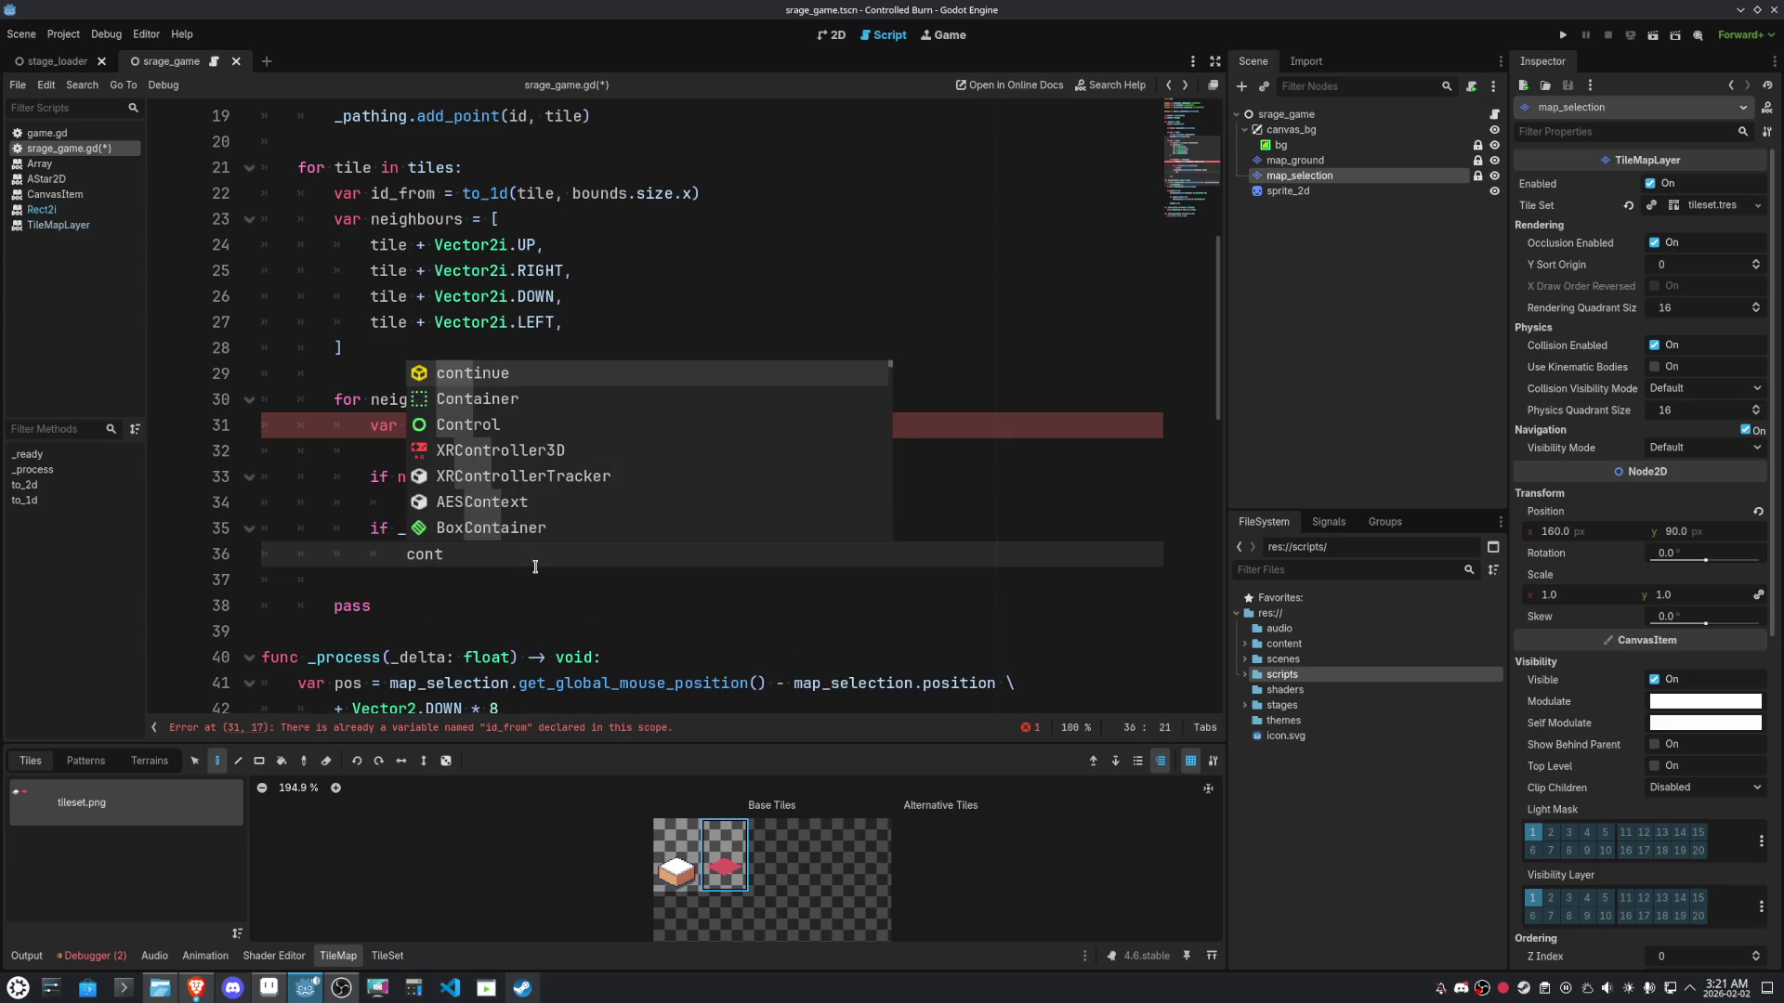
key(Return)
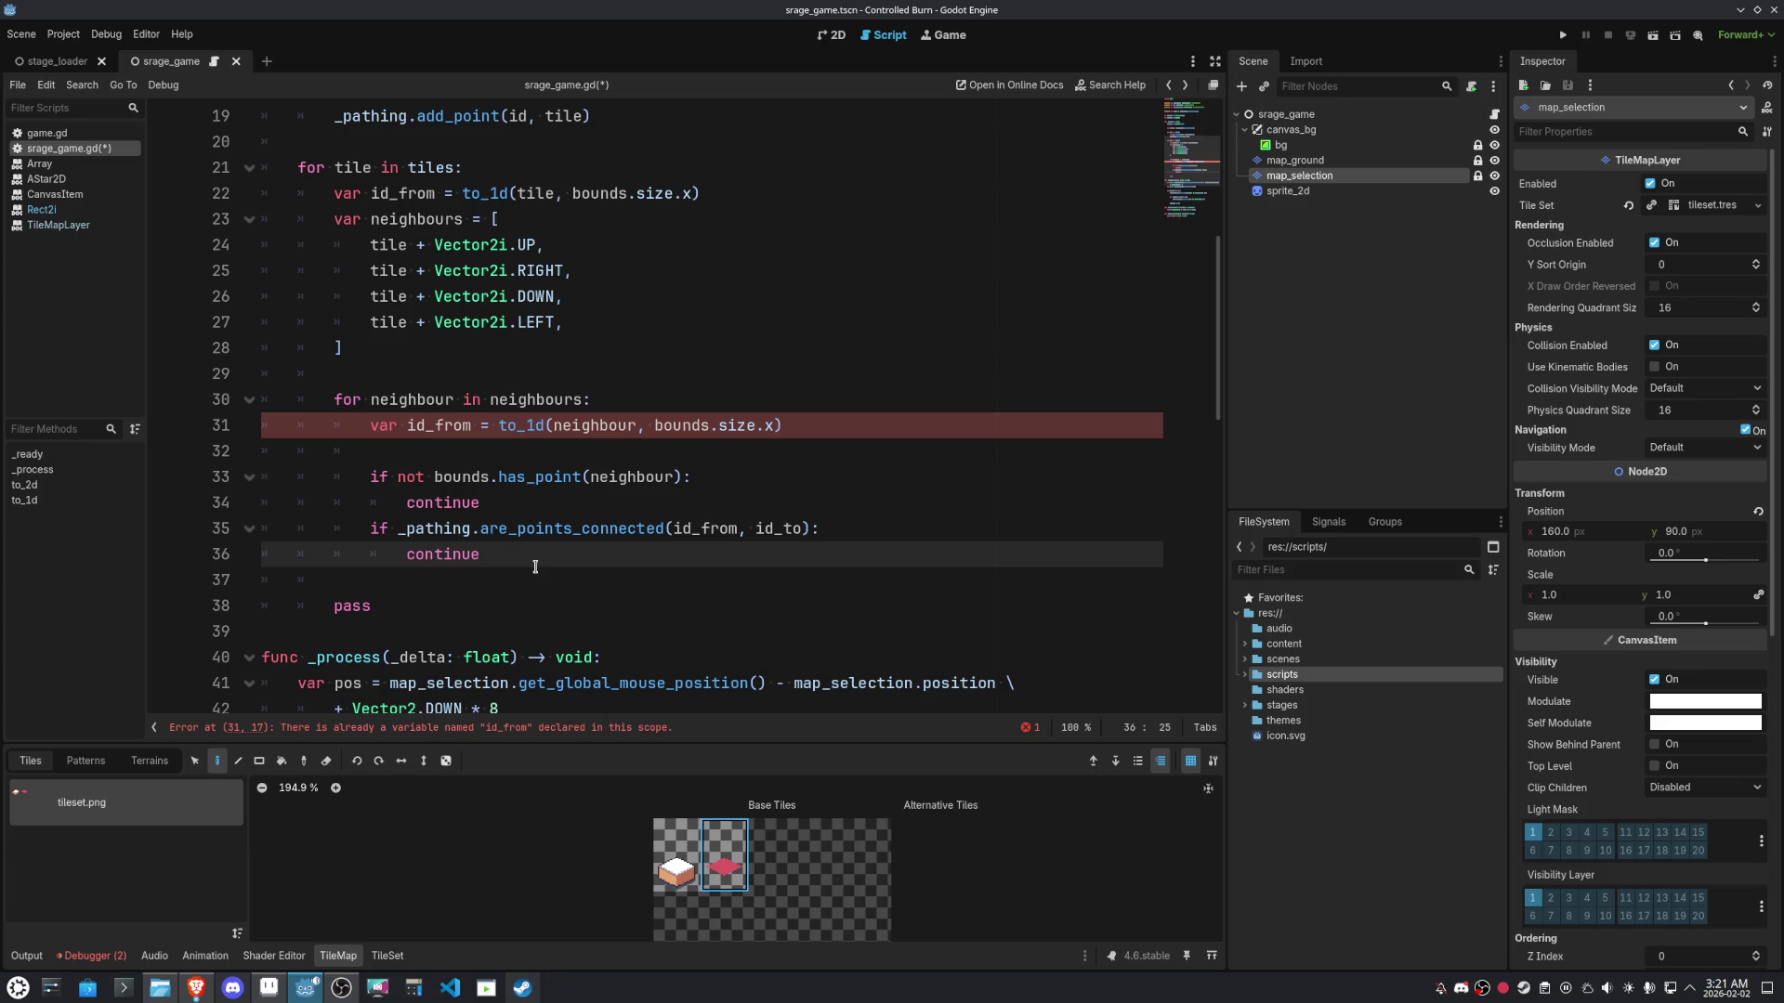
Step: Indent empty line 37 and open a new blank line below the id_from line
scroll(536, 567, down, 2)
click(493, 432)
key(Tab)
scroll(758, 548, up, 1)
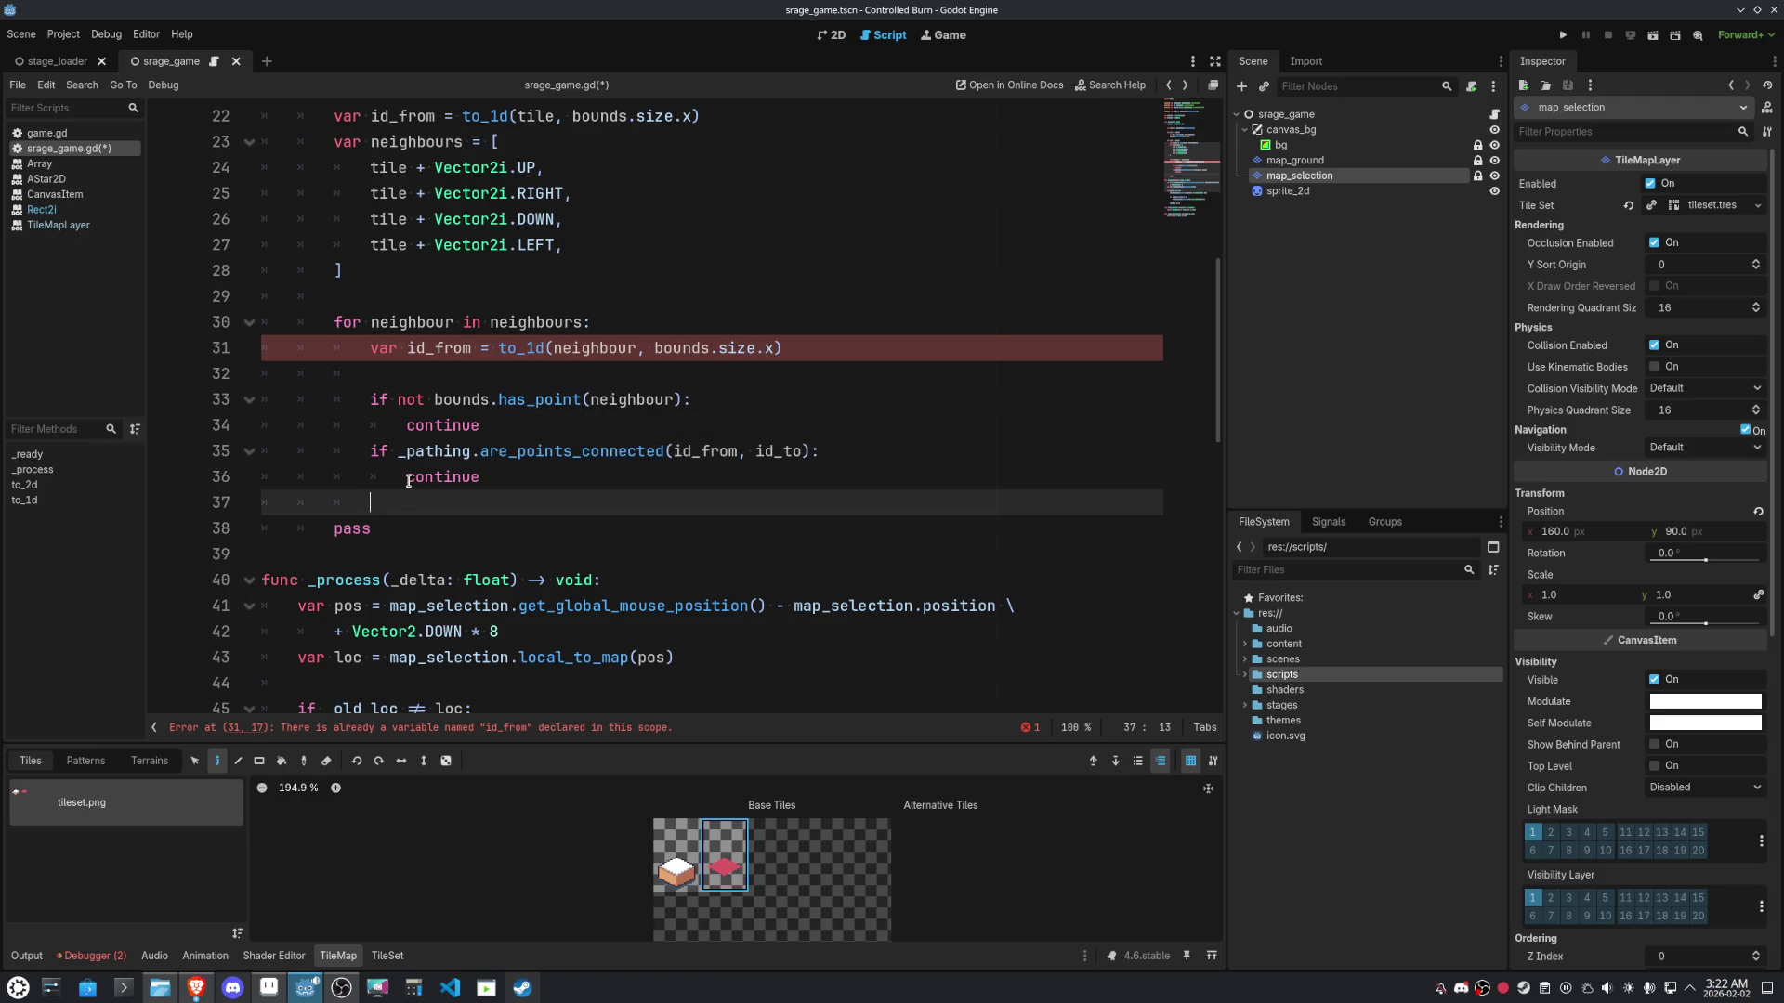
scroll(409, 465, up, 1)
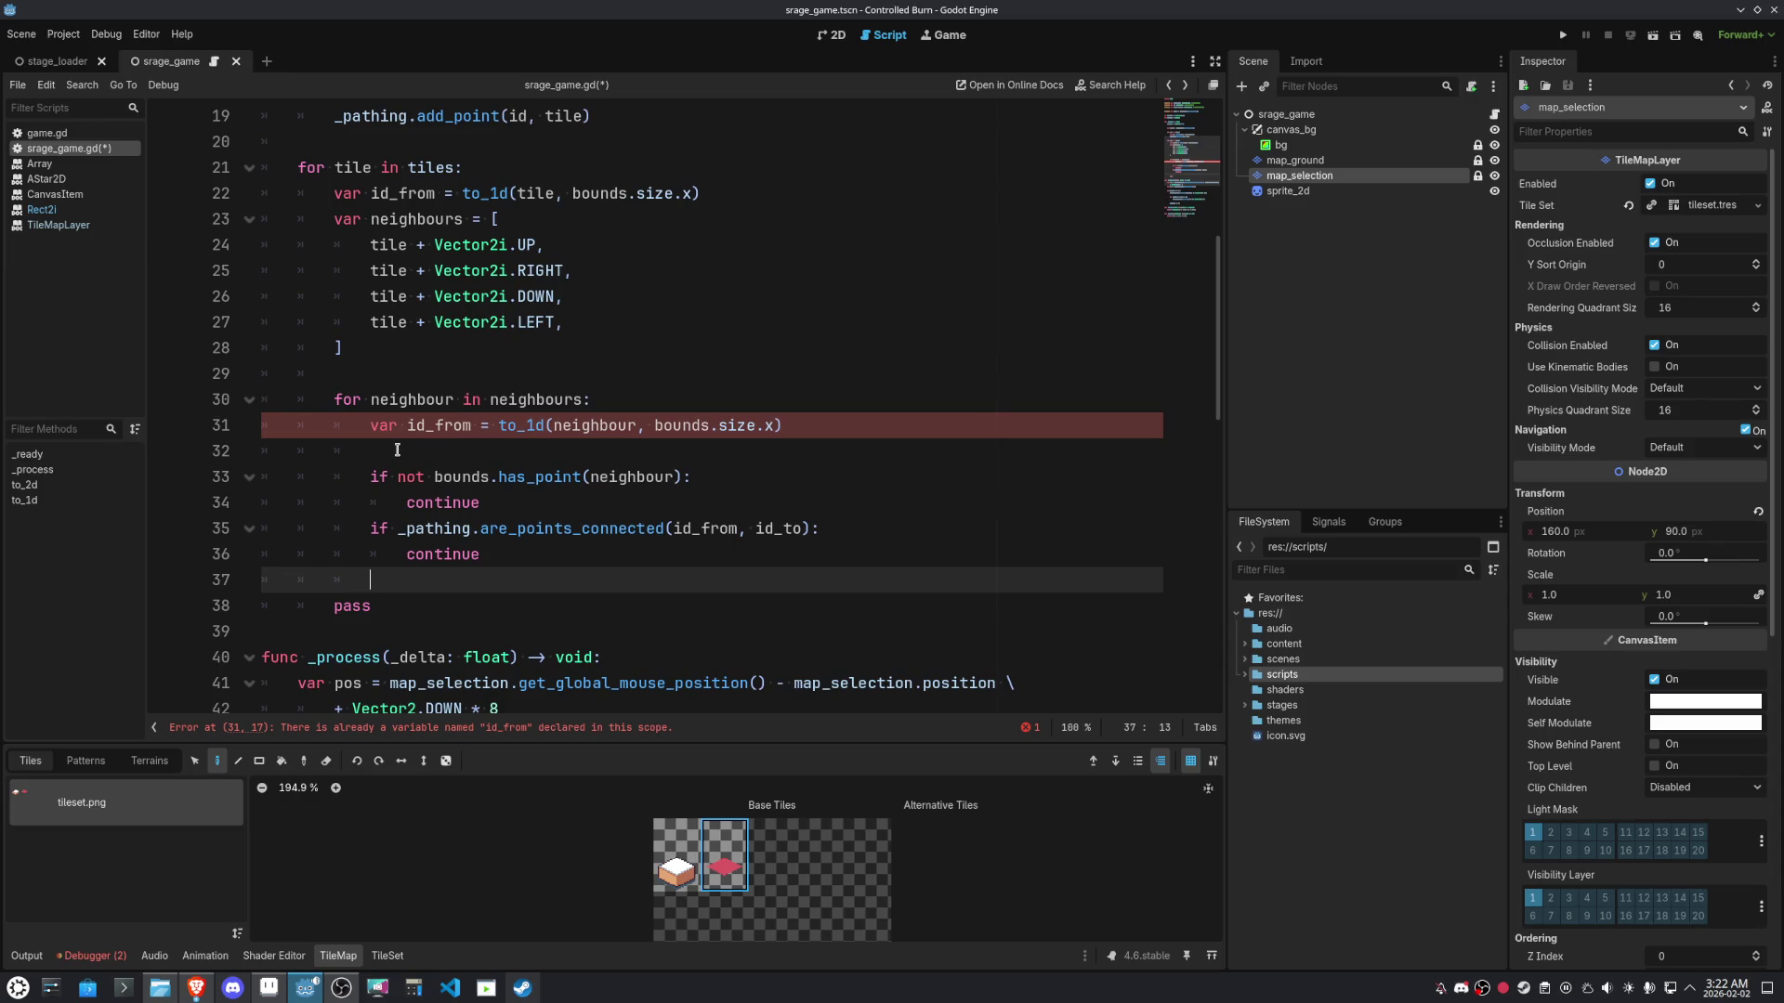
scroll(398, 449, up, 4)
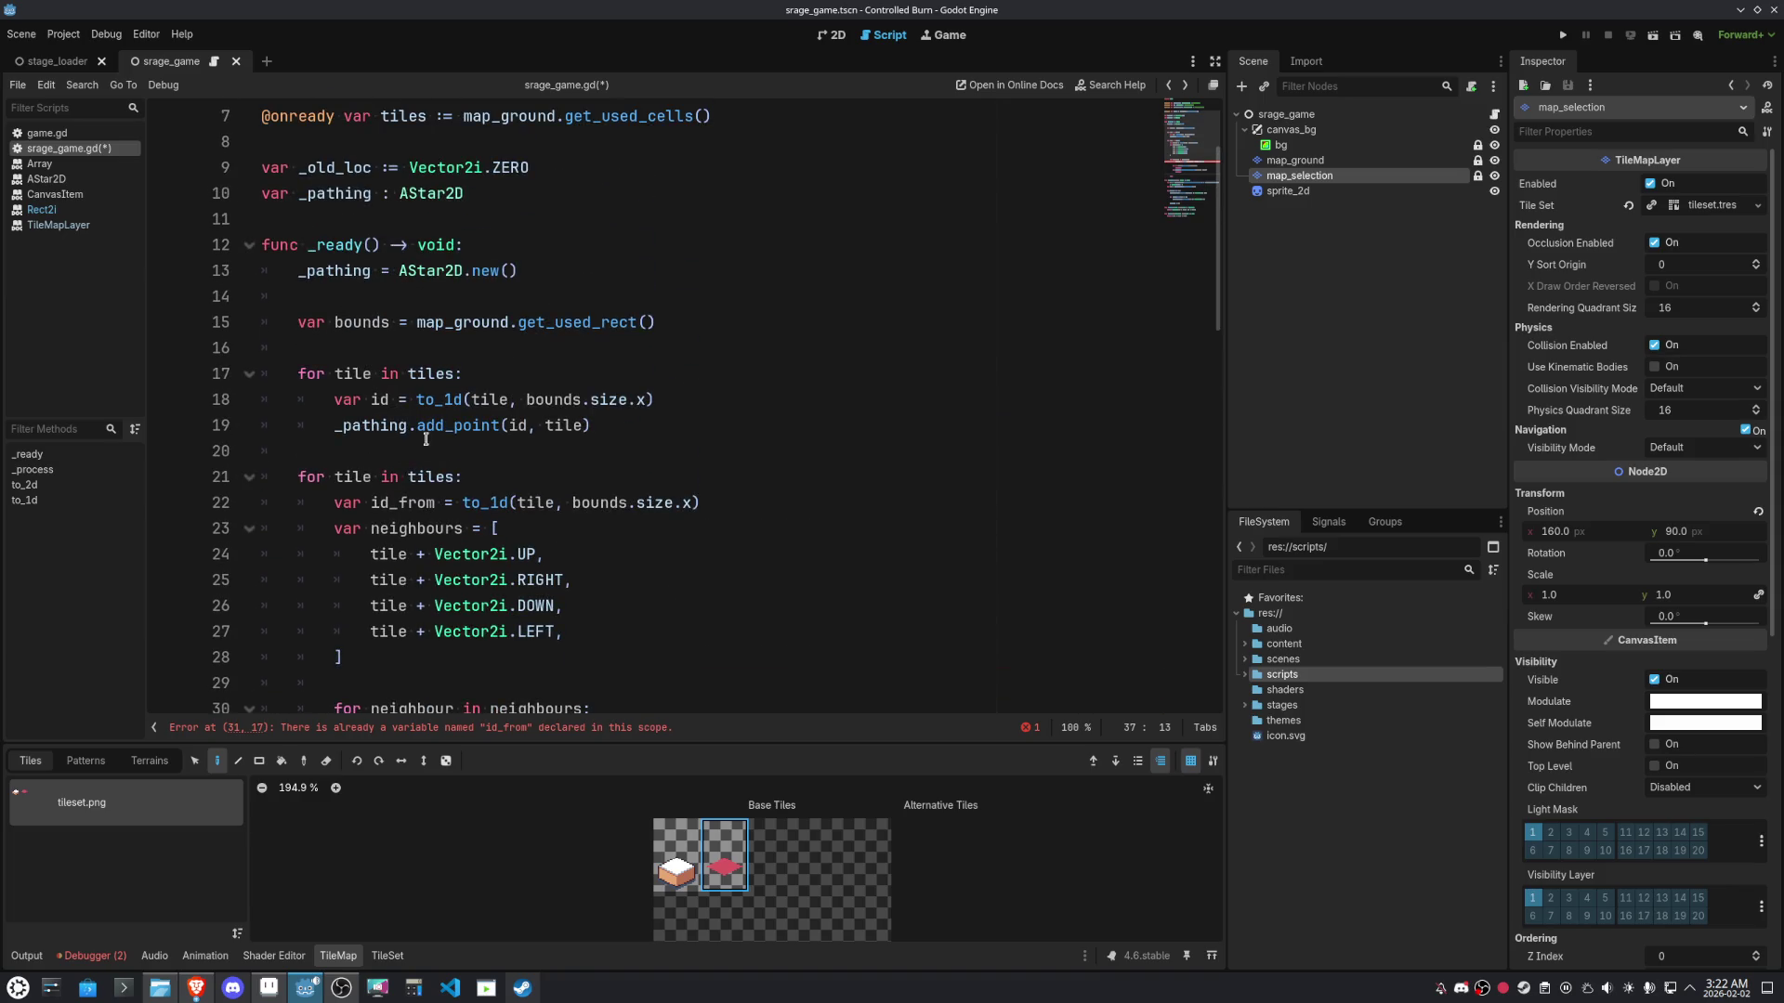
scroll(567, 405, down, 5)
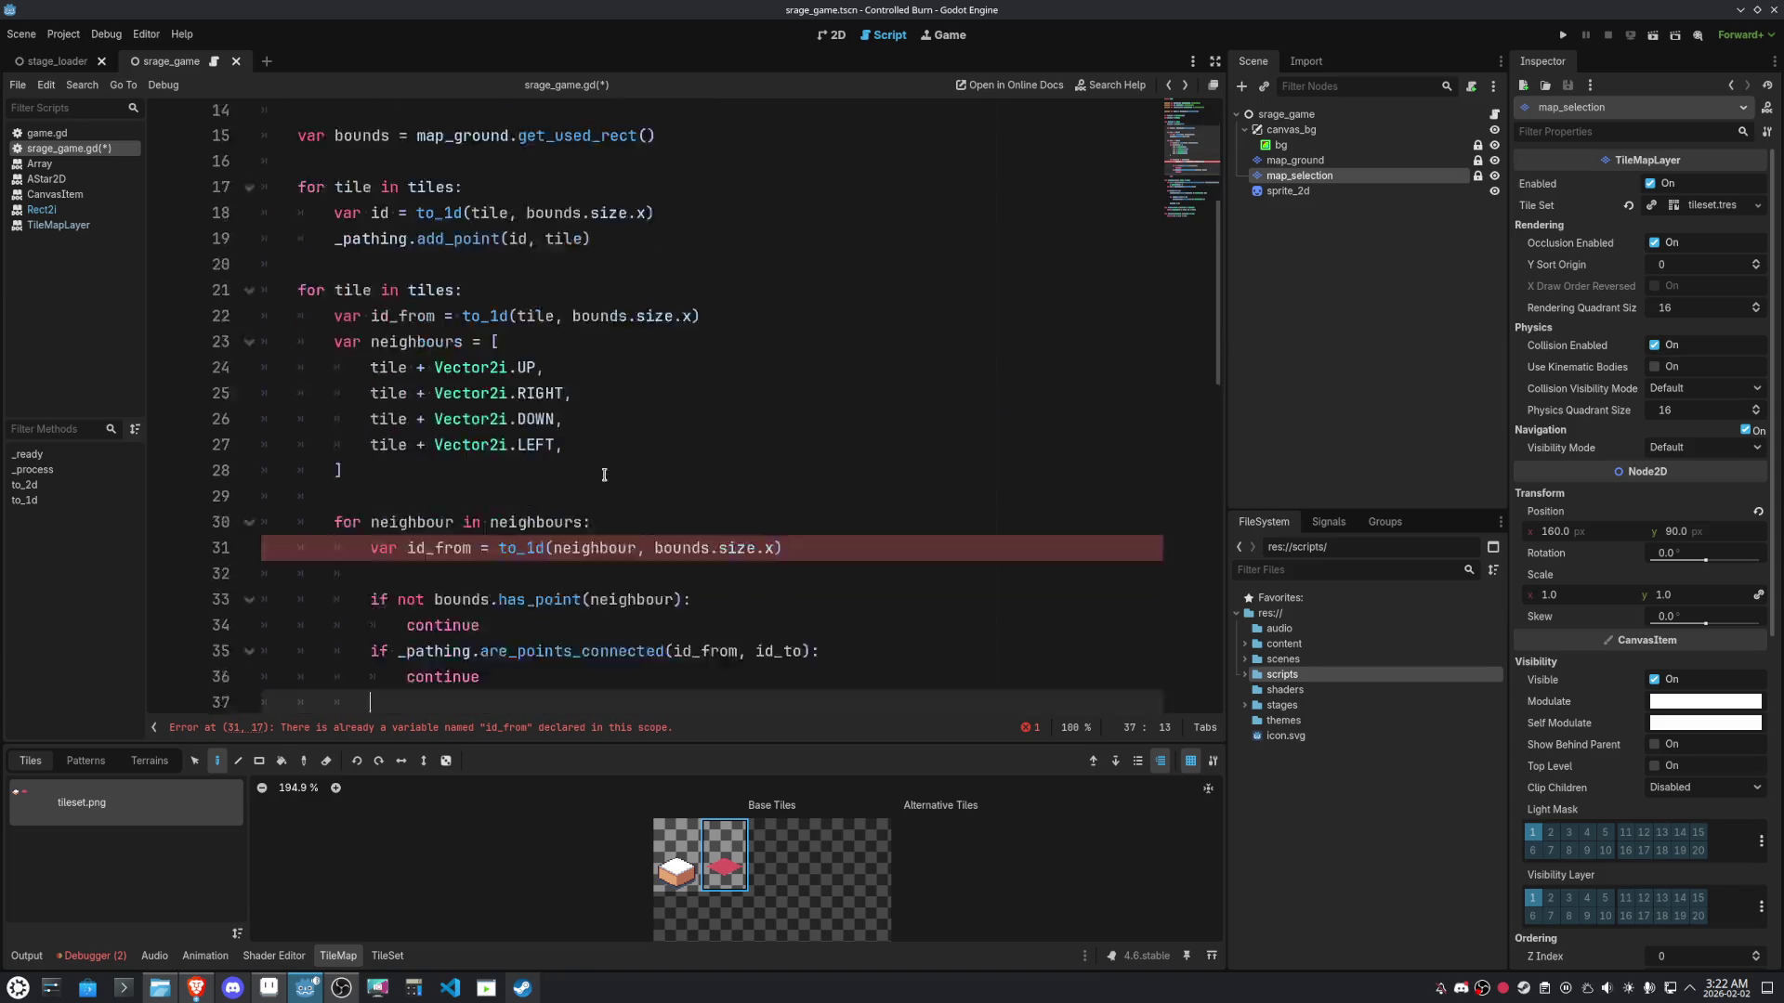
scroll(658, 543, up, 5)
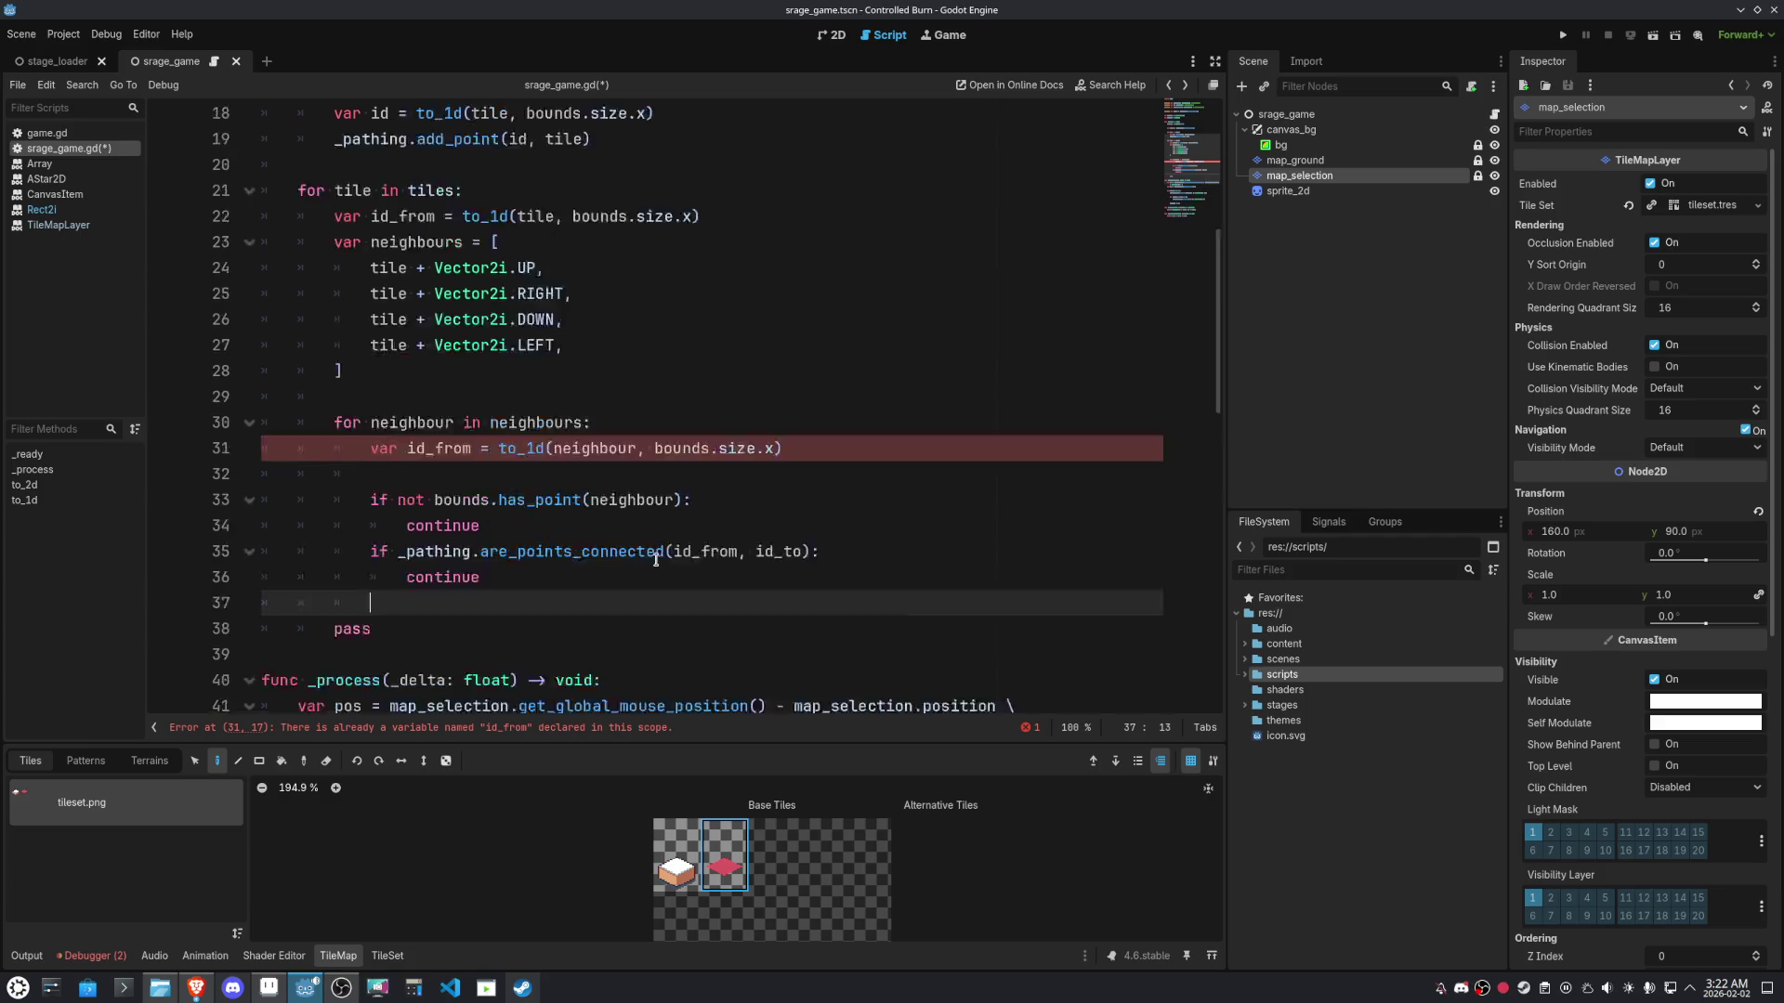
scroll(598, 341, up, 2)
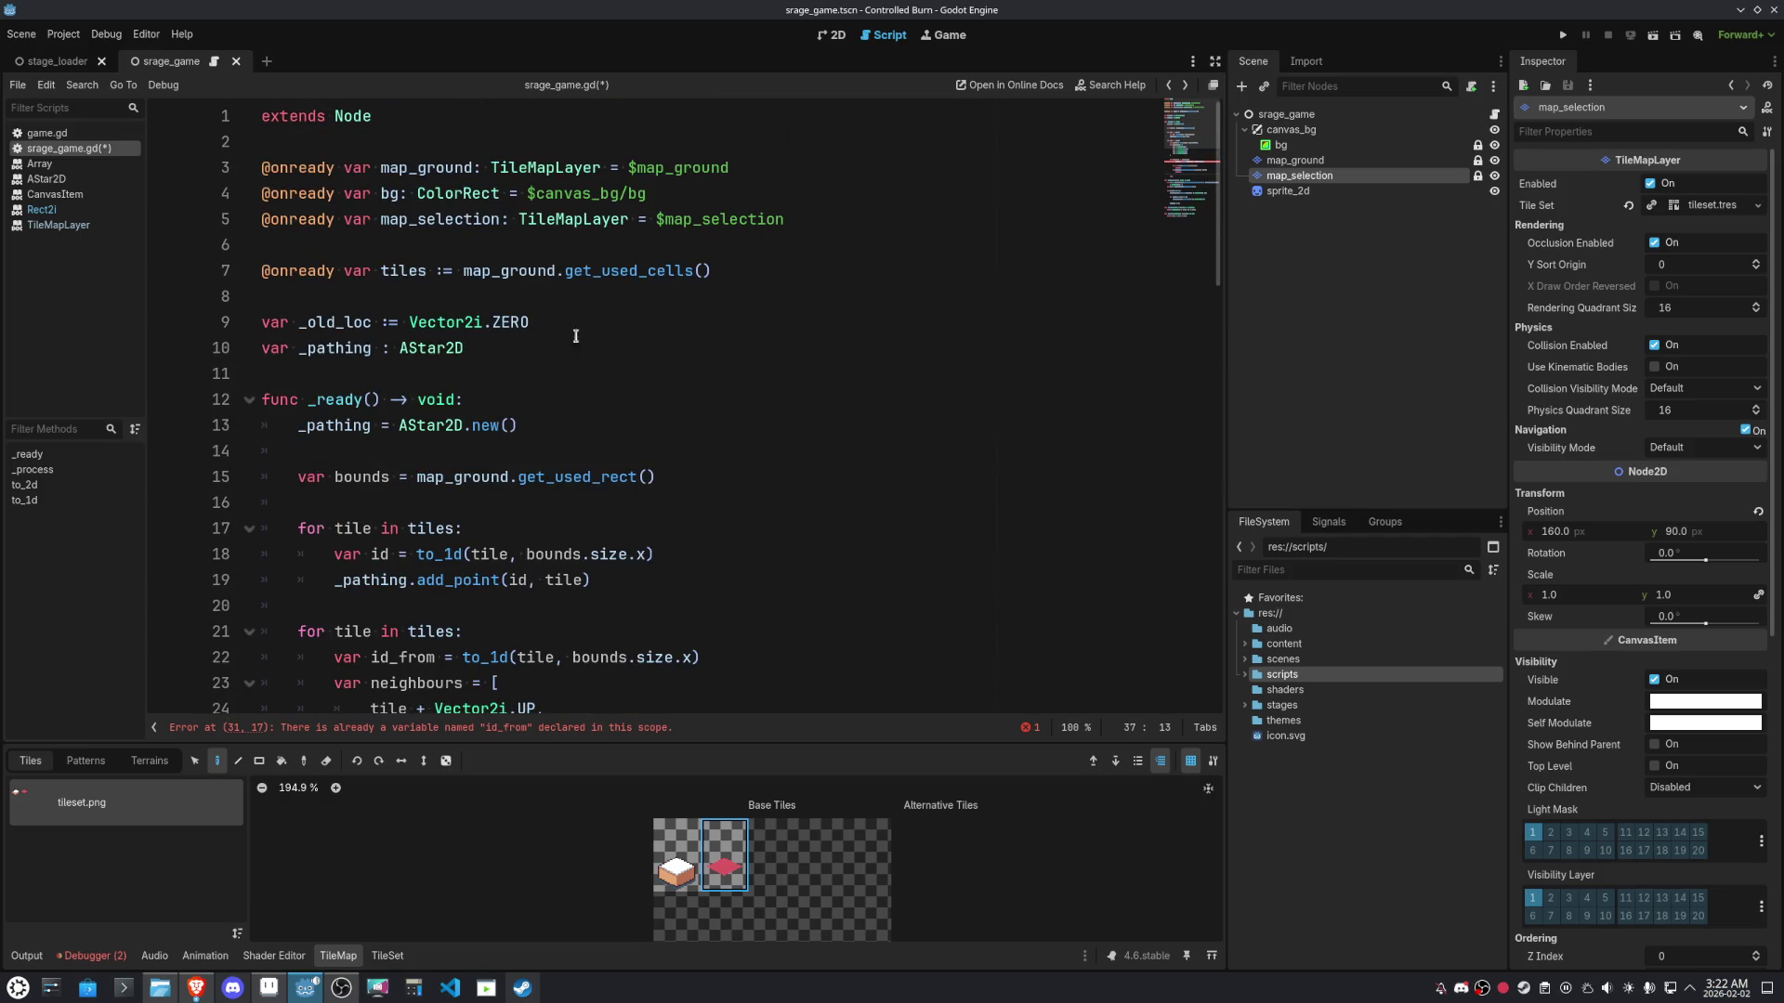
double_click(404, 269)
scroll(686, 377, down, 7)
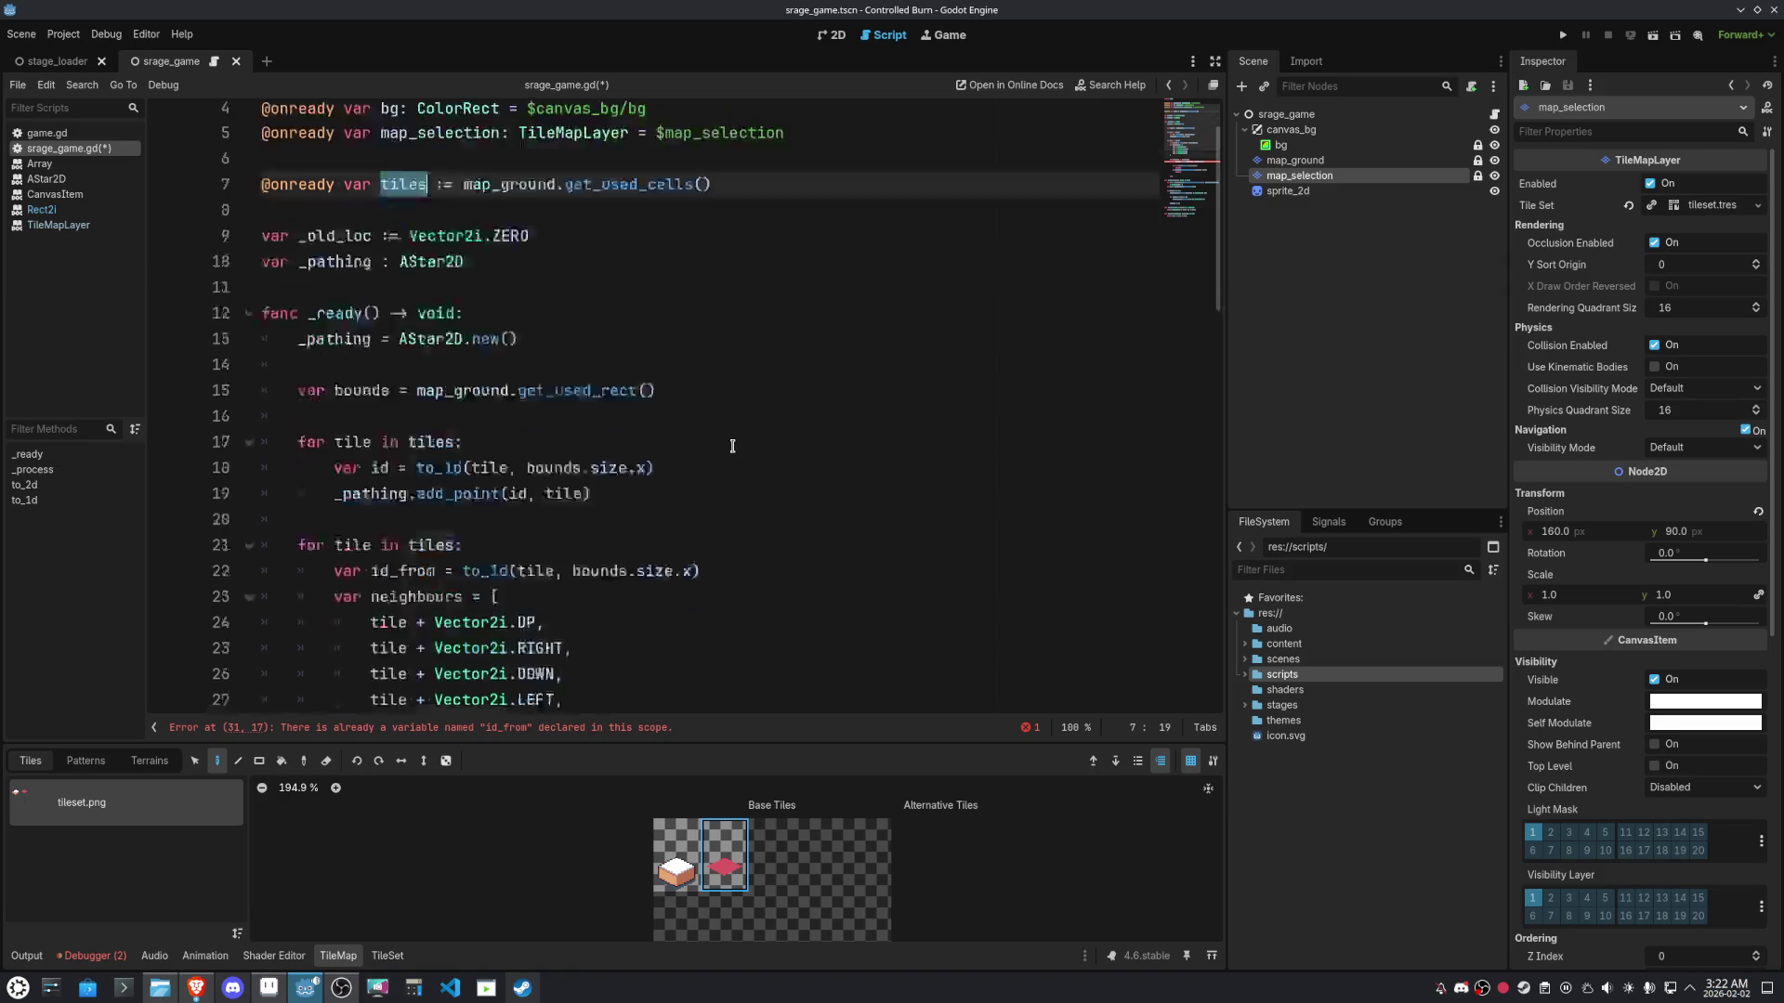
click(687, 376)
key(Return)
key(Return)
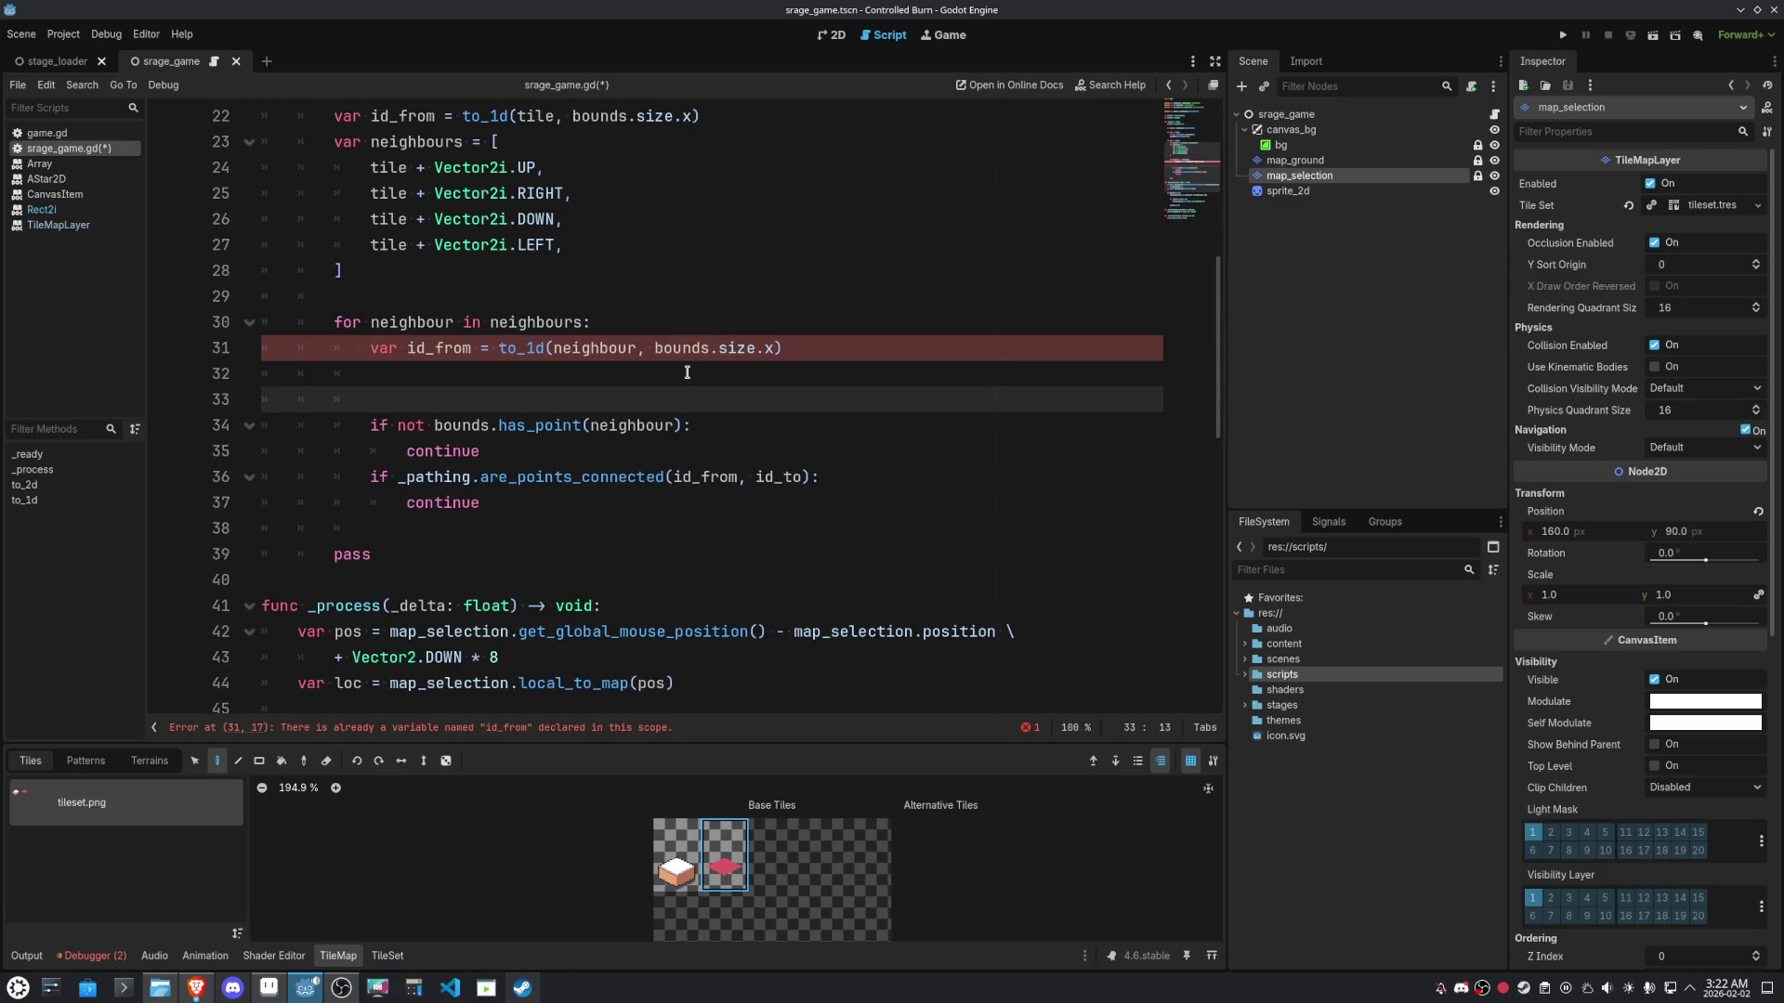
Step: Add an 'if not tiles.has(neighbour):' guard with 'continue' inside the neighbour loop
key(Up)
key(Tab)
text(if not tiles.)
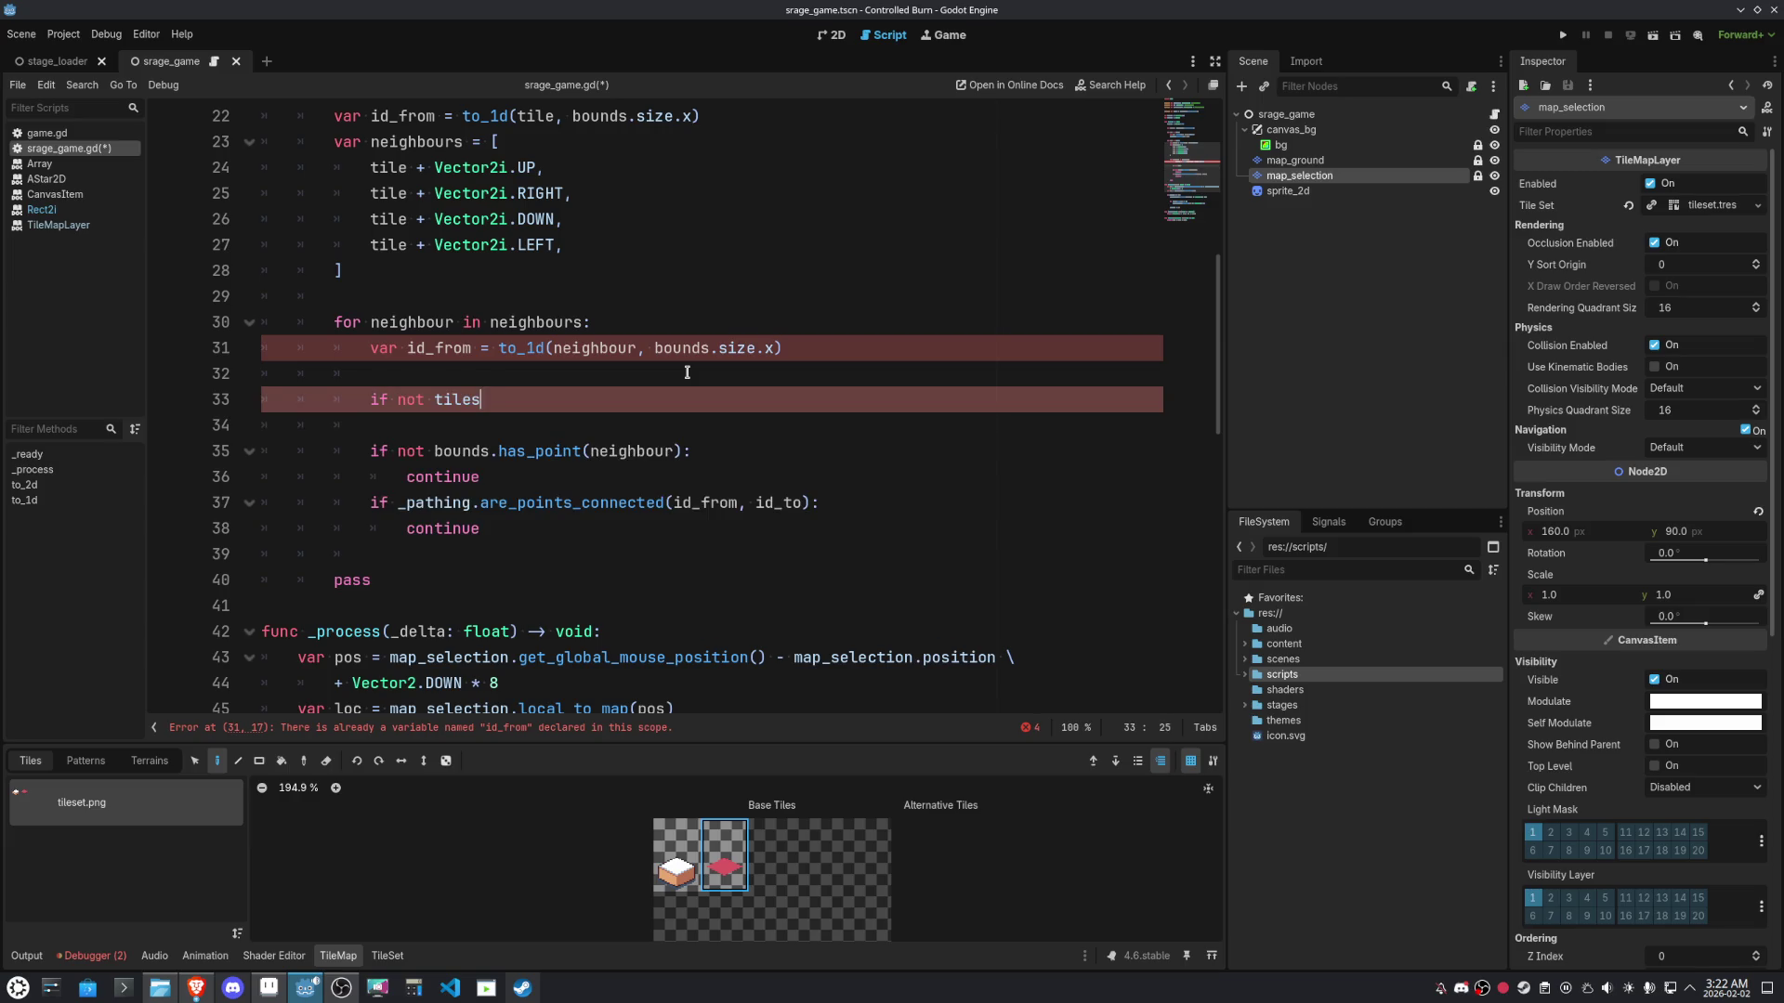
text(has)
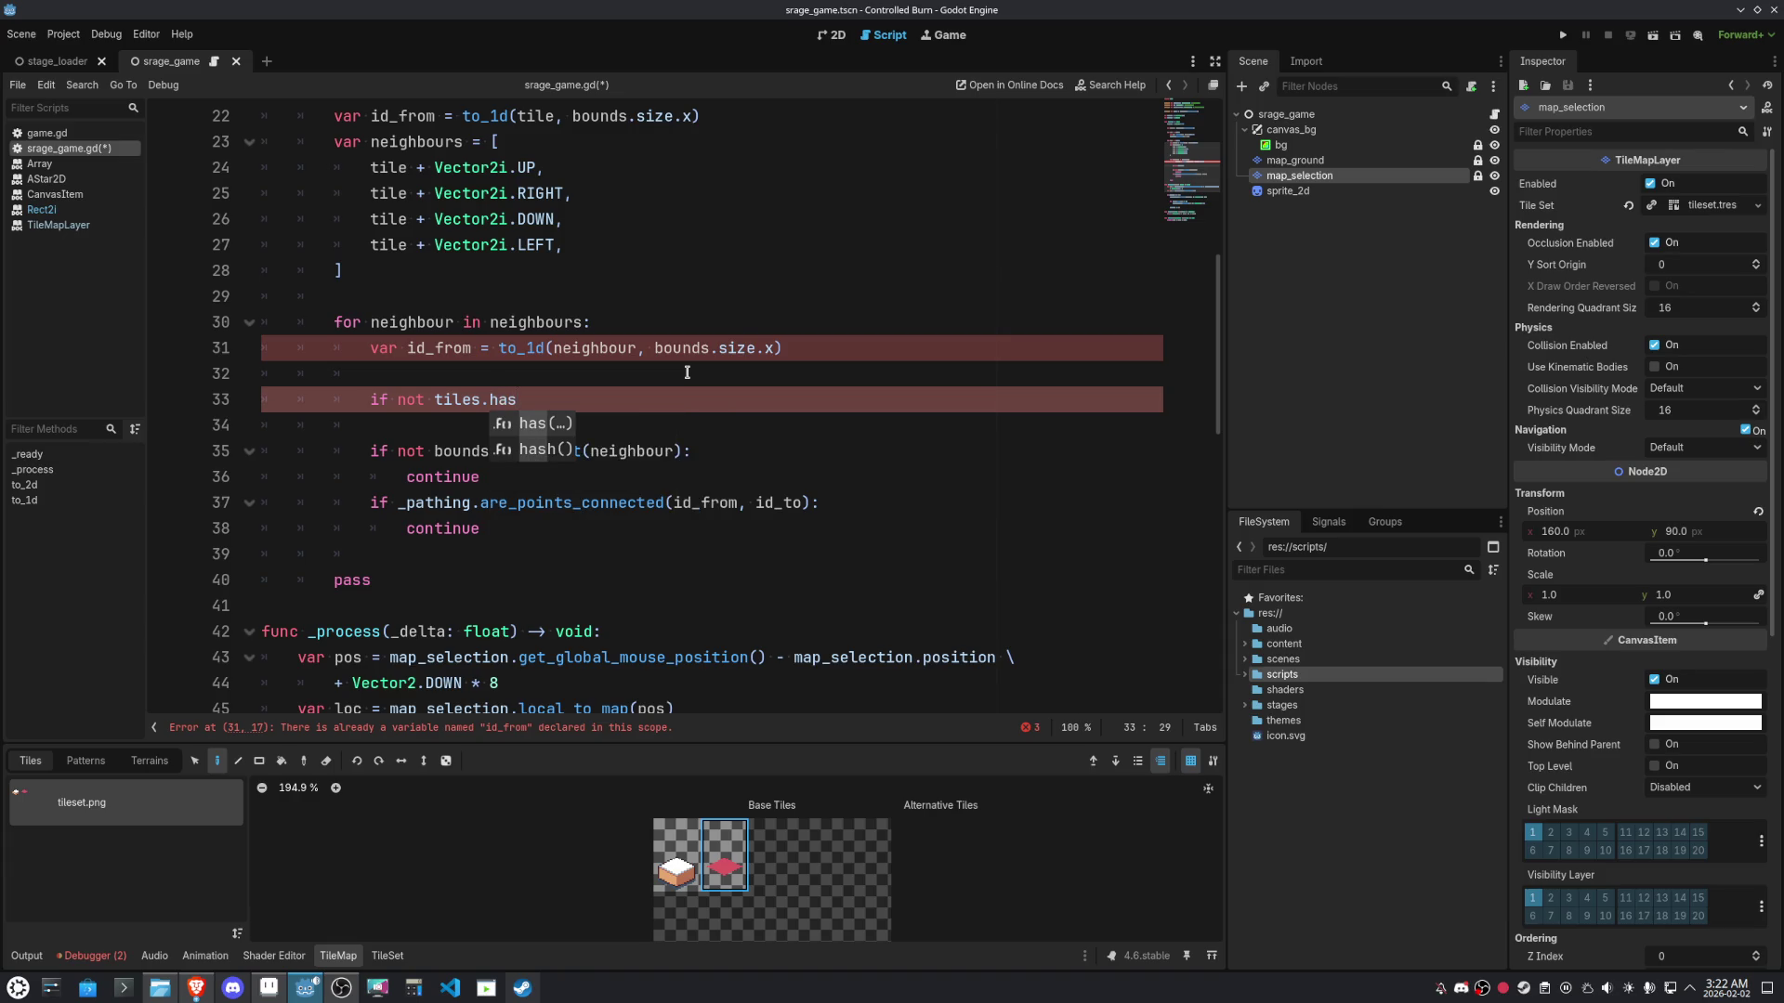
key(Return)
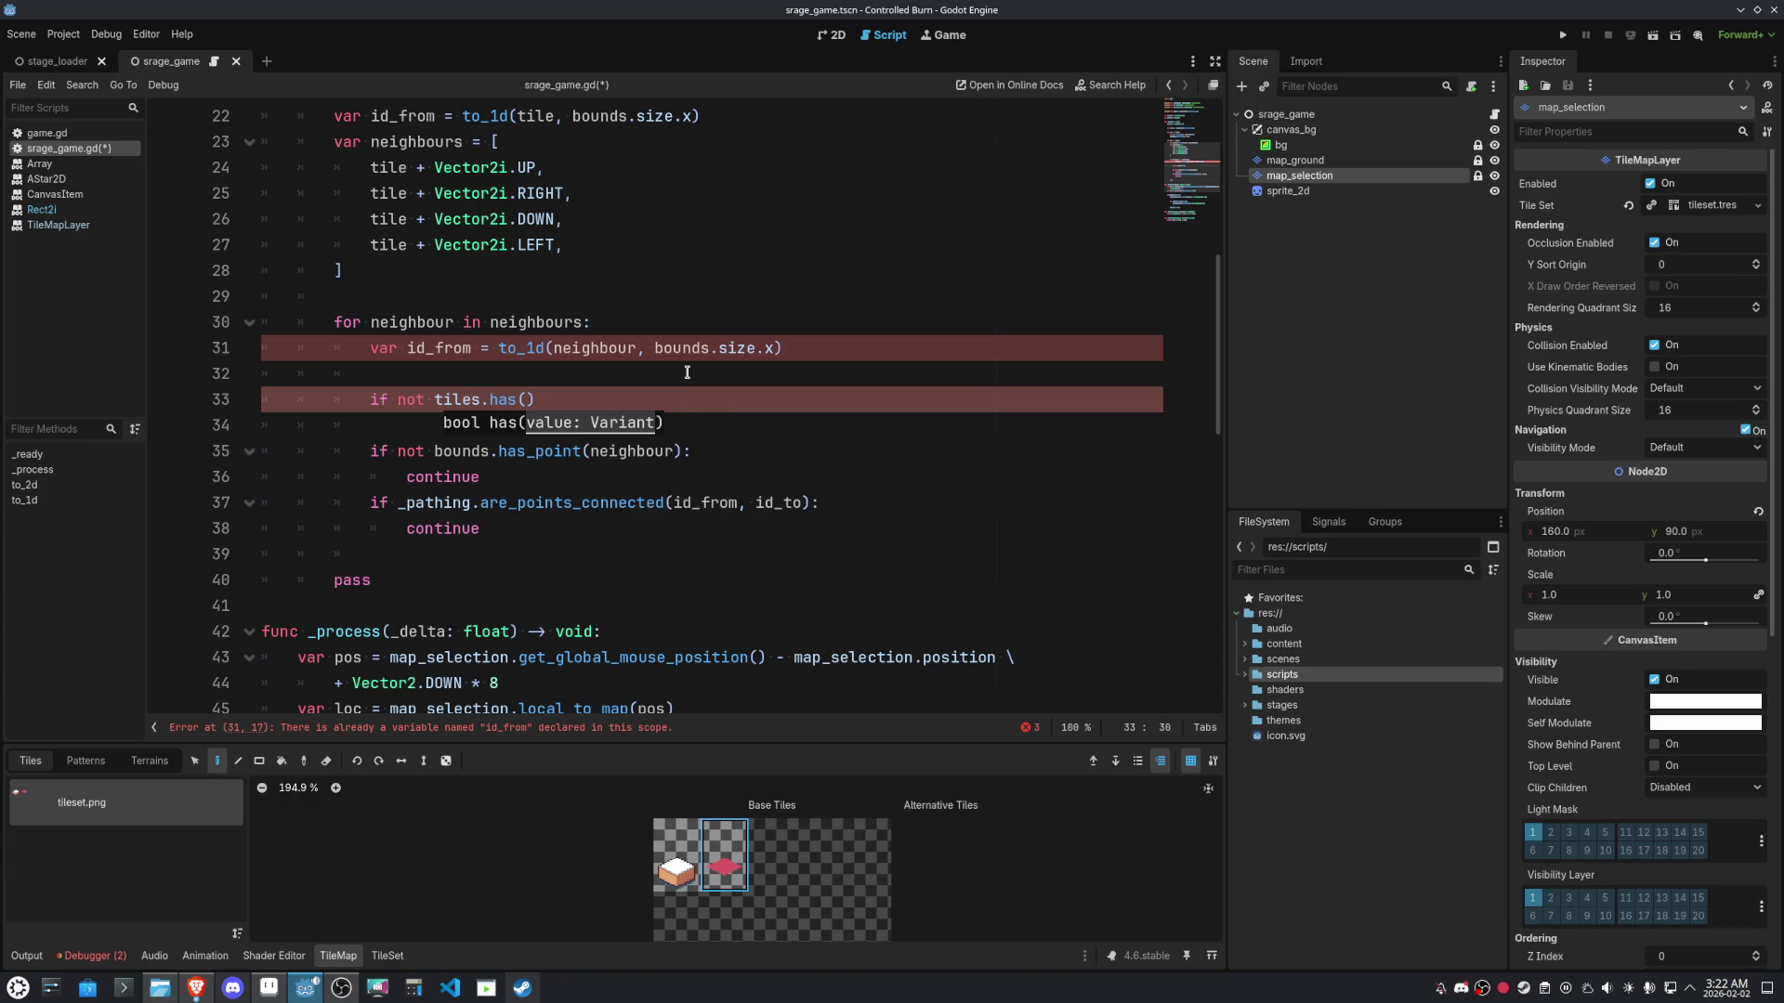
text(neig)
key(Return)
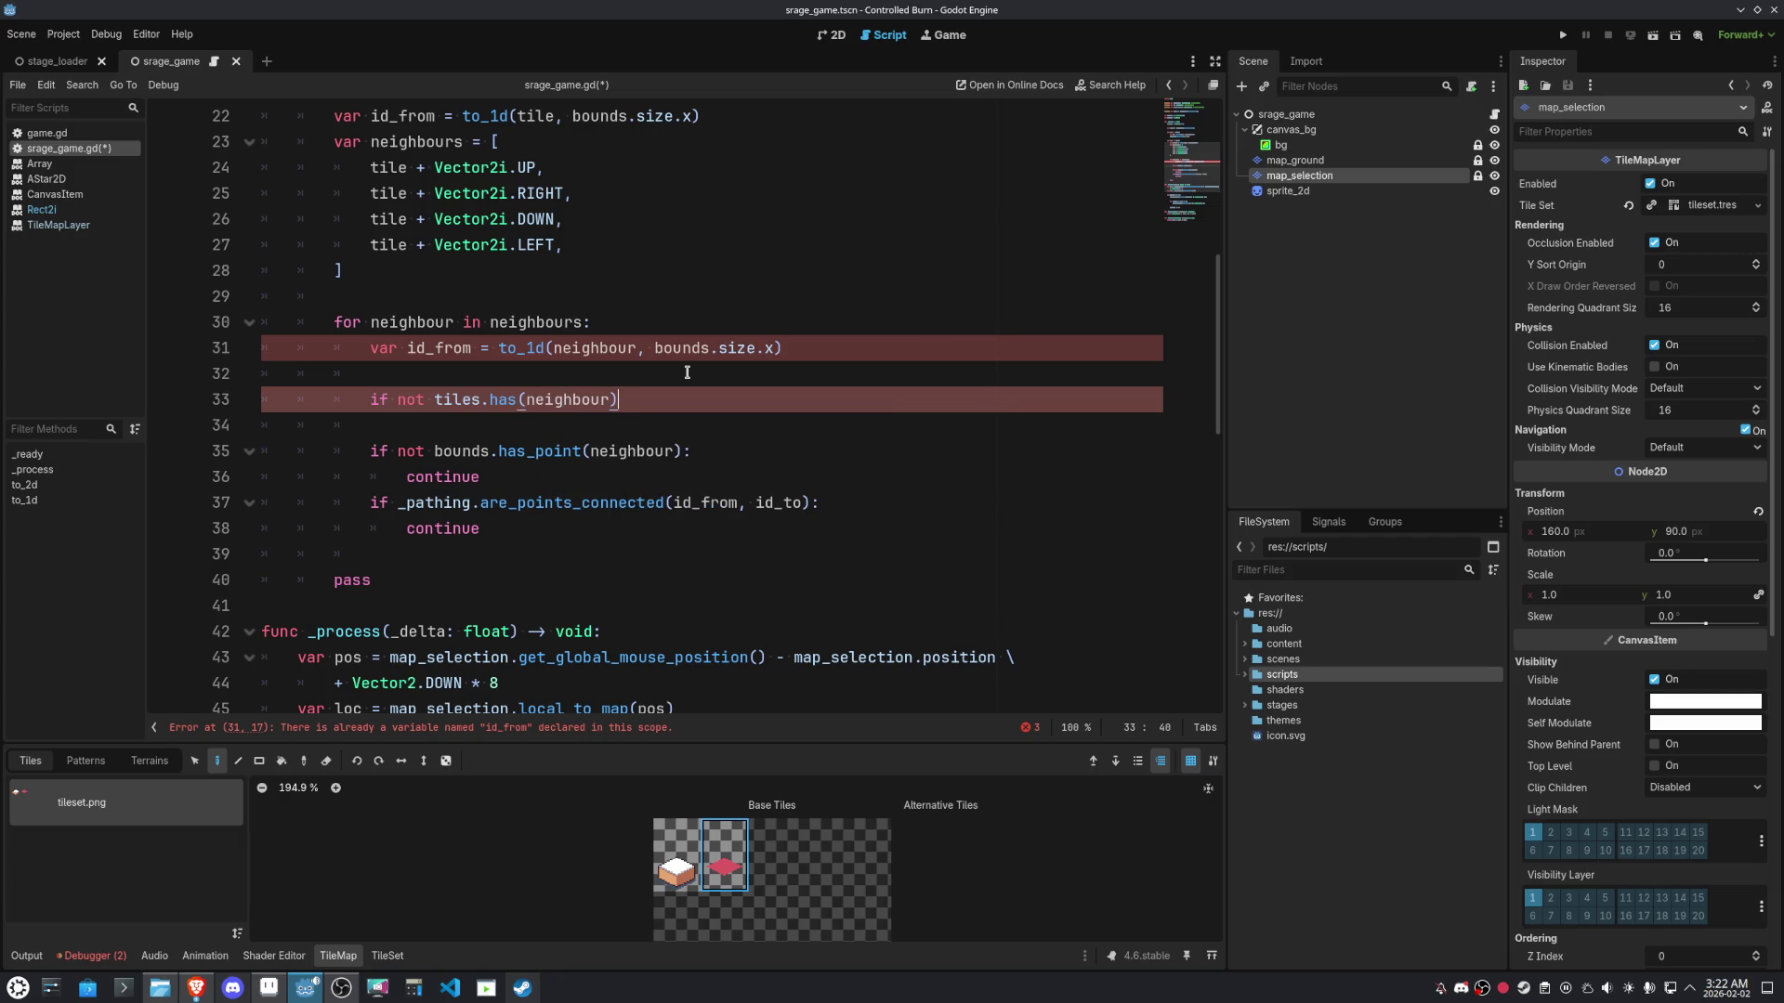
key(Down)
text(continue)
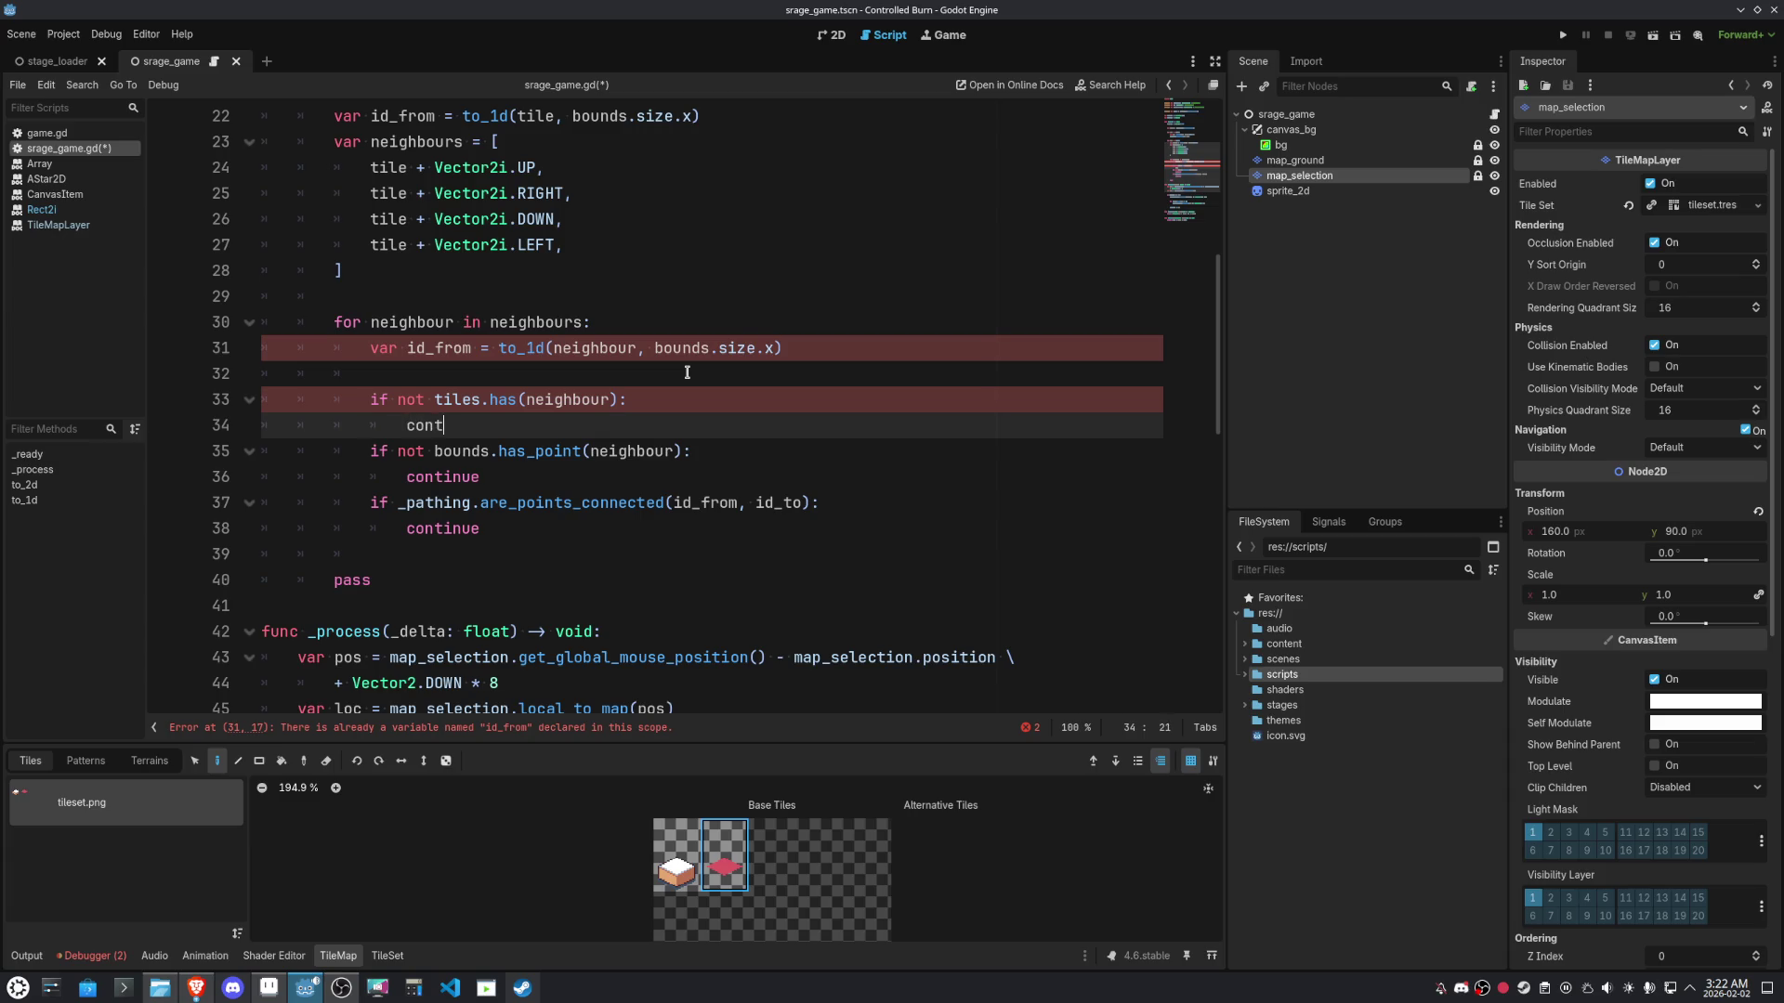
Step: Go to the duplicate id_from declaration on line 31 to fix it
click(540, 551)
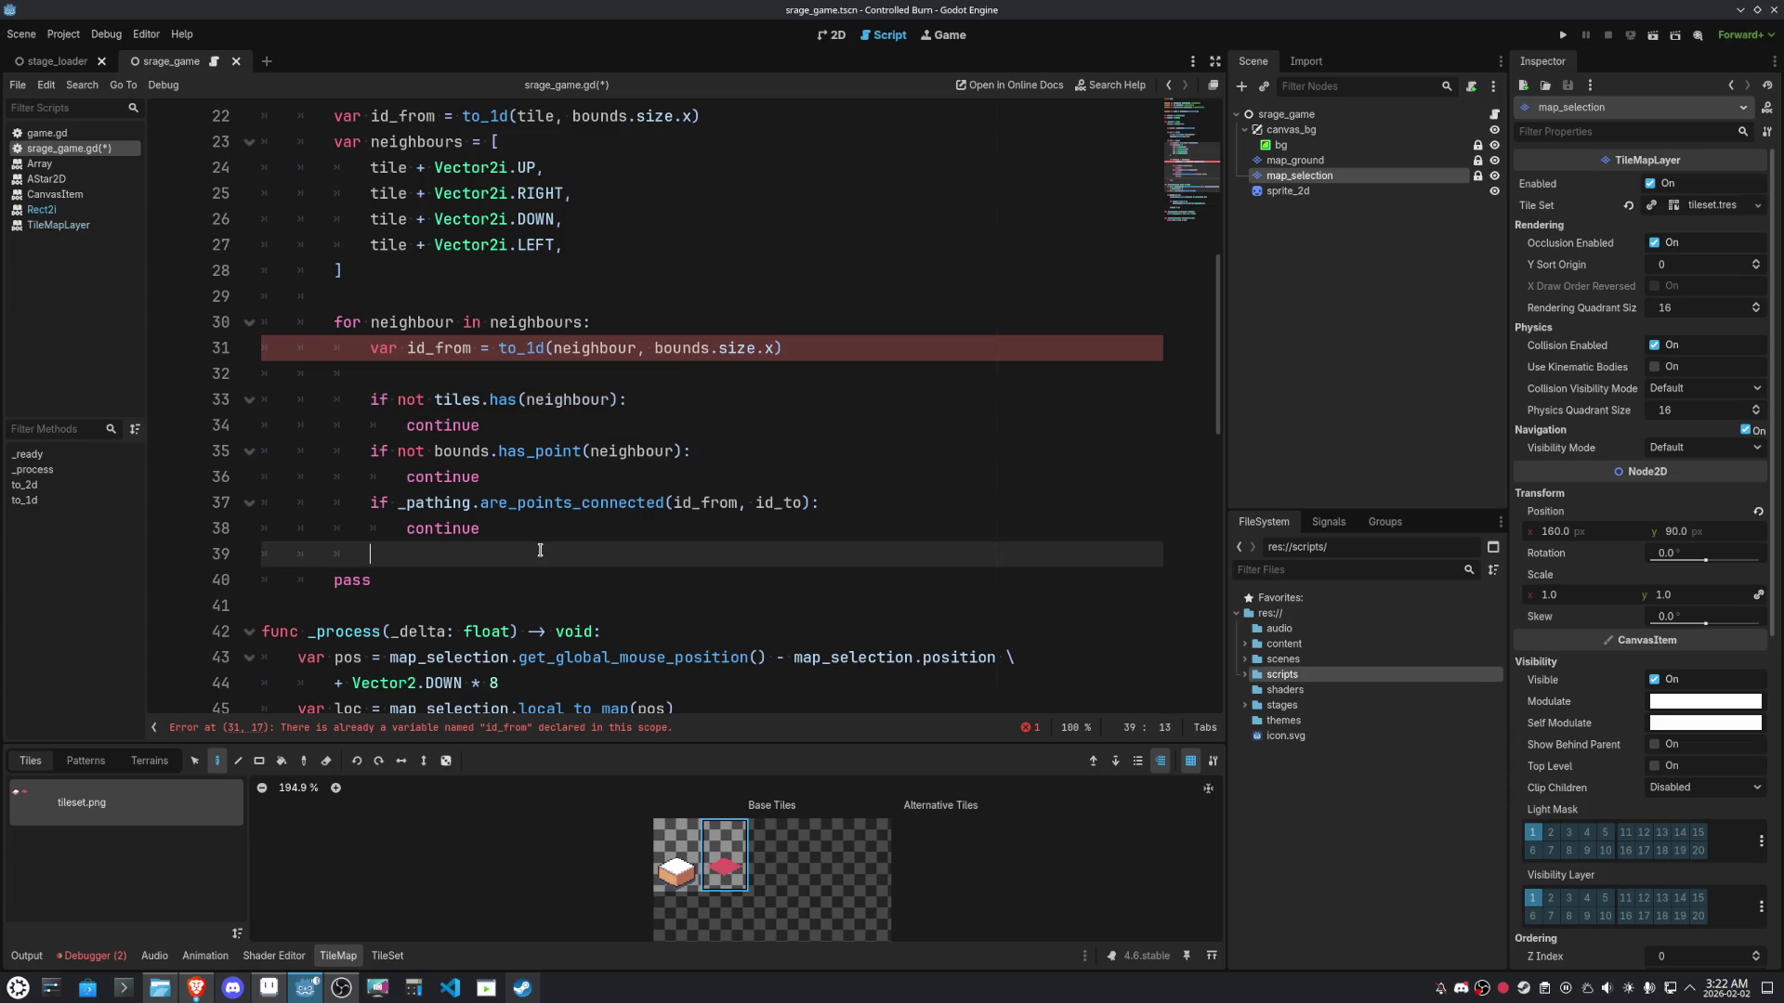
key(Return)
text(id)
key(BackSpace)
key(BackSpace)
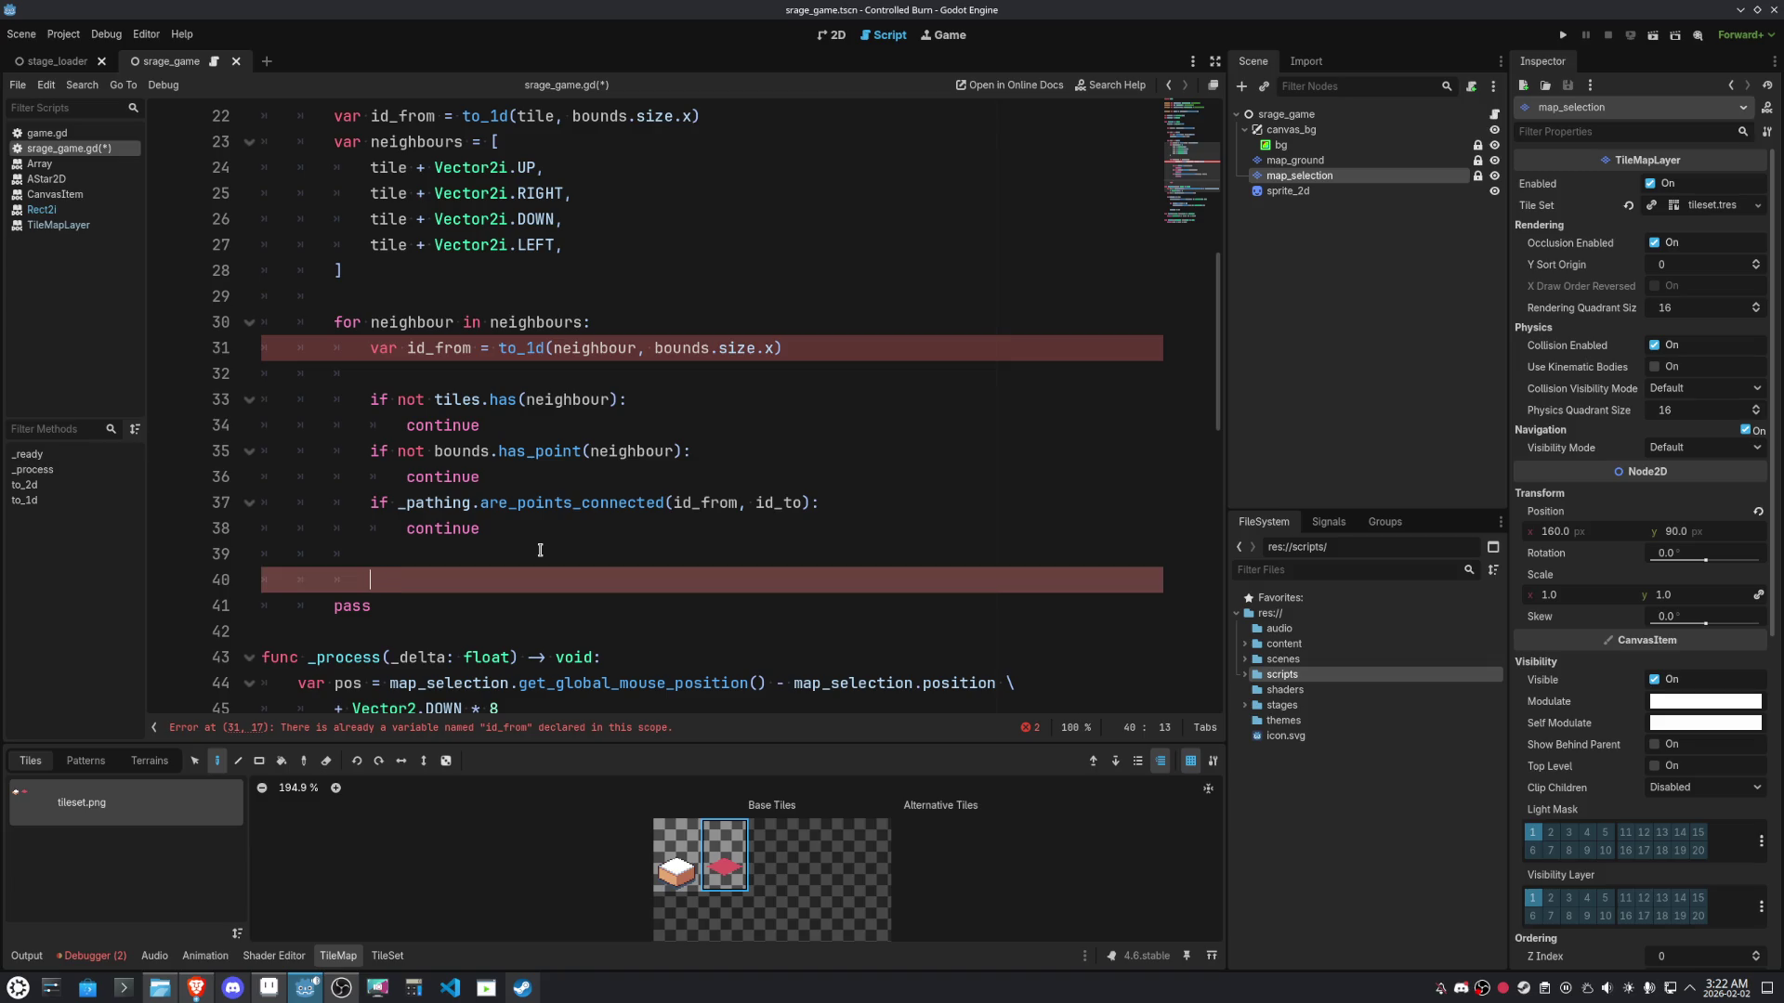
click(872, 348)
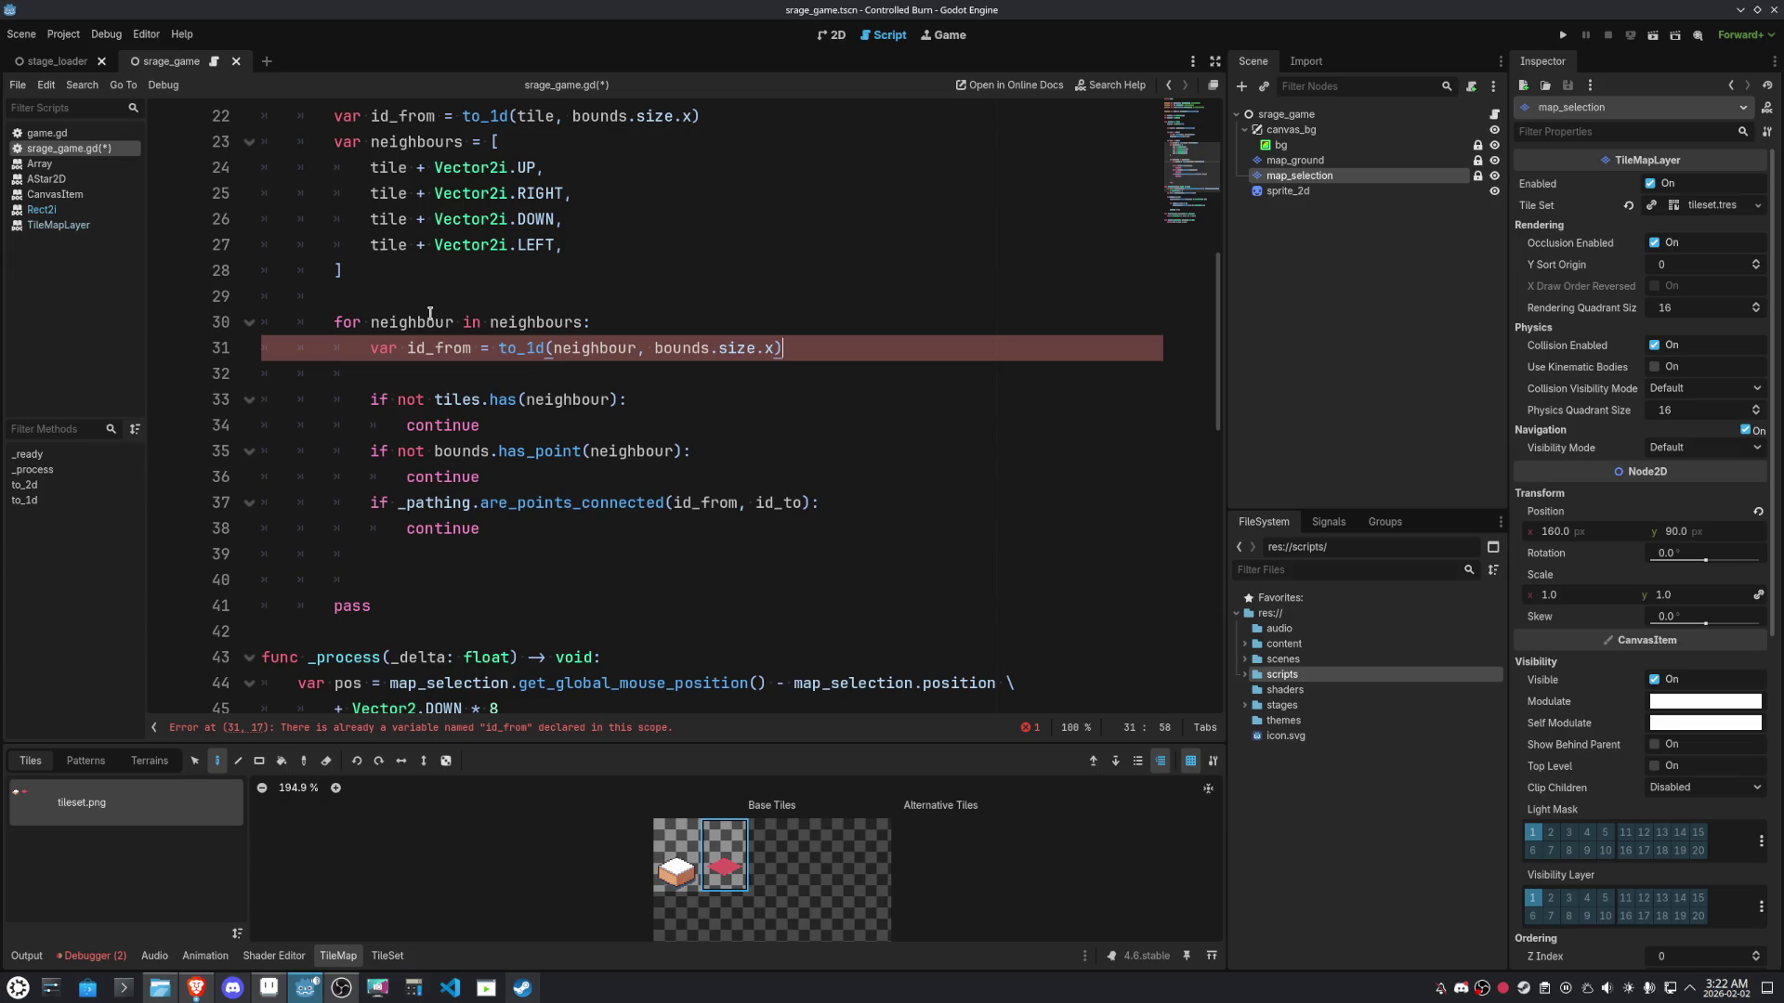
scroll(872, 506, down, 7)
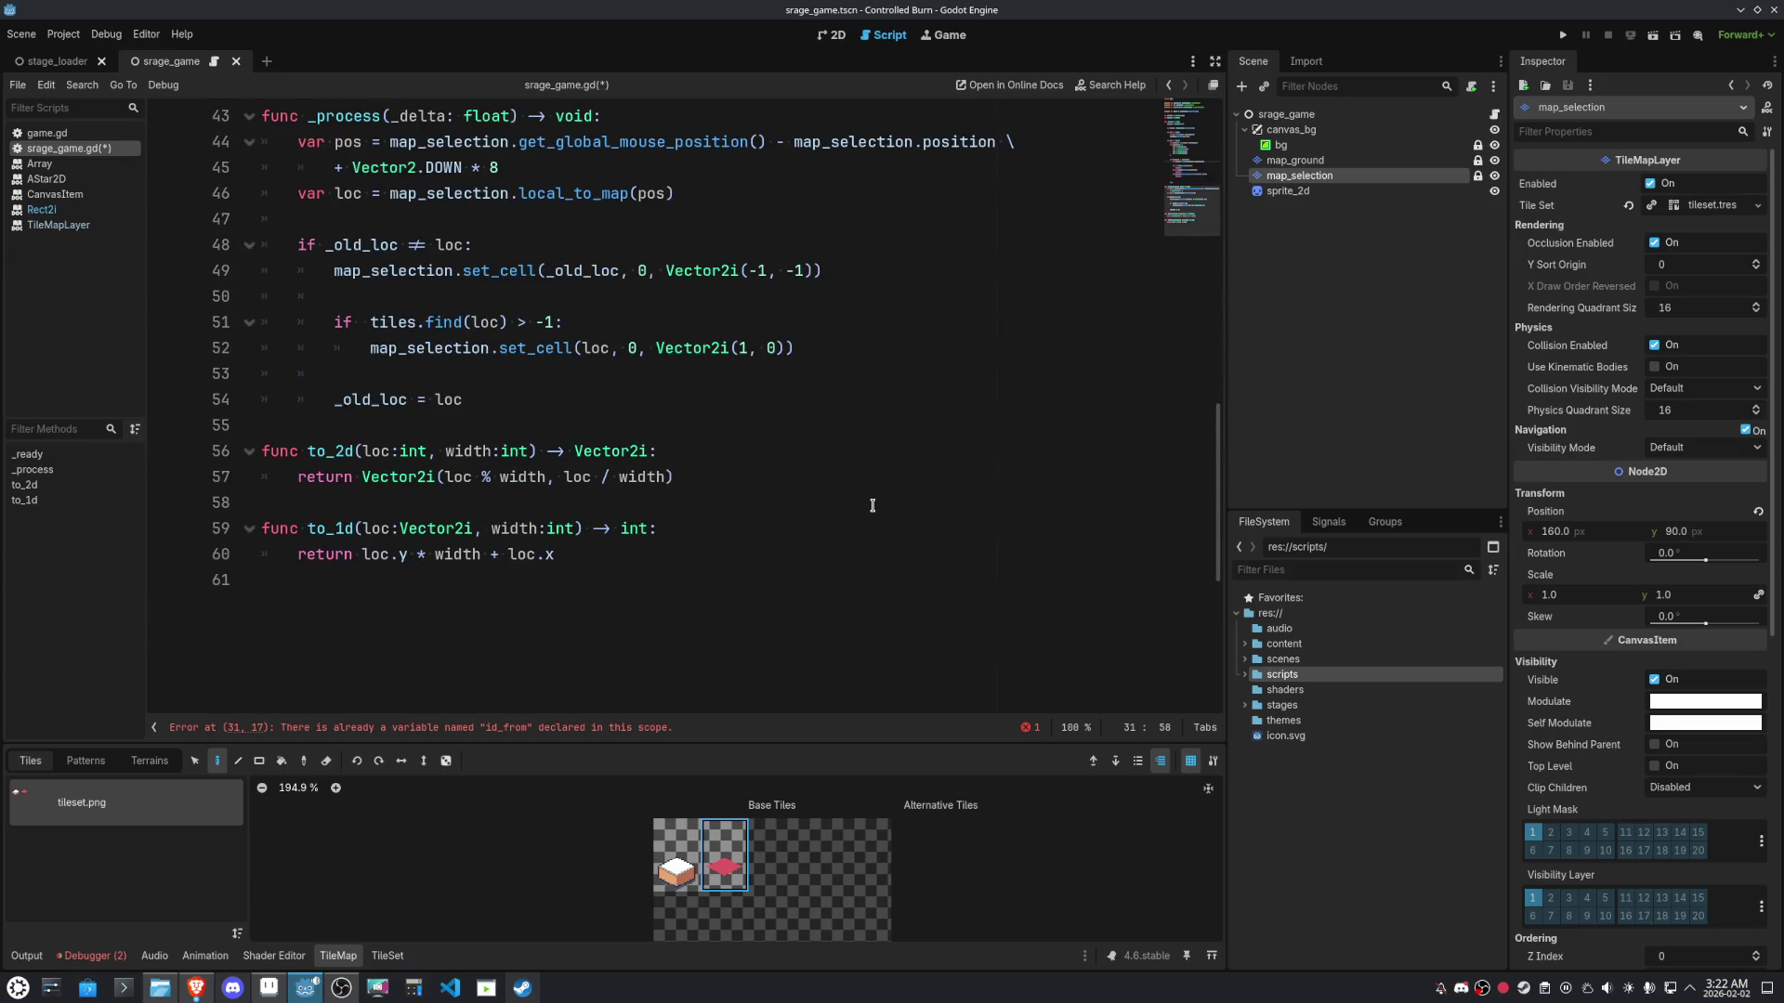
scroll(872, 505, up, 7)
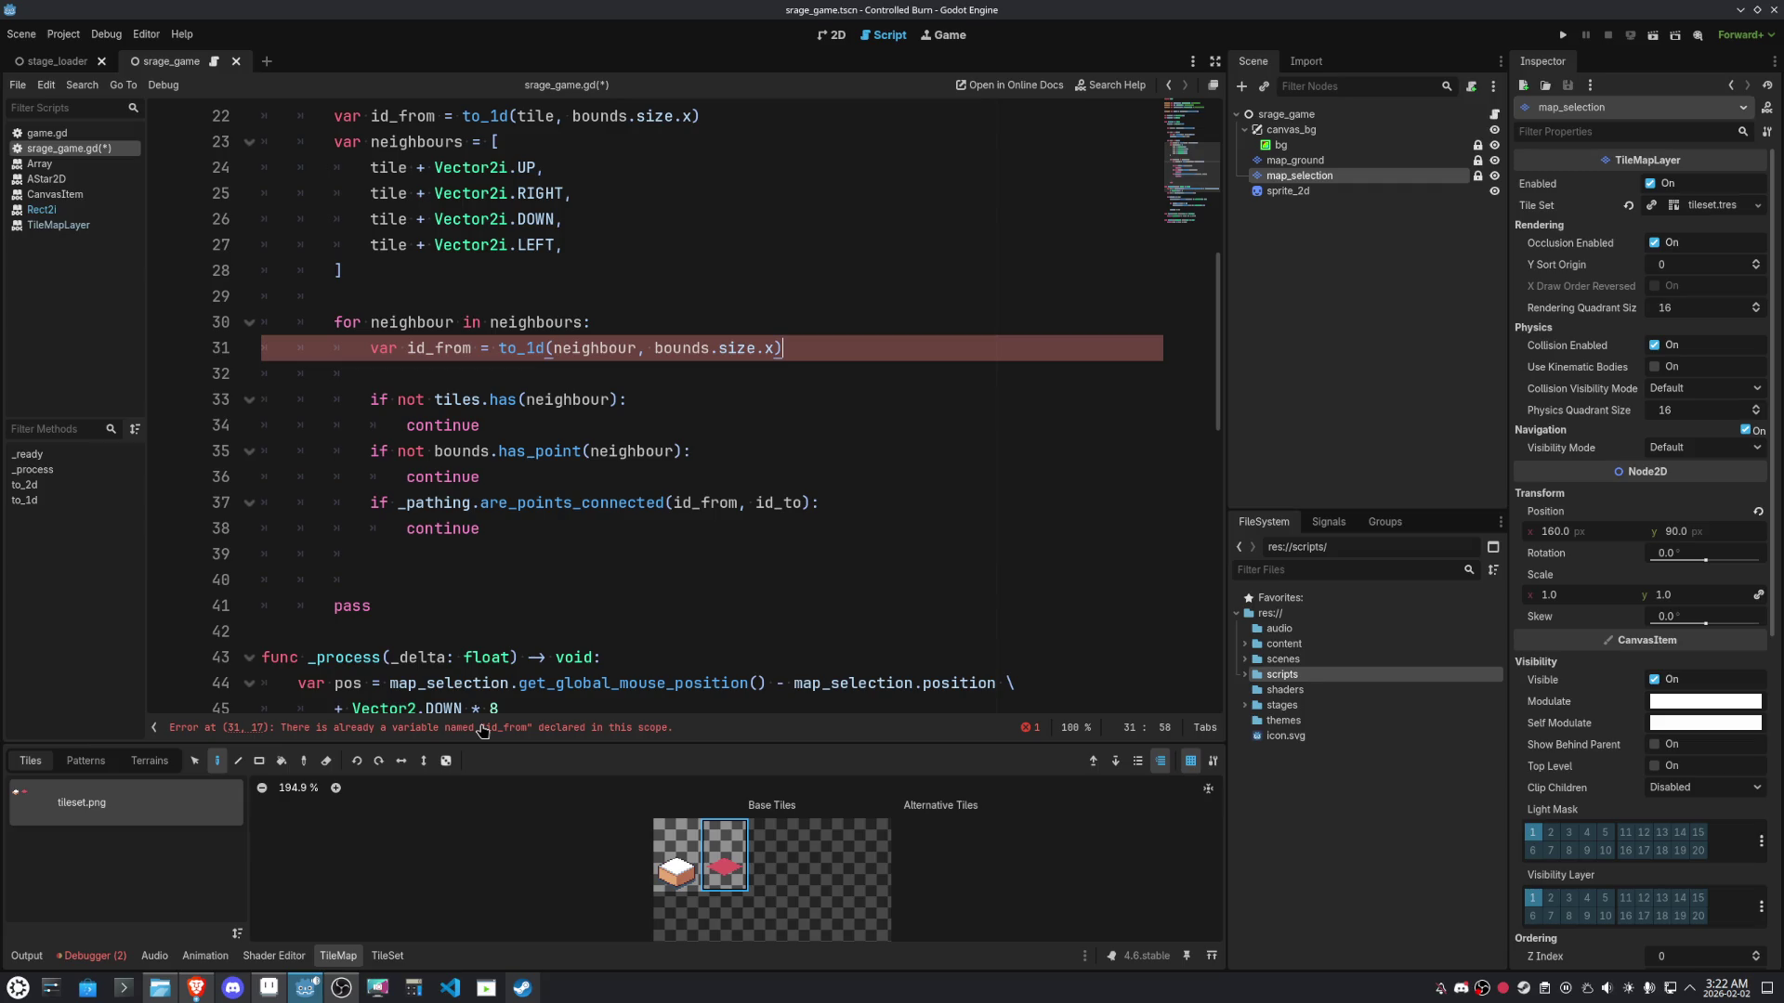
scroll(474, 561, up, 3)
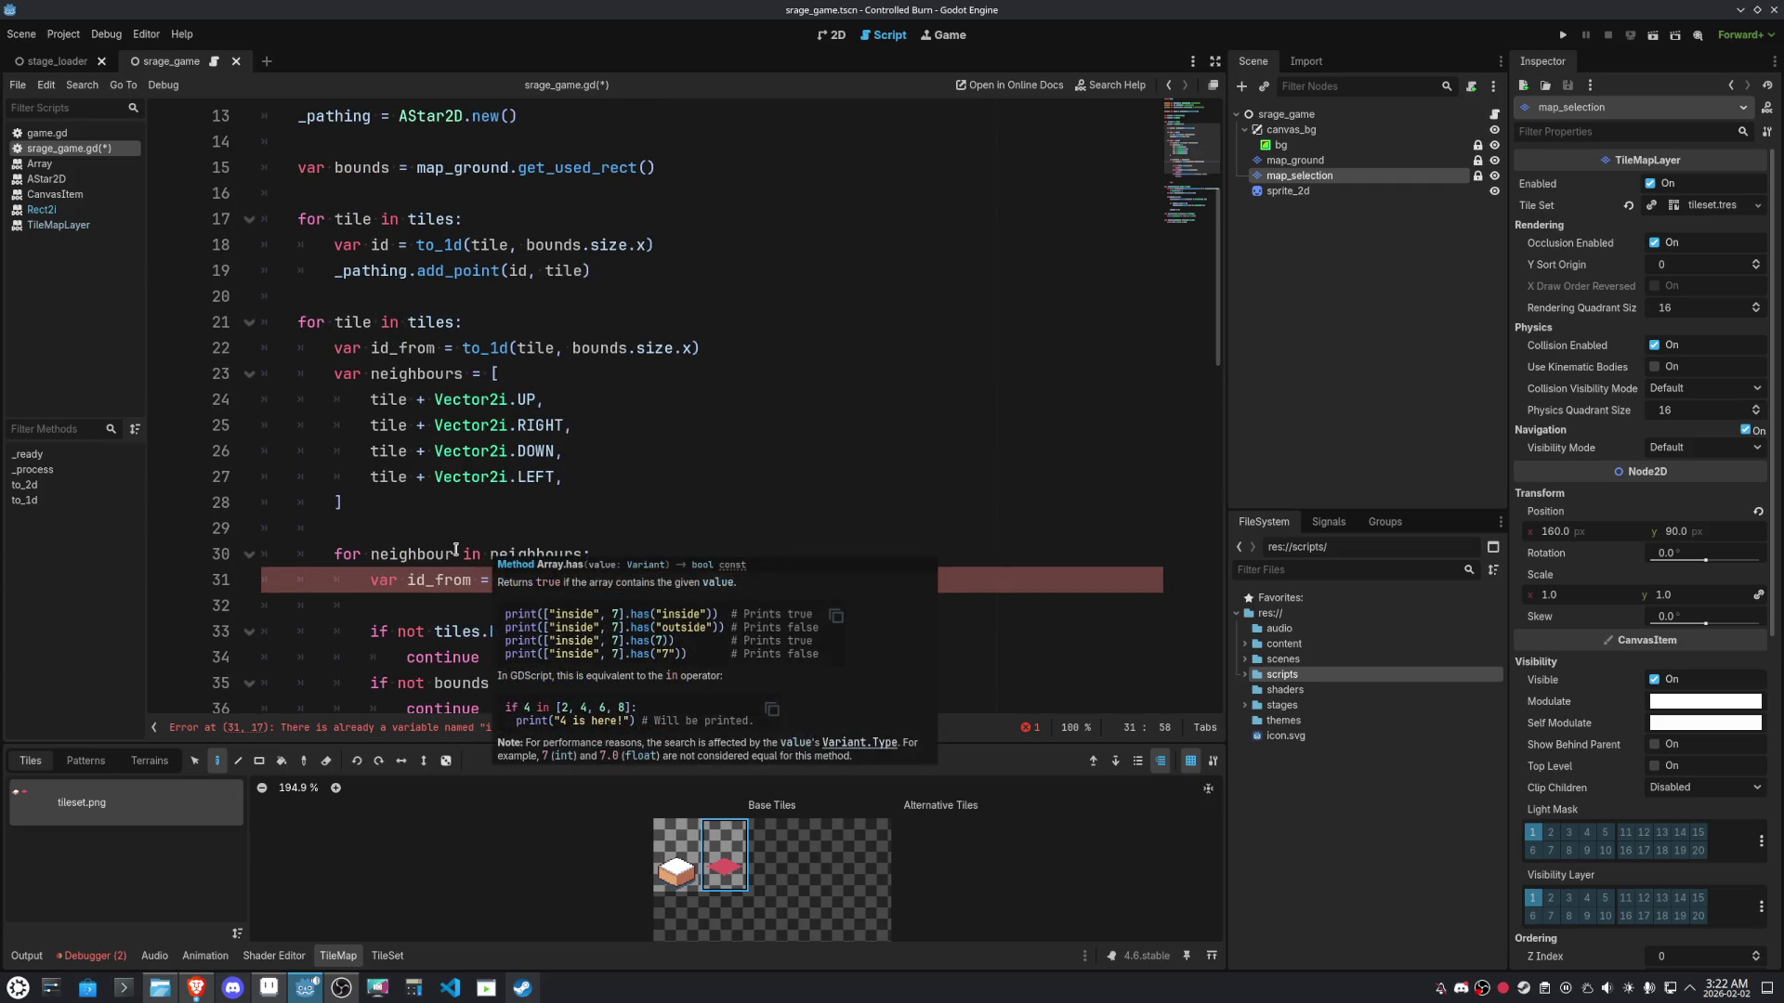
click(473, 579)
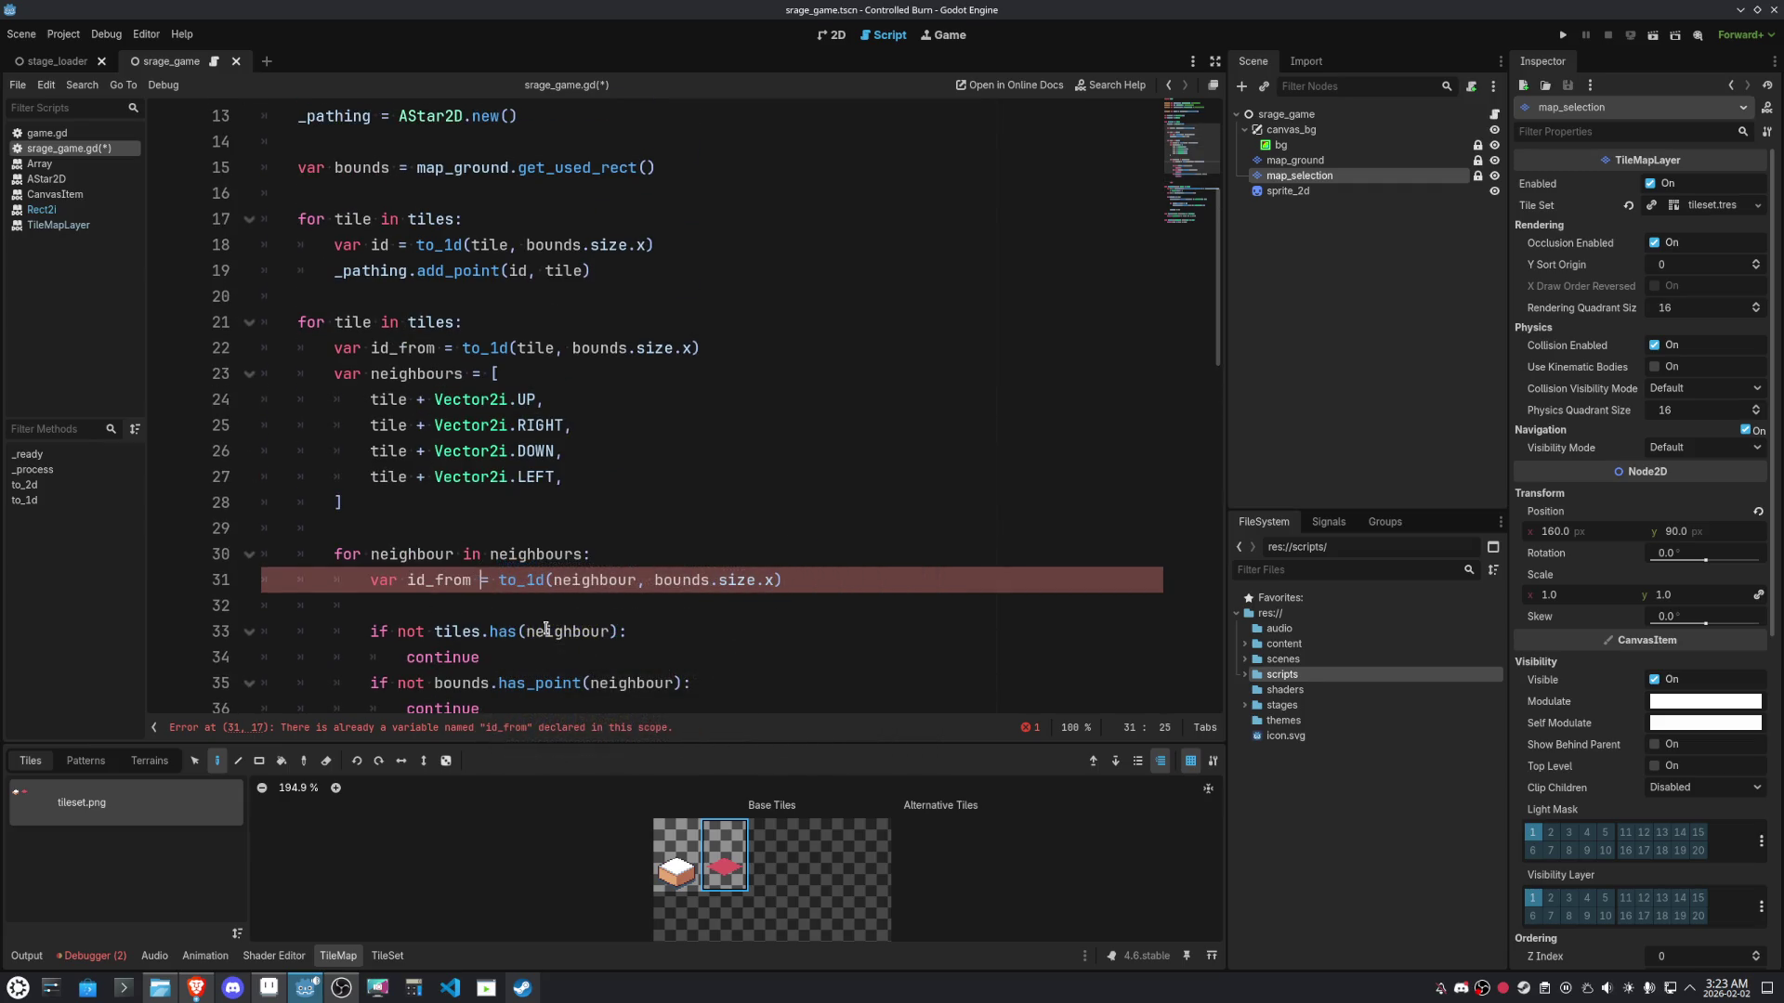
Step: Rename the neighbour's id variable on line 31 from id_from to id_to
key(BackSpace)
key(BackSpace)
key(BackSpace)
text(to)
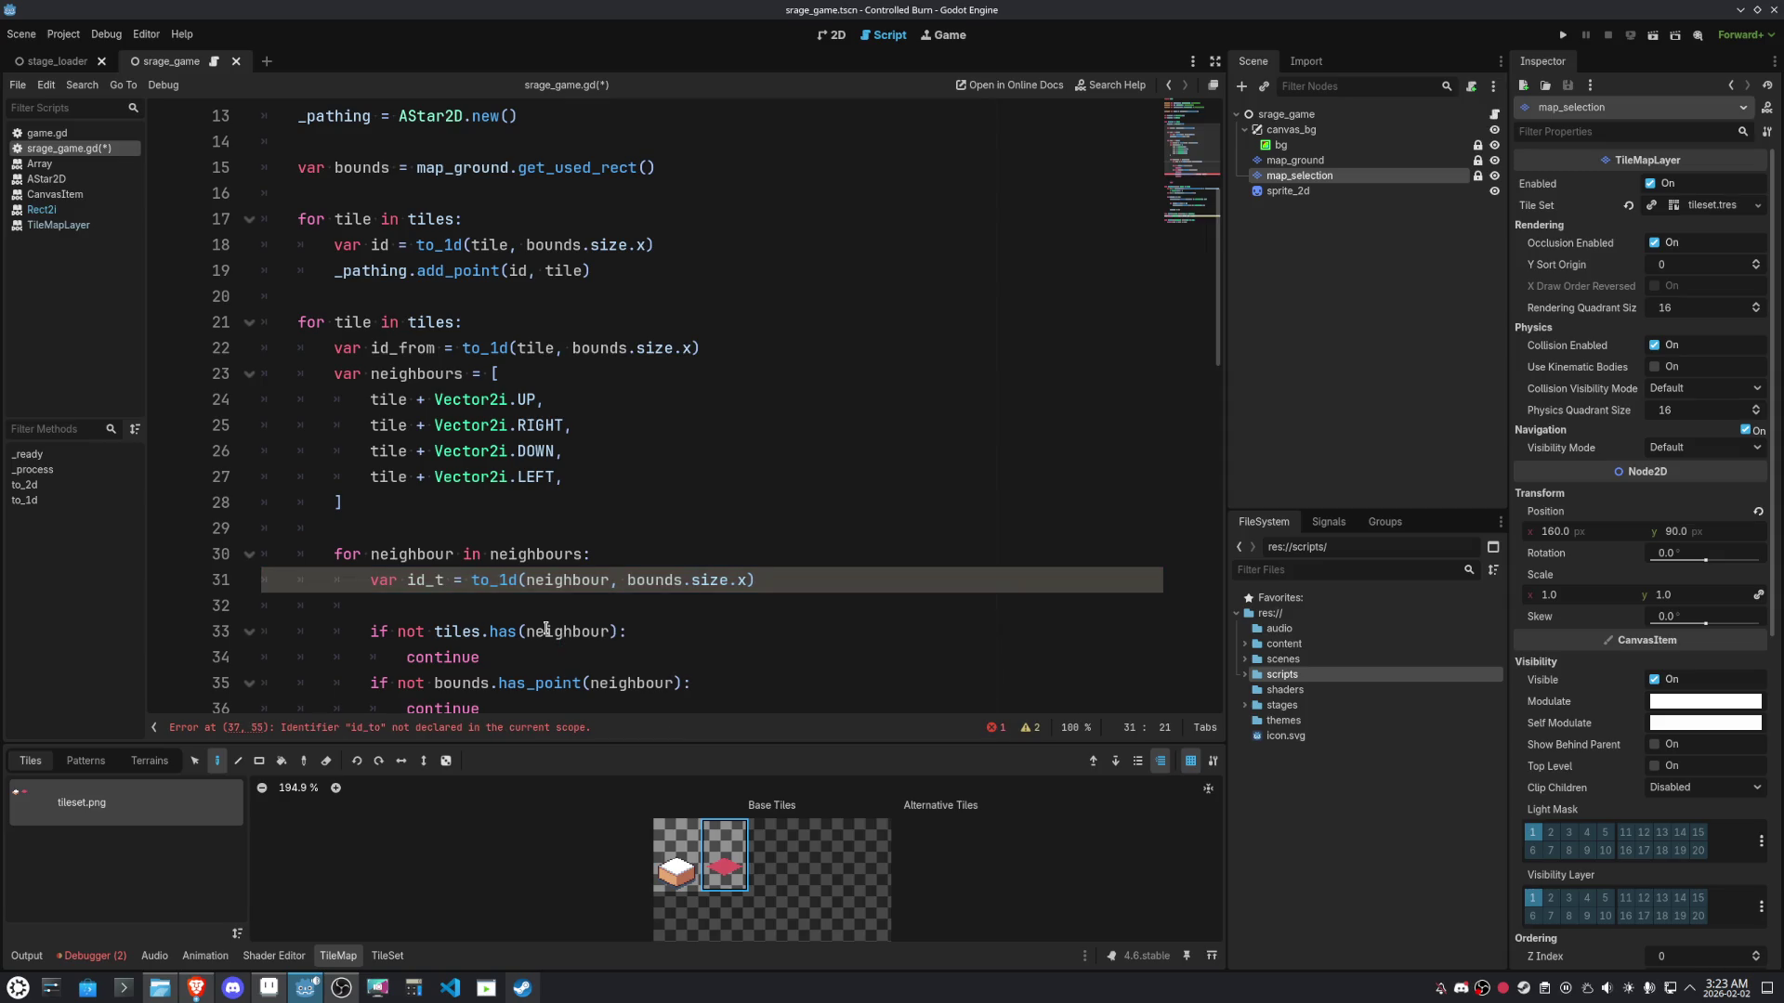
scroll(737, 482, down, 3)
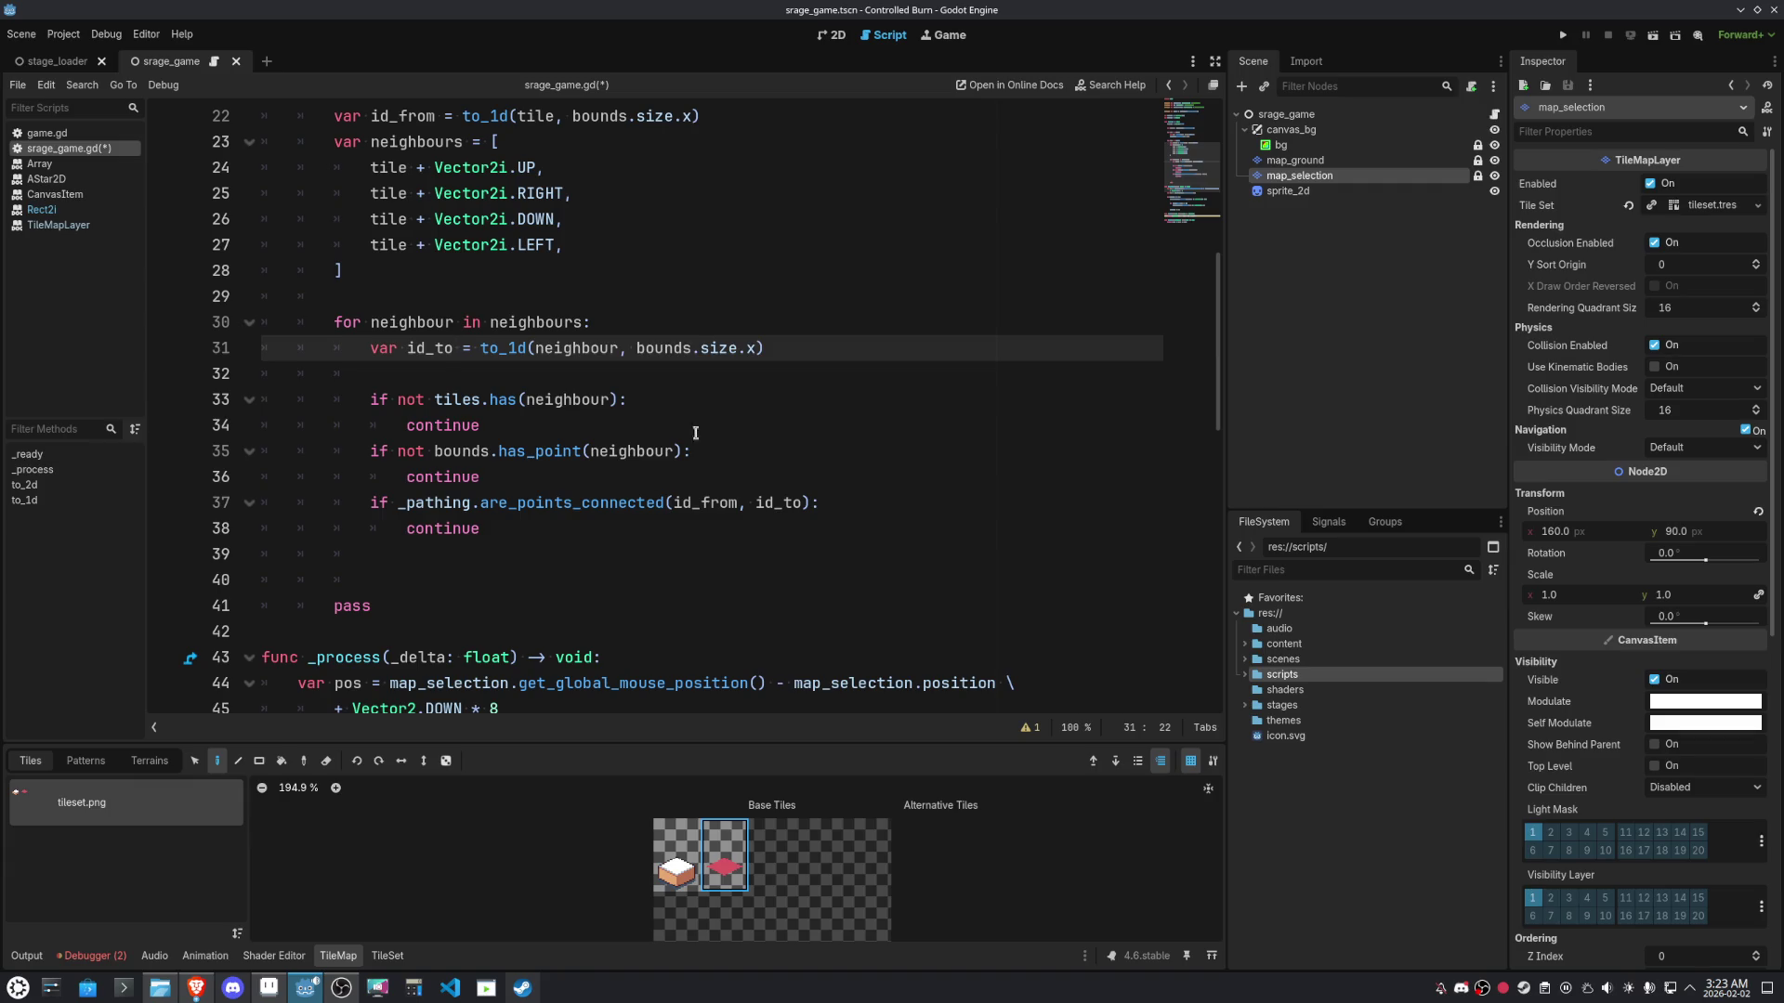
Step: Write '_pathing.connect_points(from_id, to_id)' on the line before pass
click(575, 576)
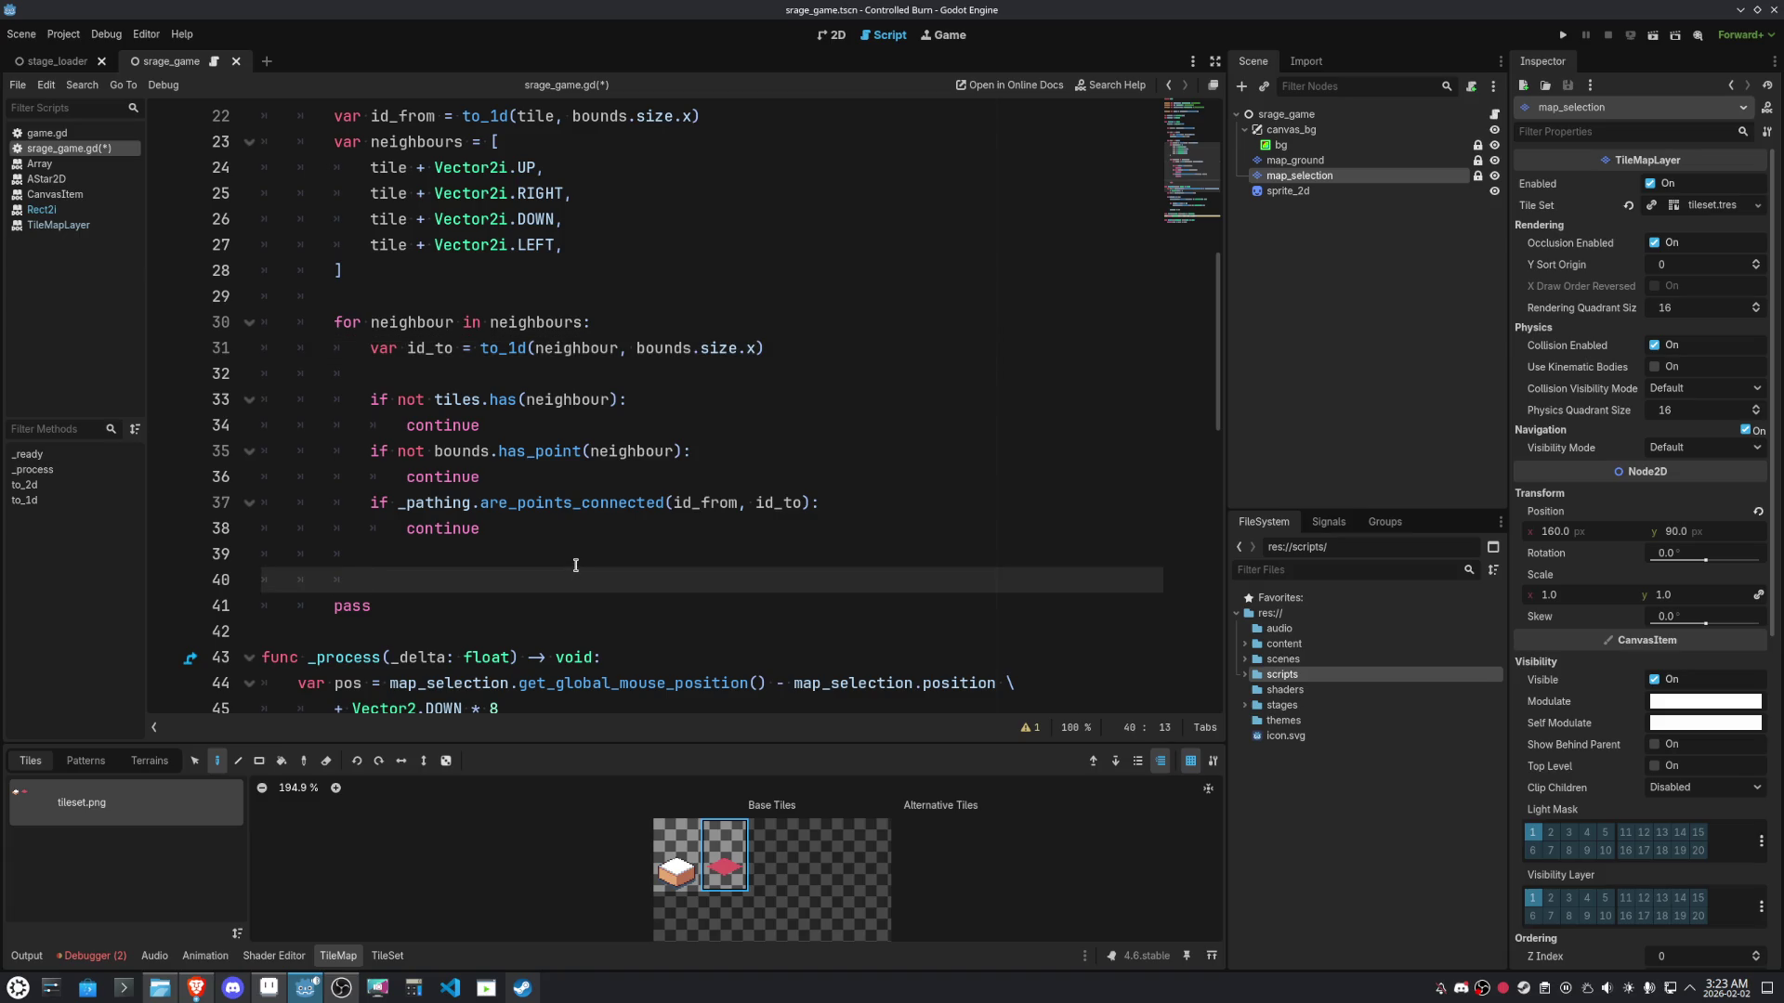
text(_path)
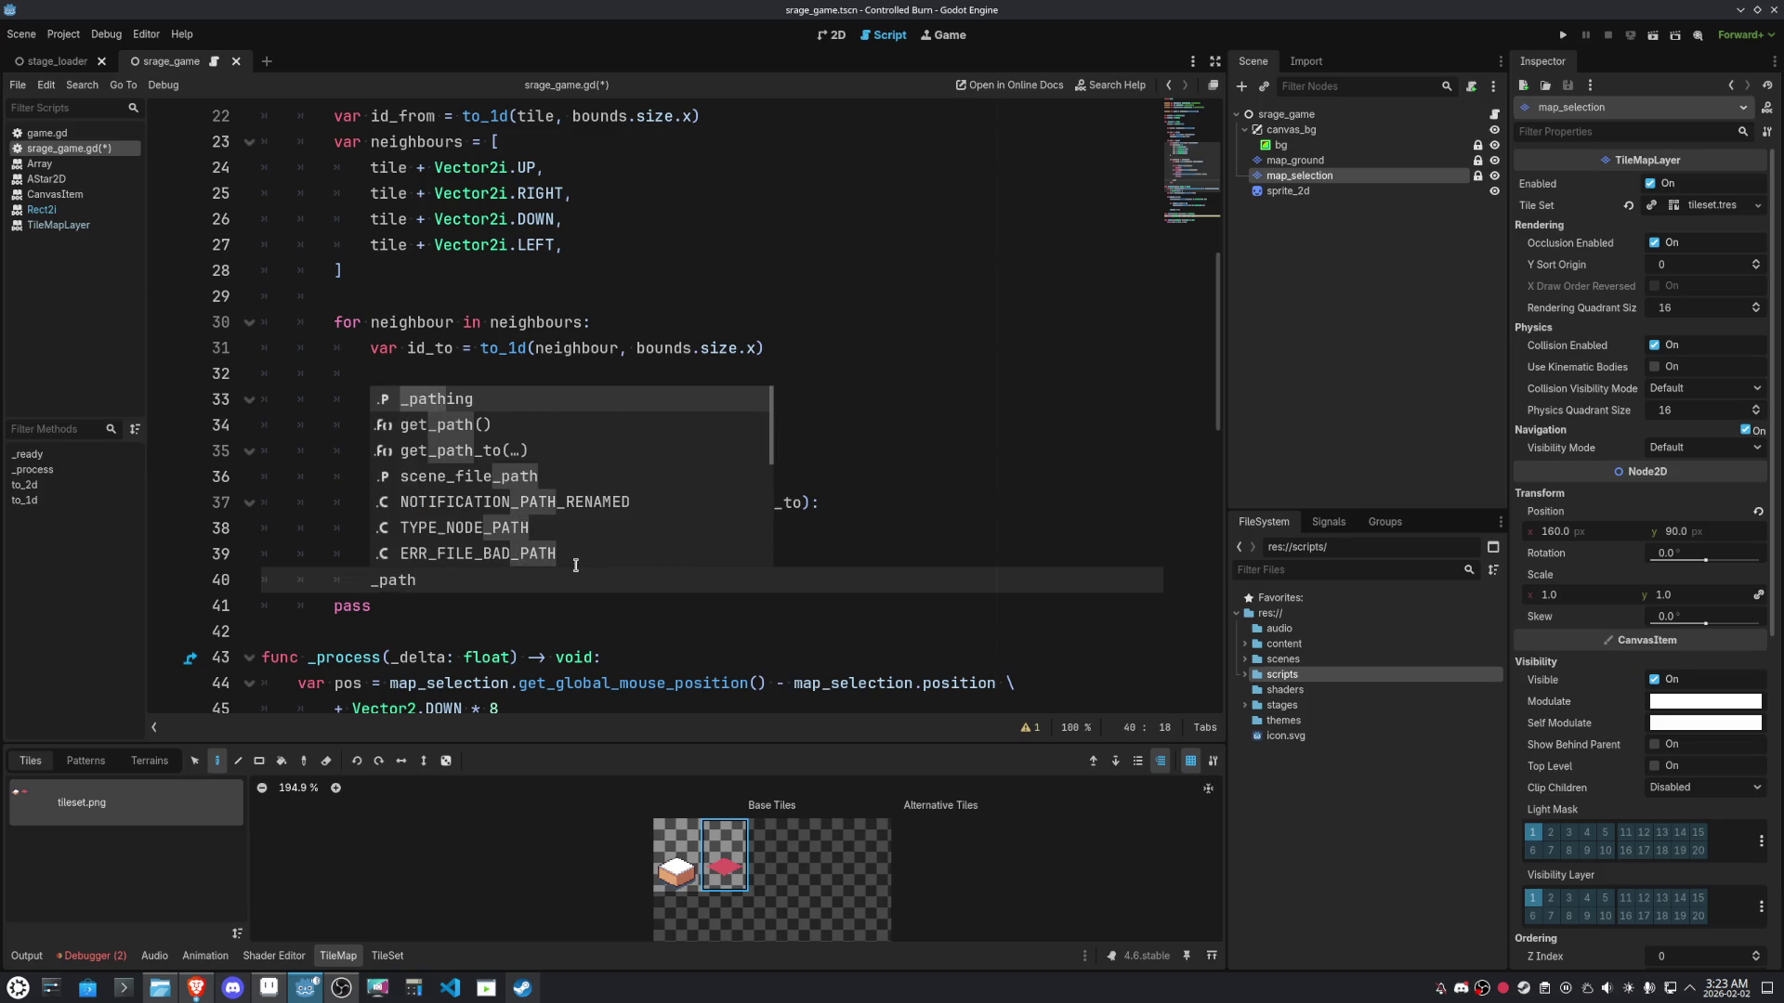
key(Return)
text(.conn)
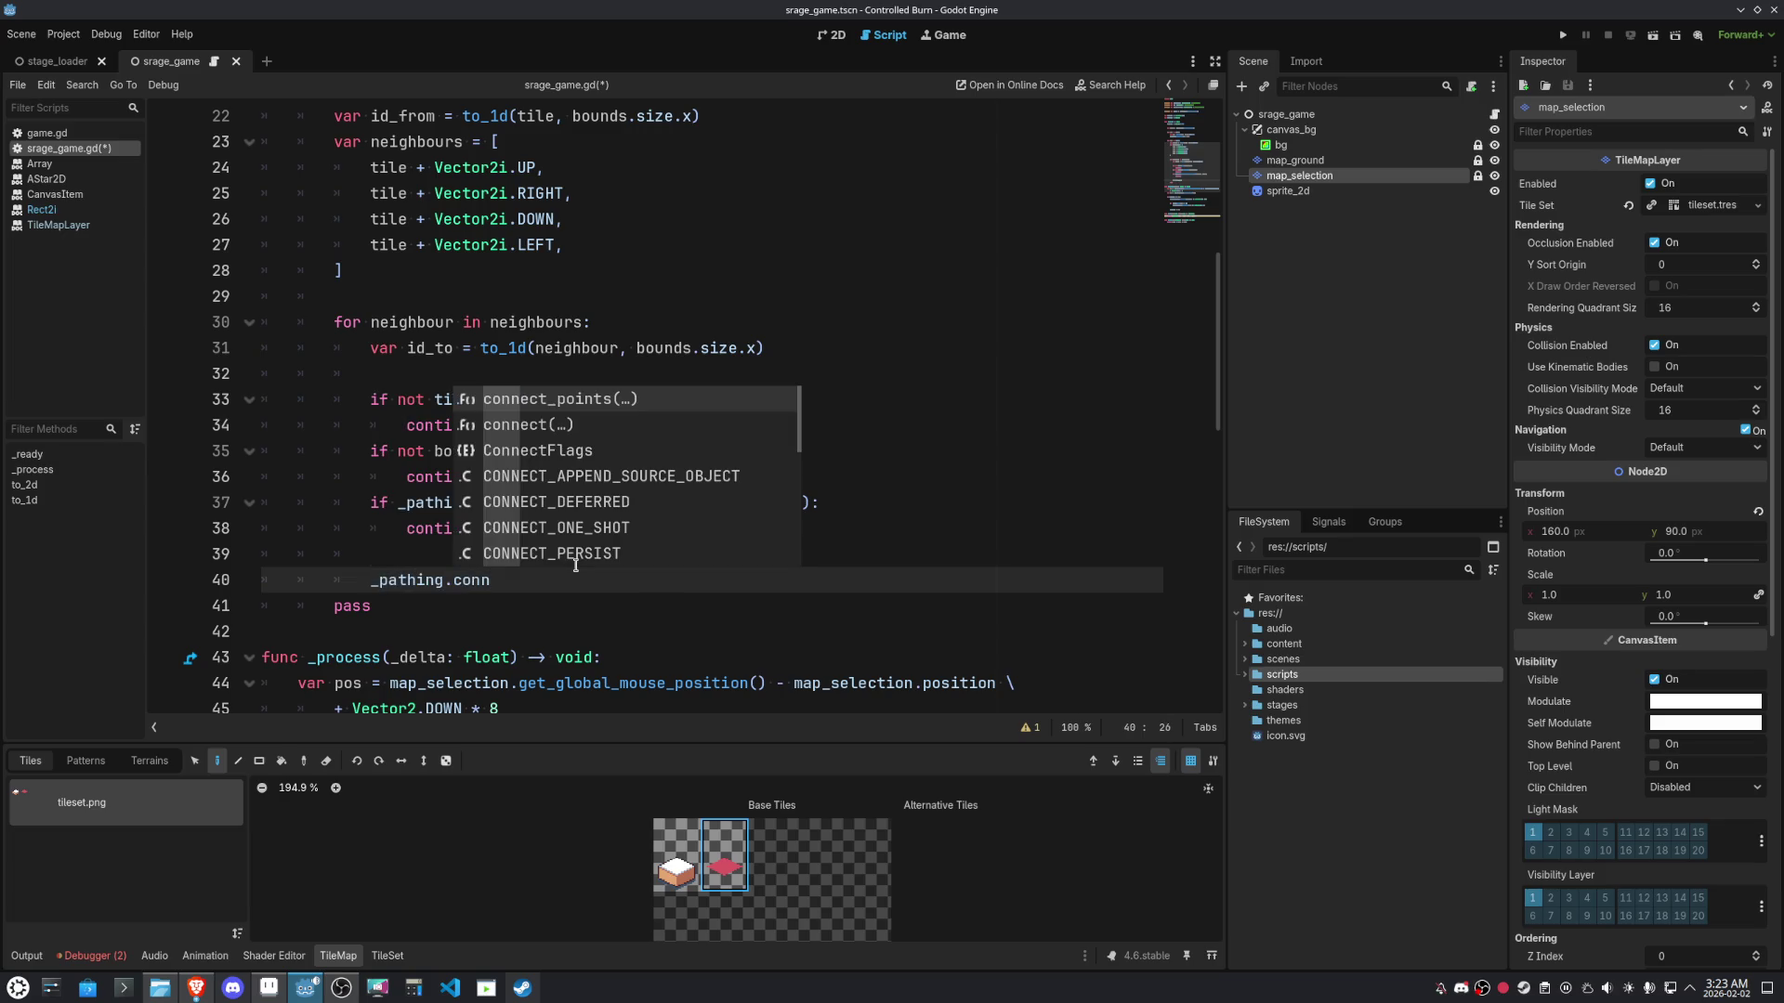
key(Return)
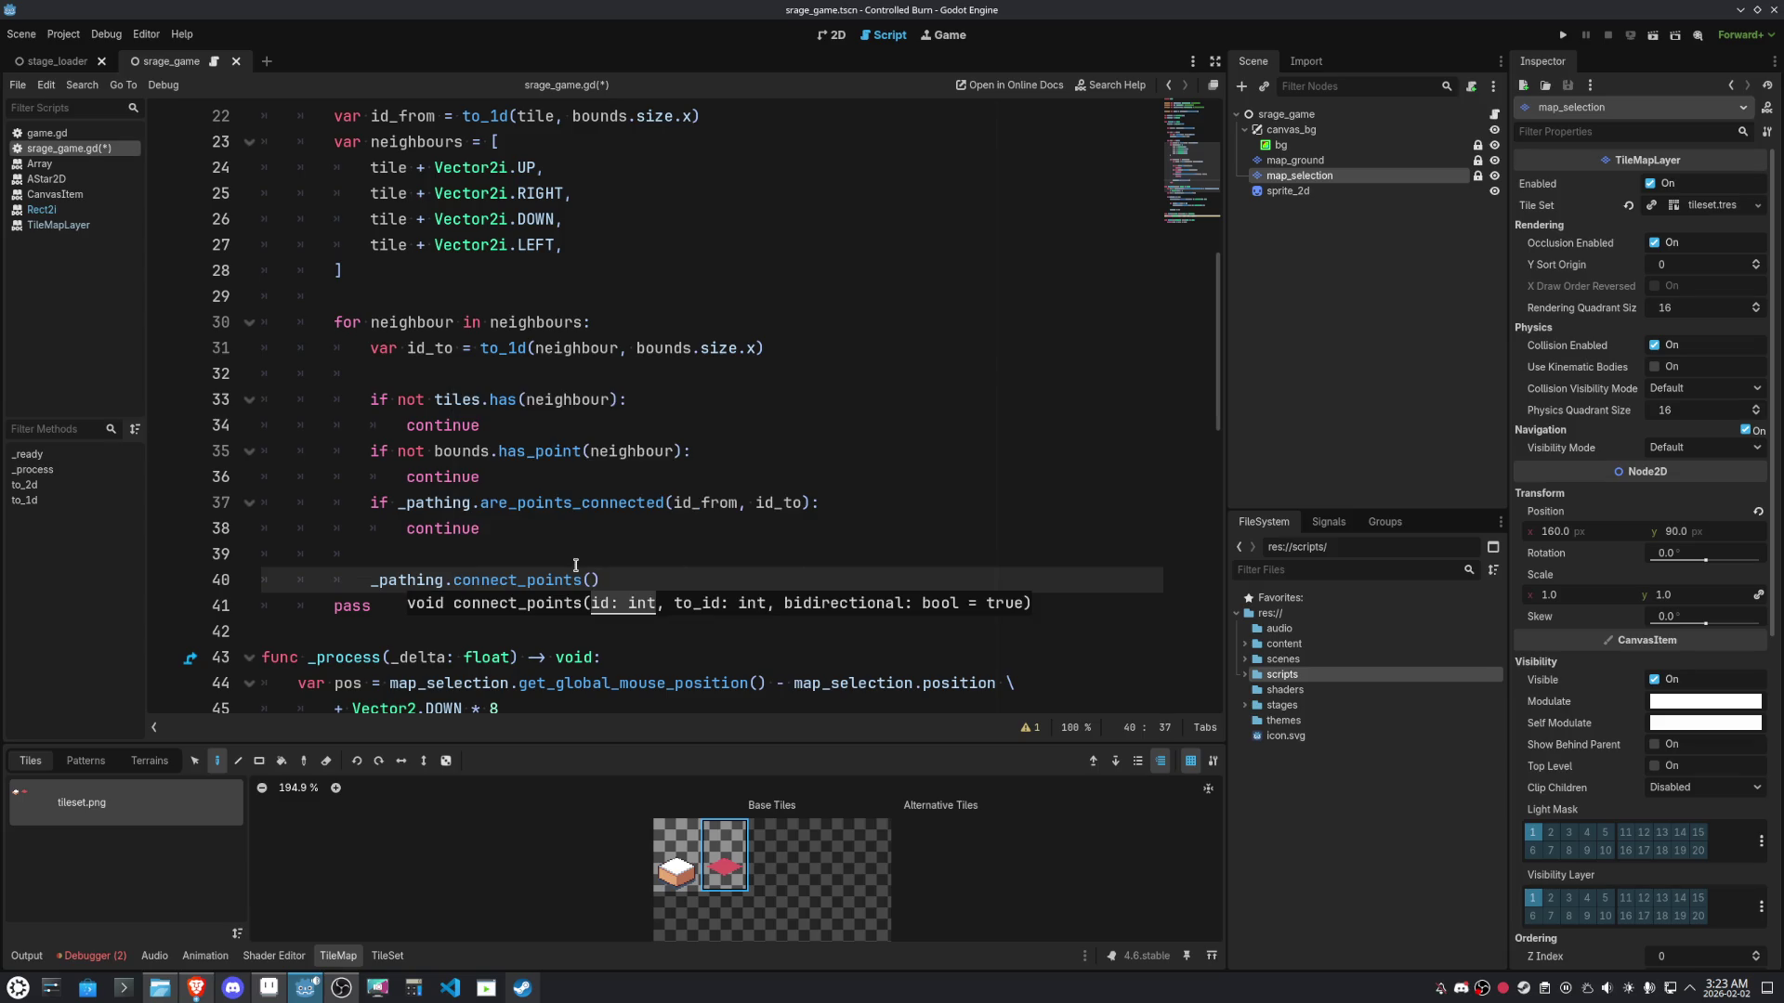
text(from_ui)
key(BackSpace)
key(BackSpace)
text(id,)
text(to_id)
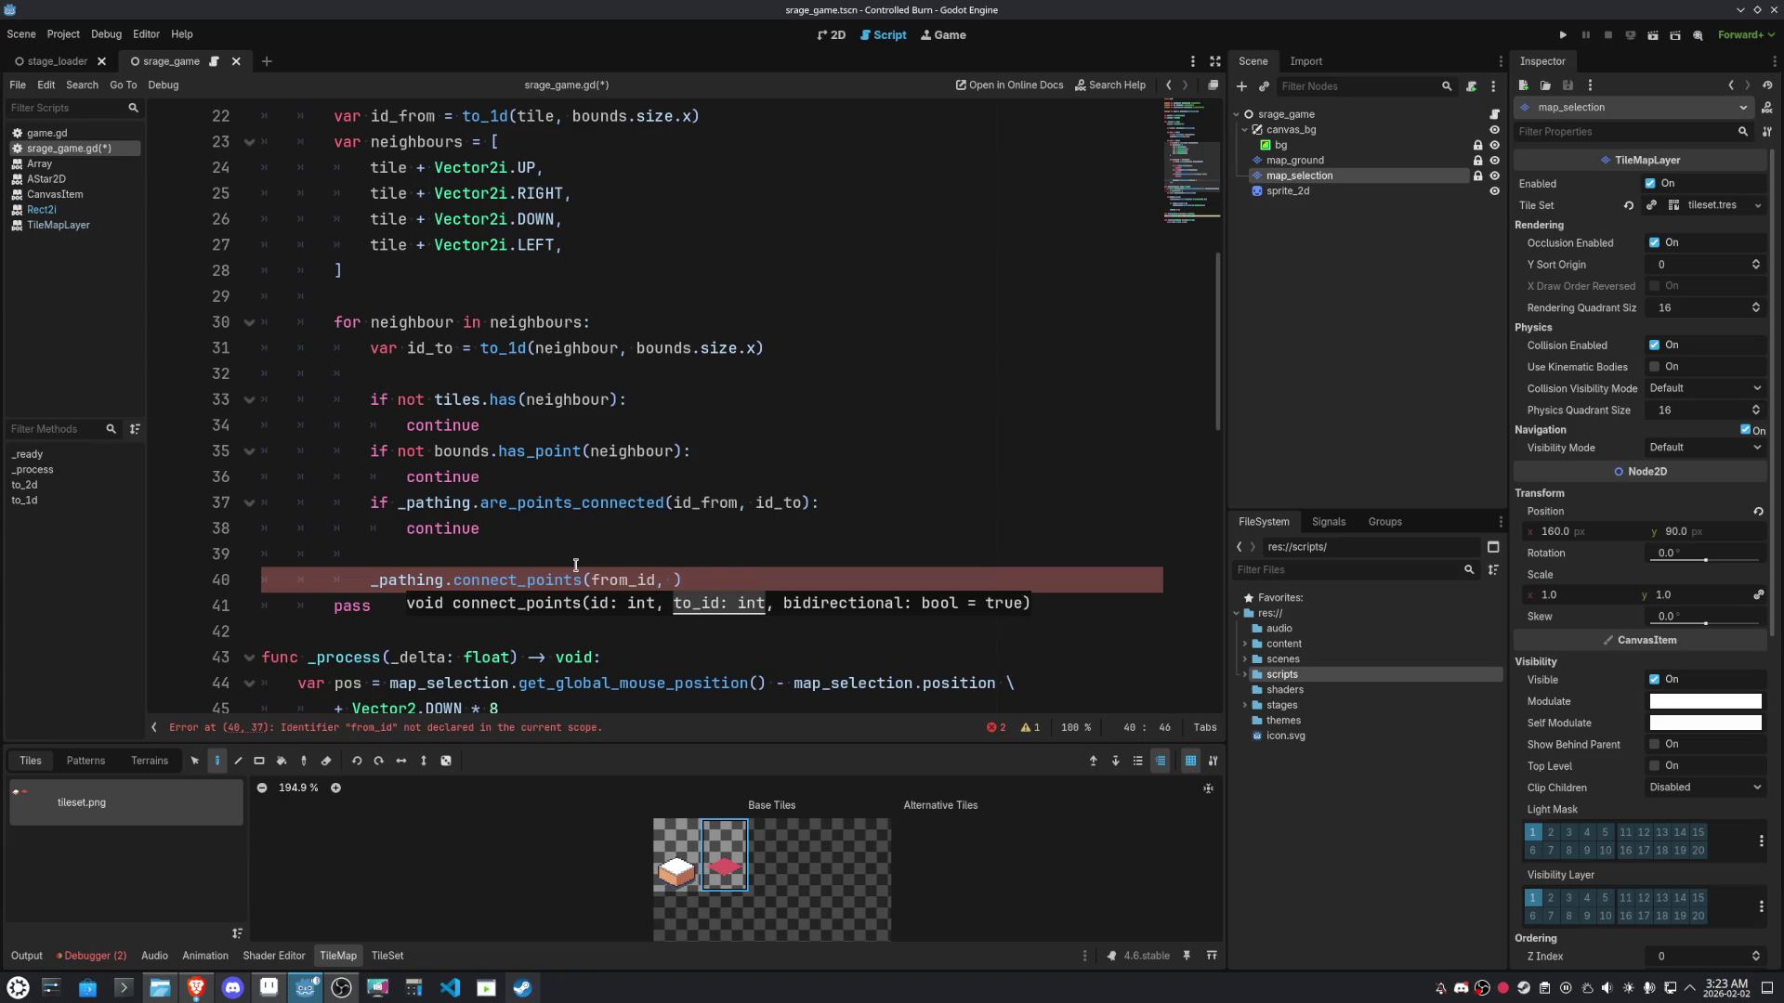
text(,)
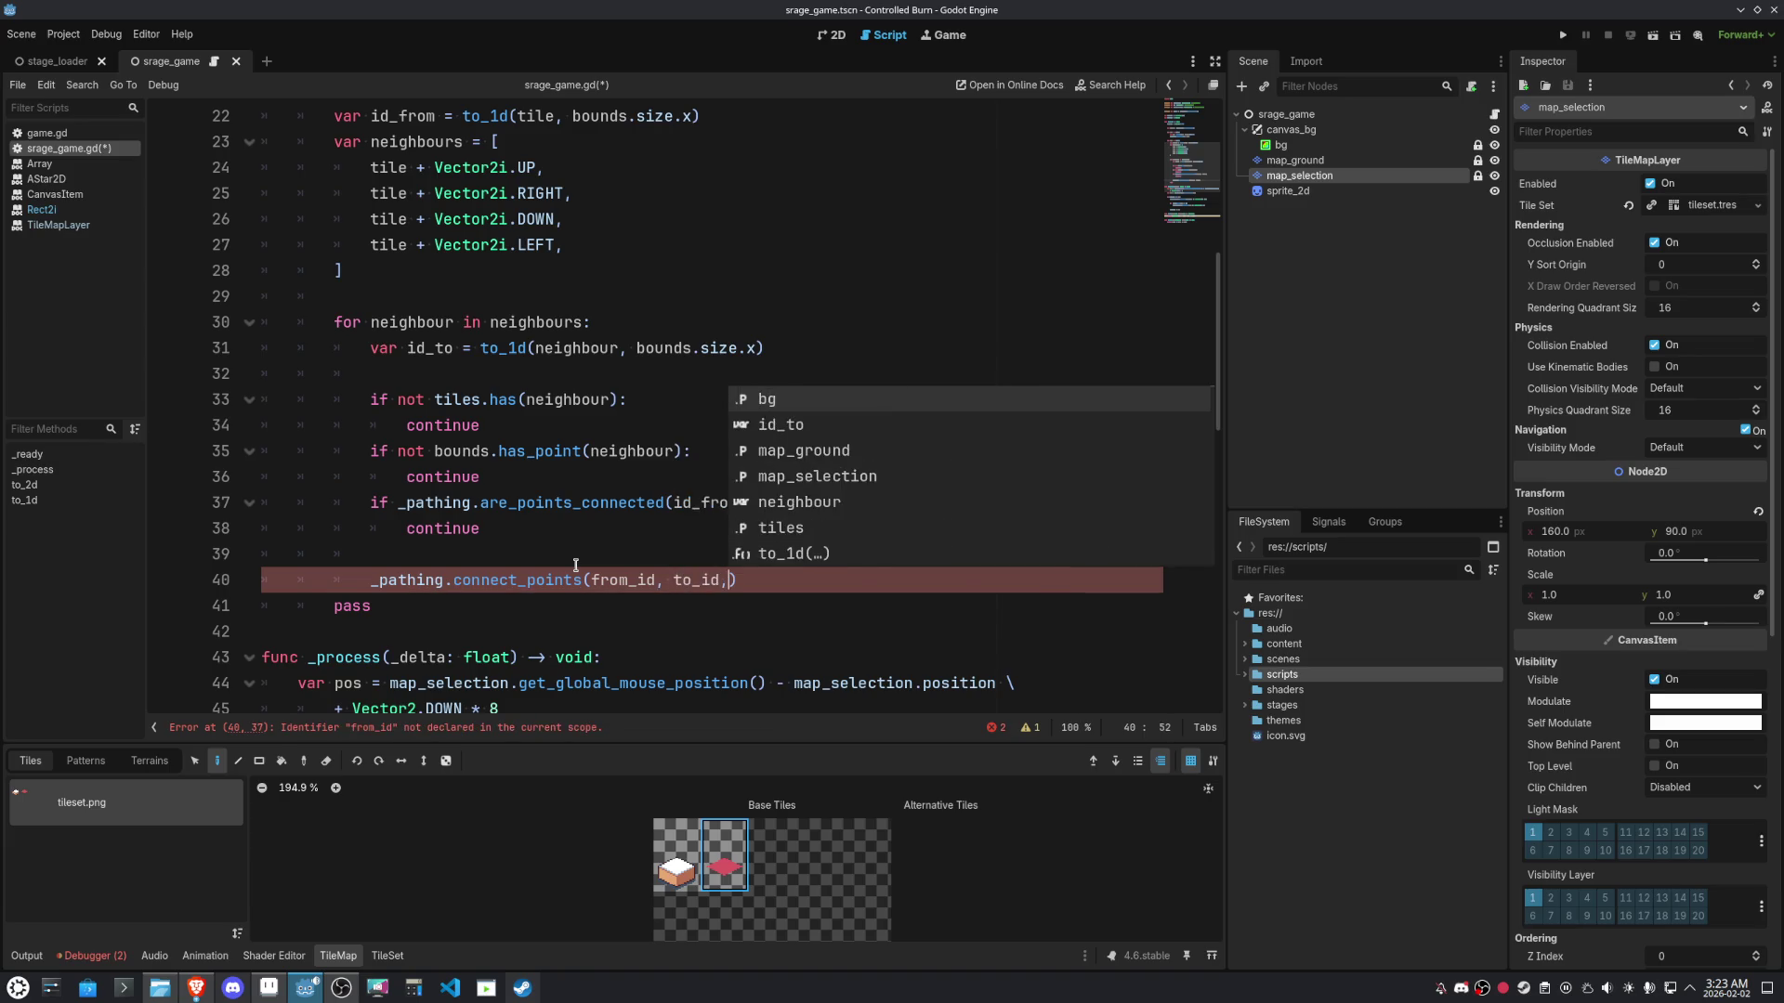
key(BackSpace)
Step: Delete the leftover pass line below the connect_points call
key(Escape)
key(Down)
key(ctrl+shift+k)
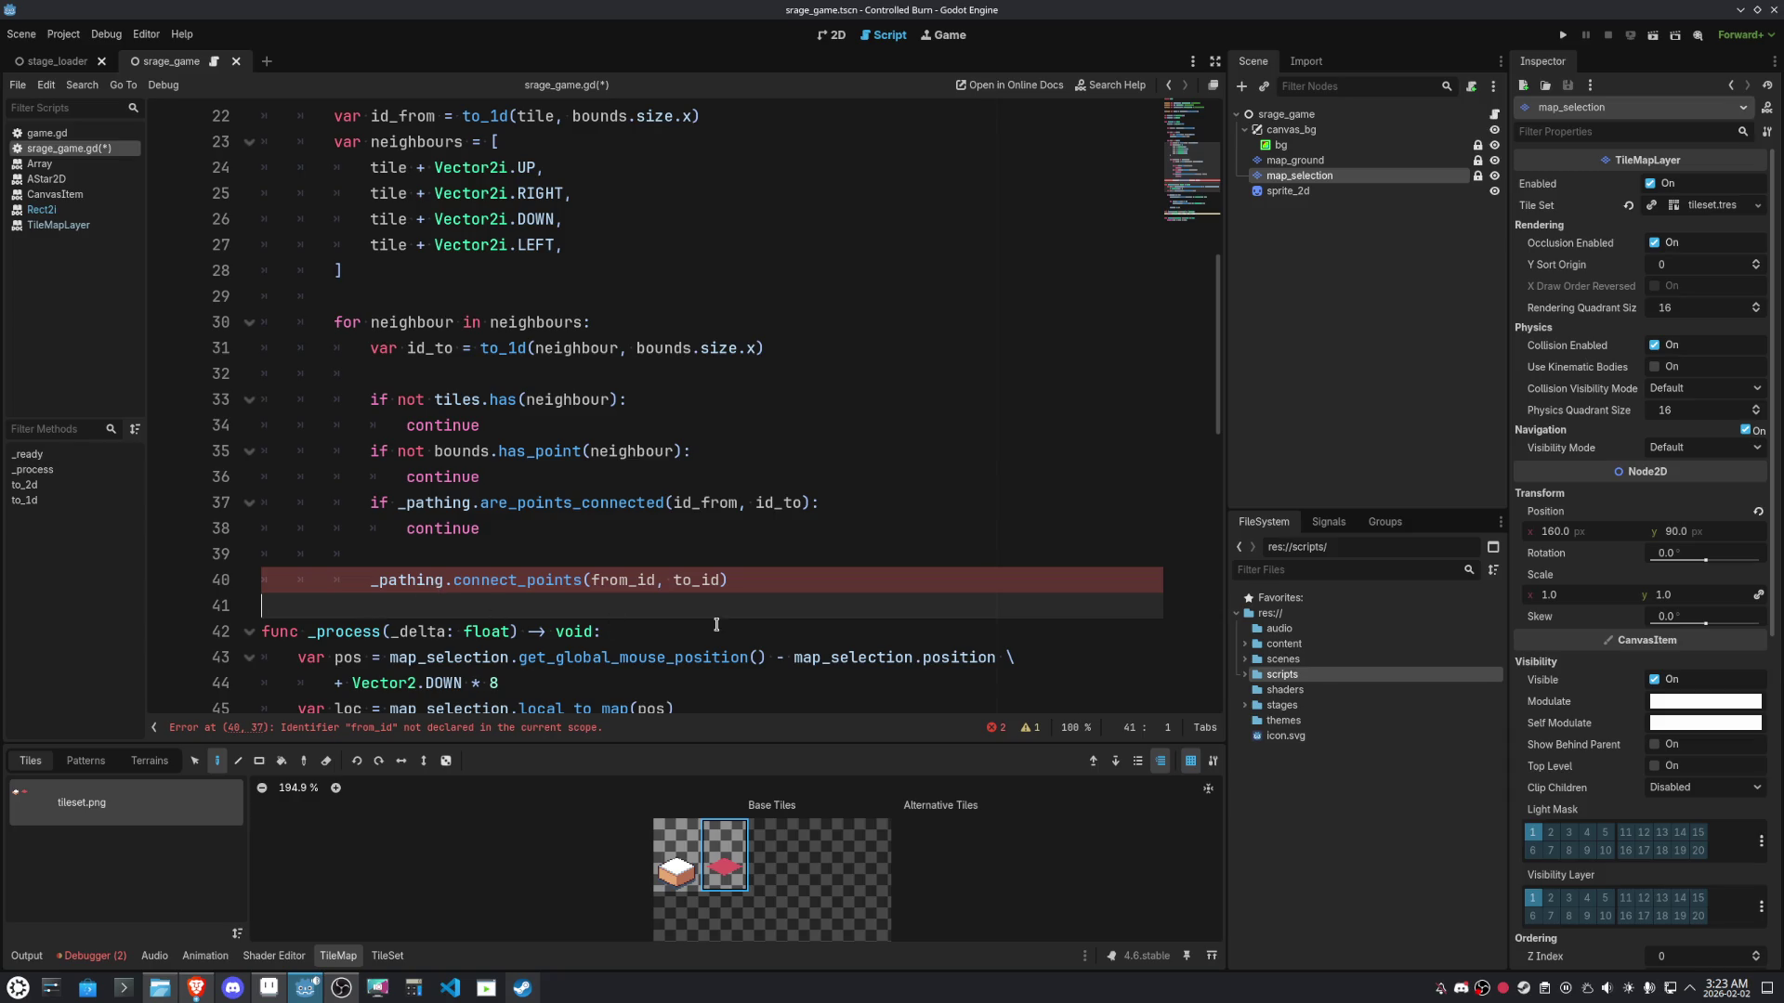
mouse_move(575, 581)
double_click(623, 580)
Step: Retype the variable name on line 22 as id_from
scroll(952, 611, up, 3)
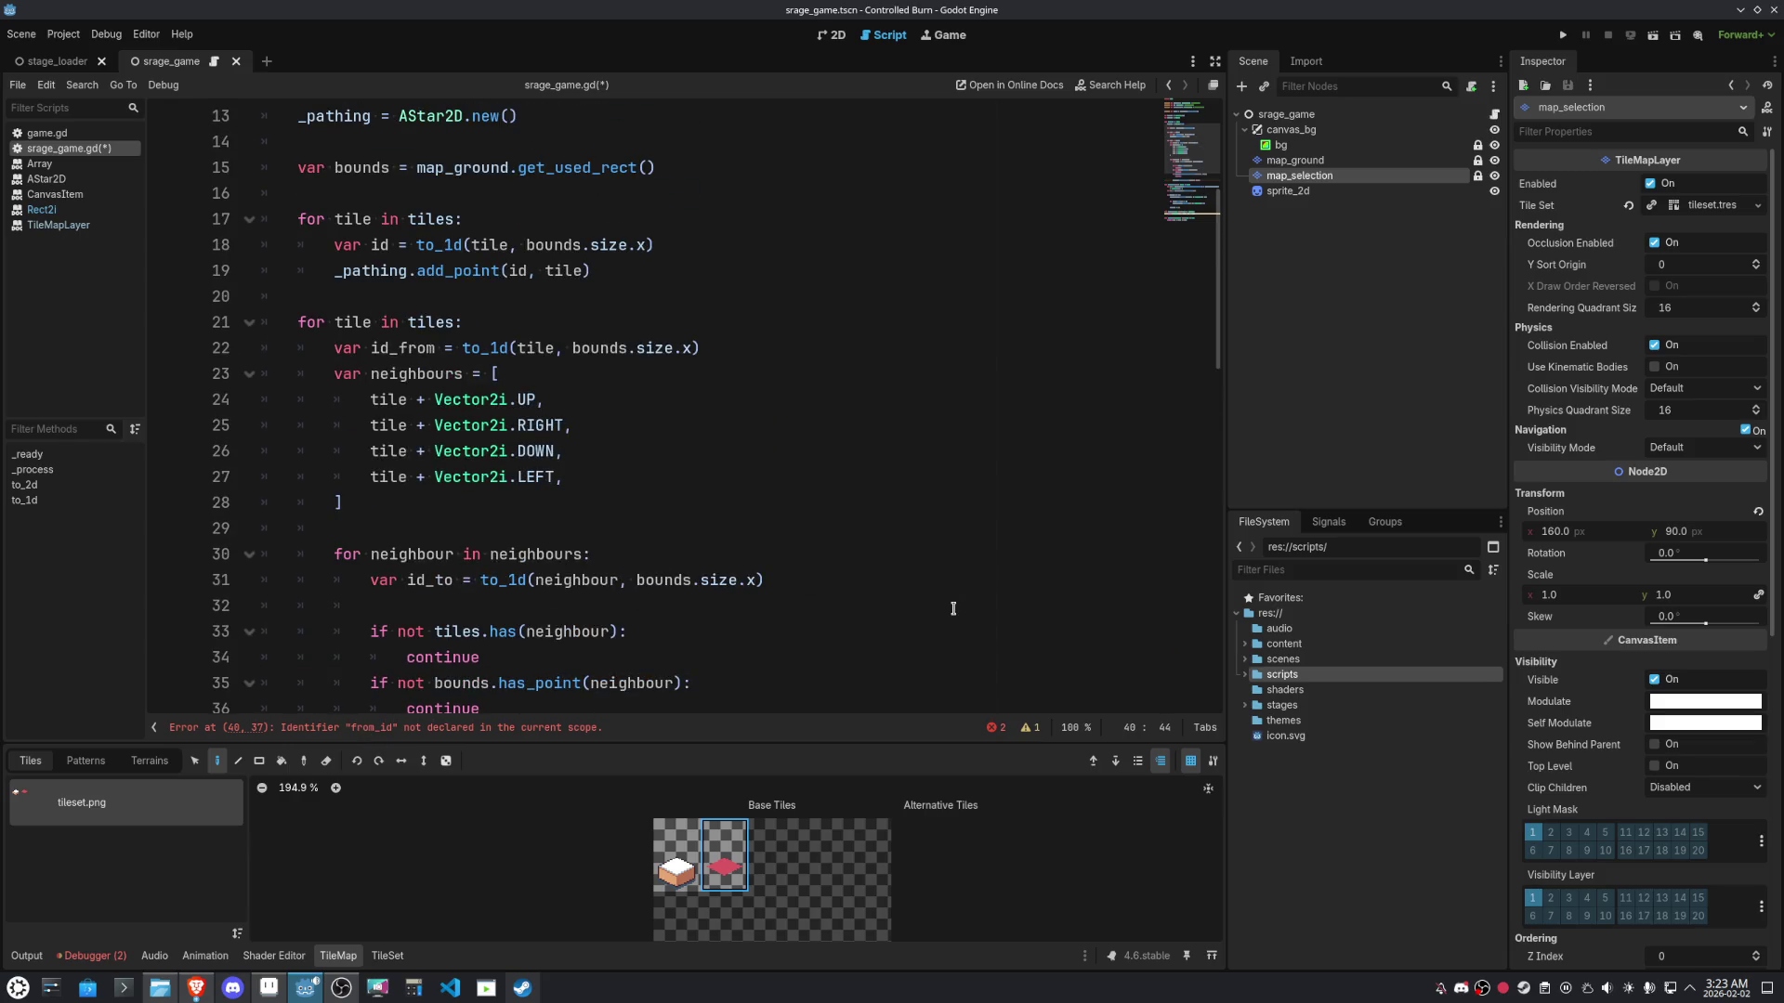
double_click(410, 357)
text(fro)
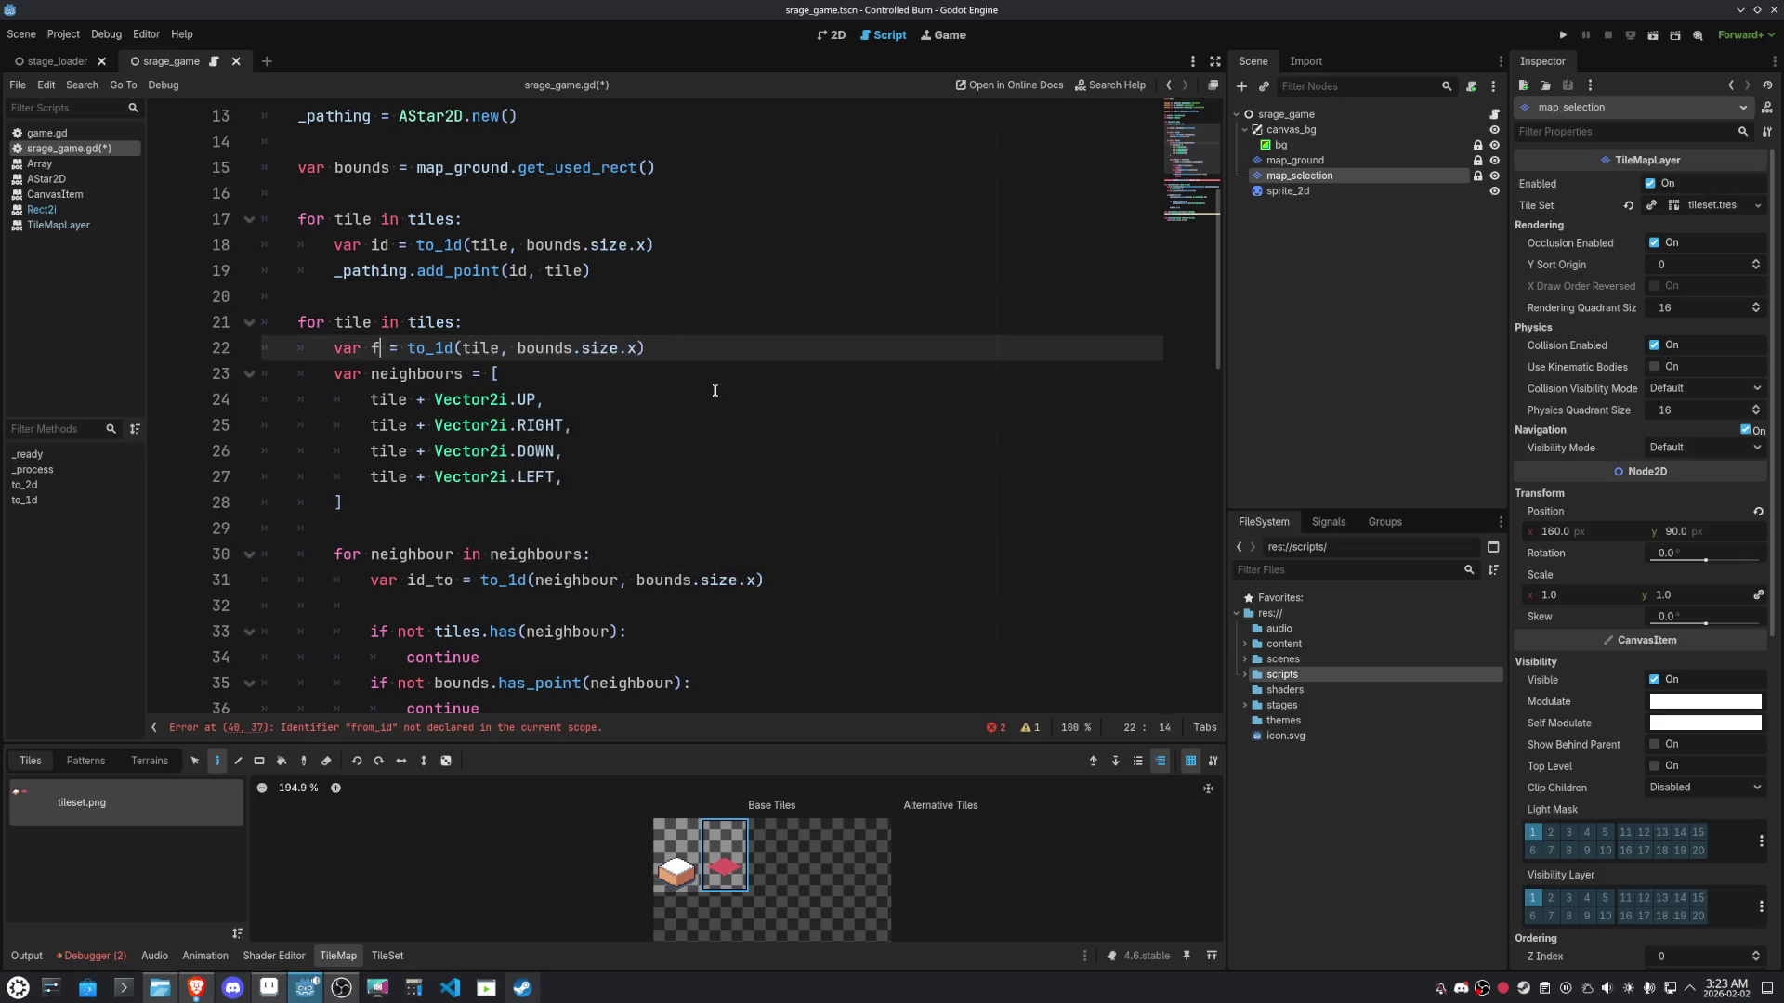
key(BackSpace)
key(BackSpace)
key(BackSpace)
text(id_from)
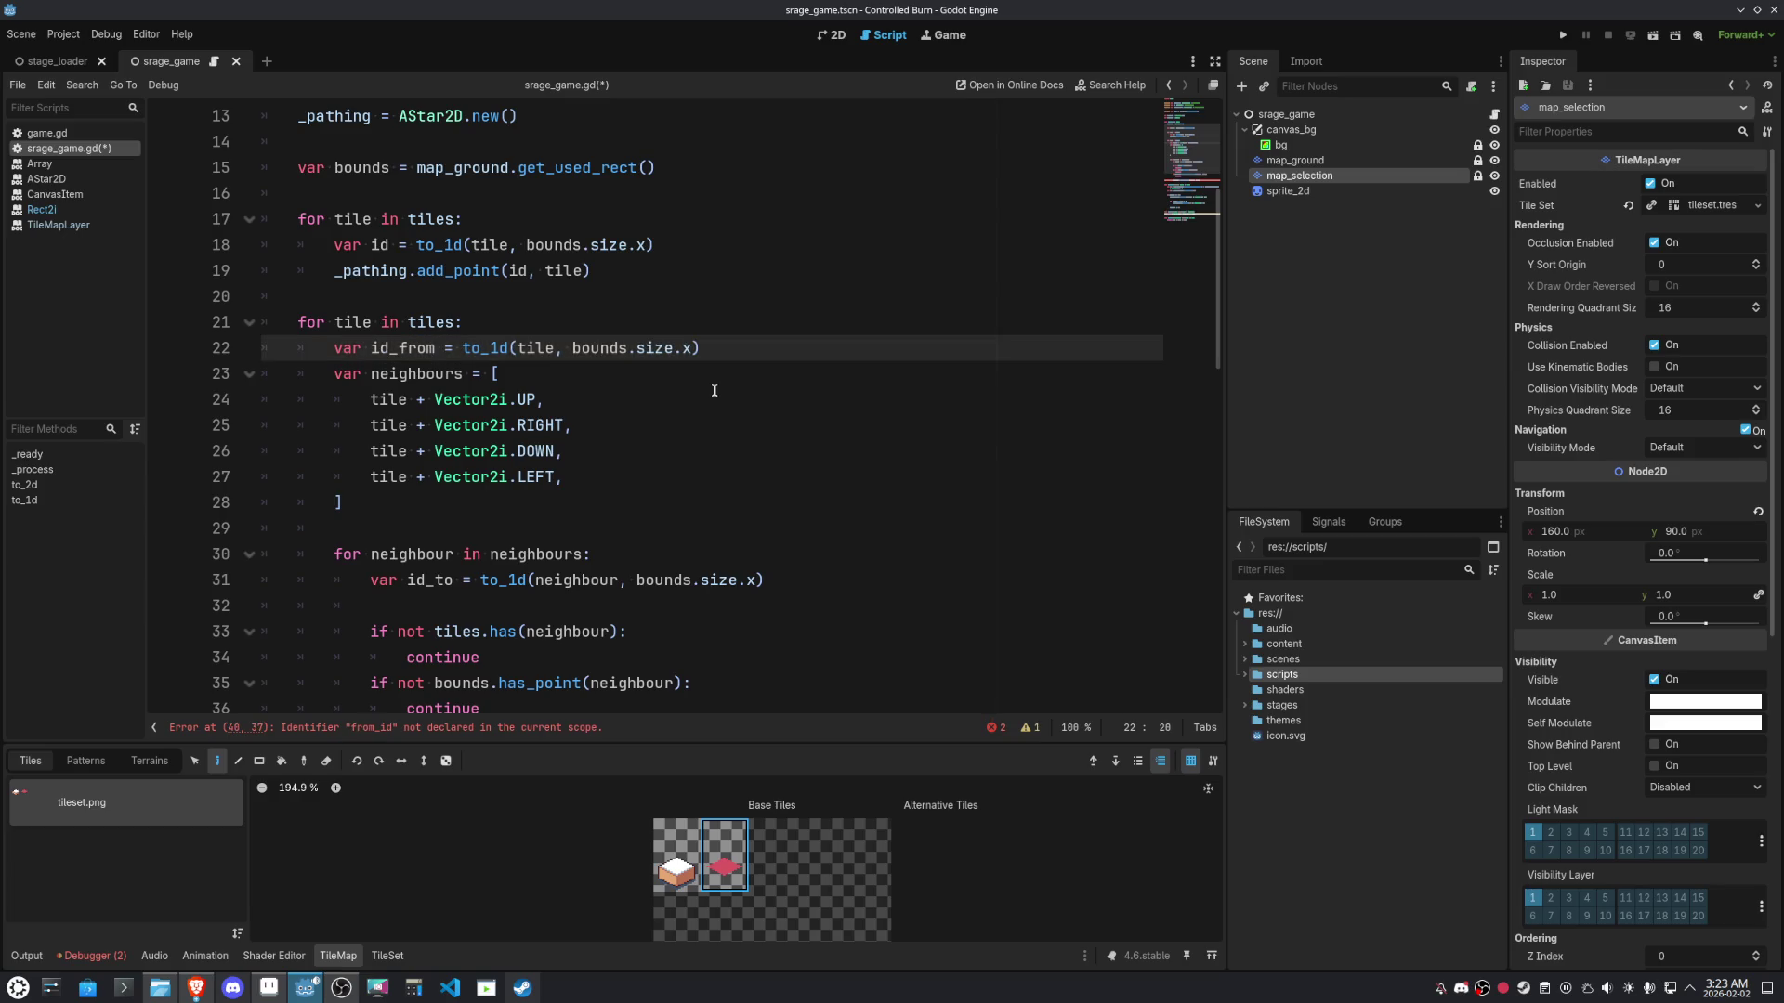
Step: Change the connect_points arguments to id_from and id_to, then save the script
scroll(929, 483, down, 3)
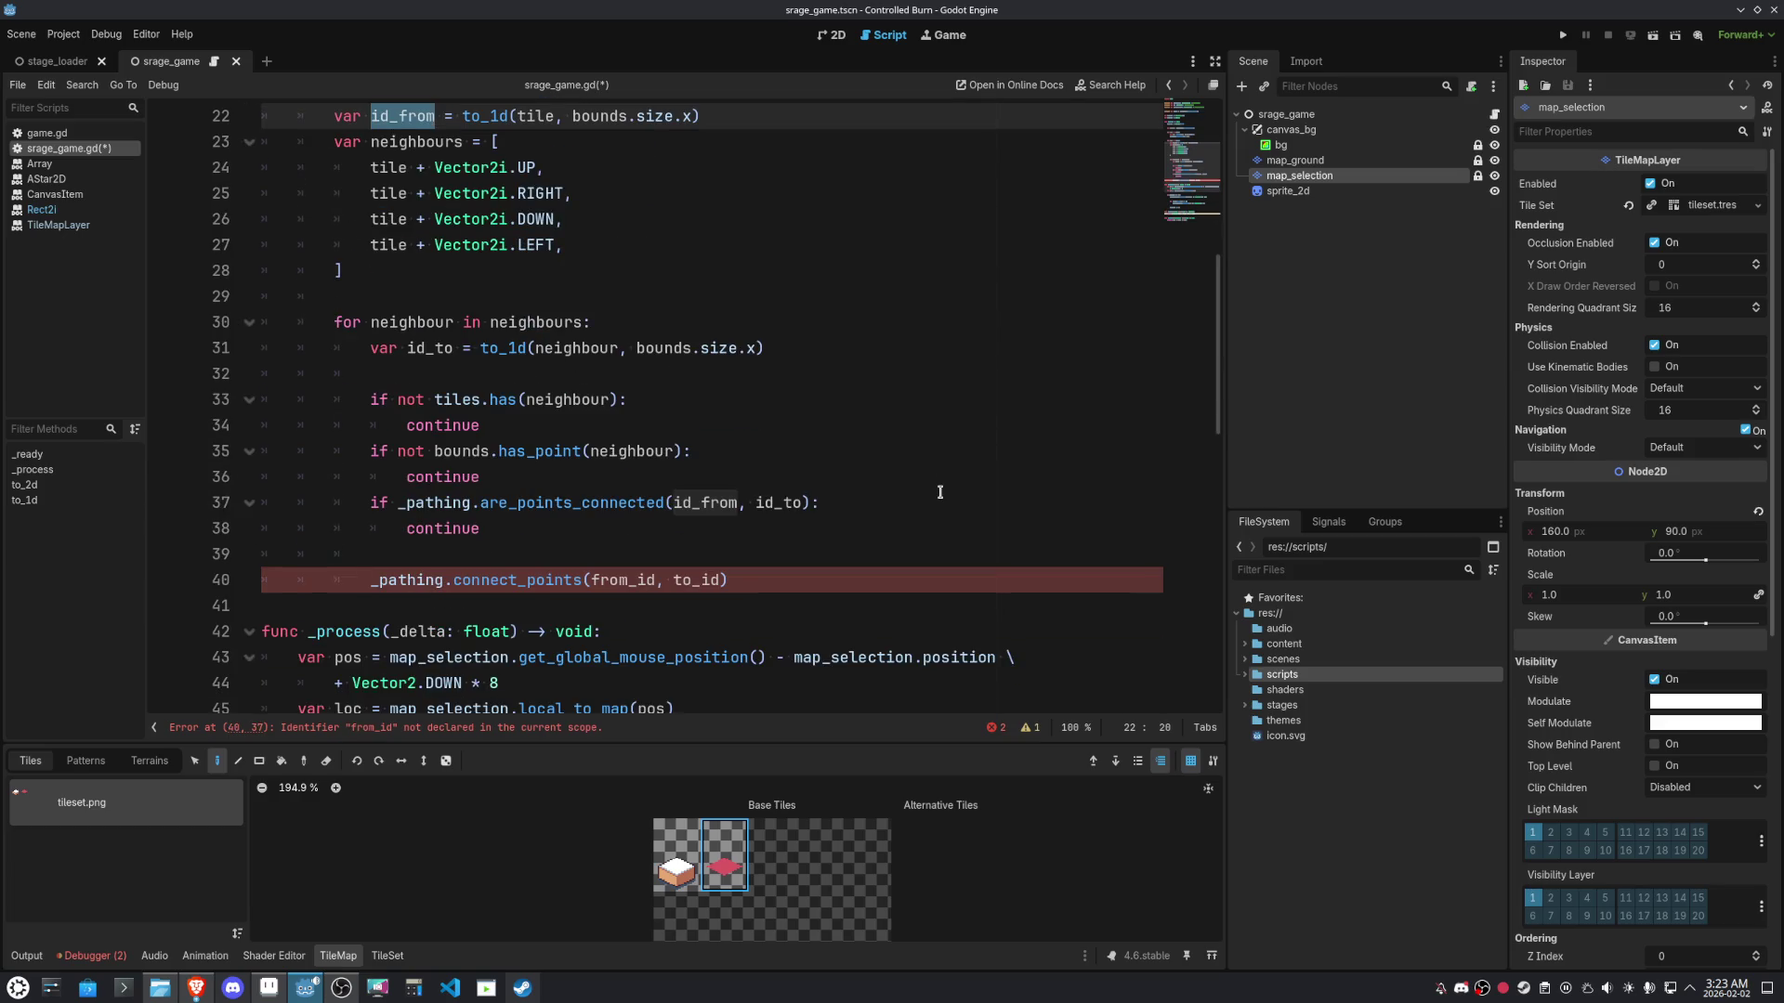
double_click(609, 577)
text(id_from)
double_click(703, 579)
text(id_to)
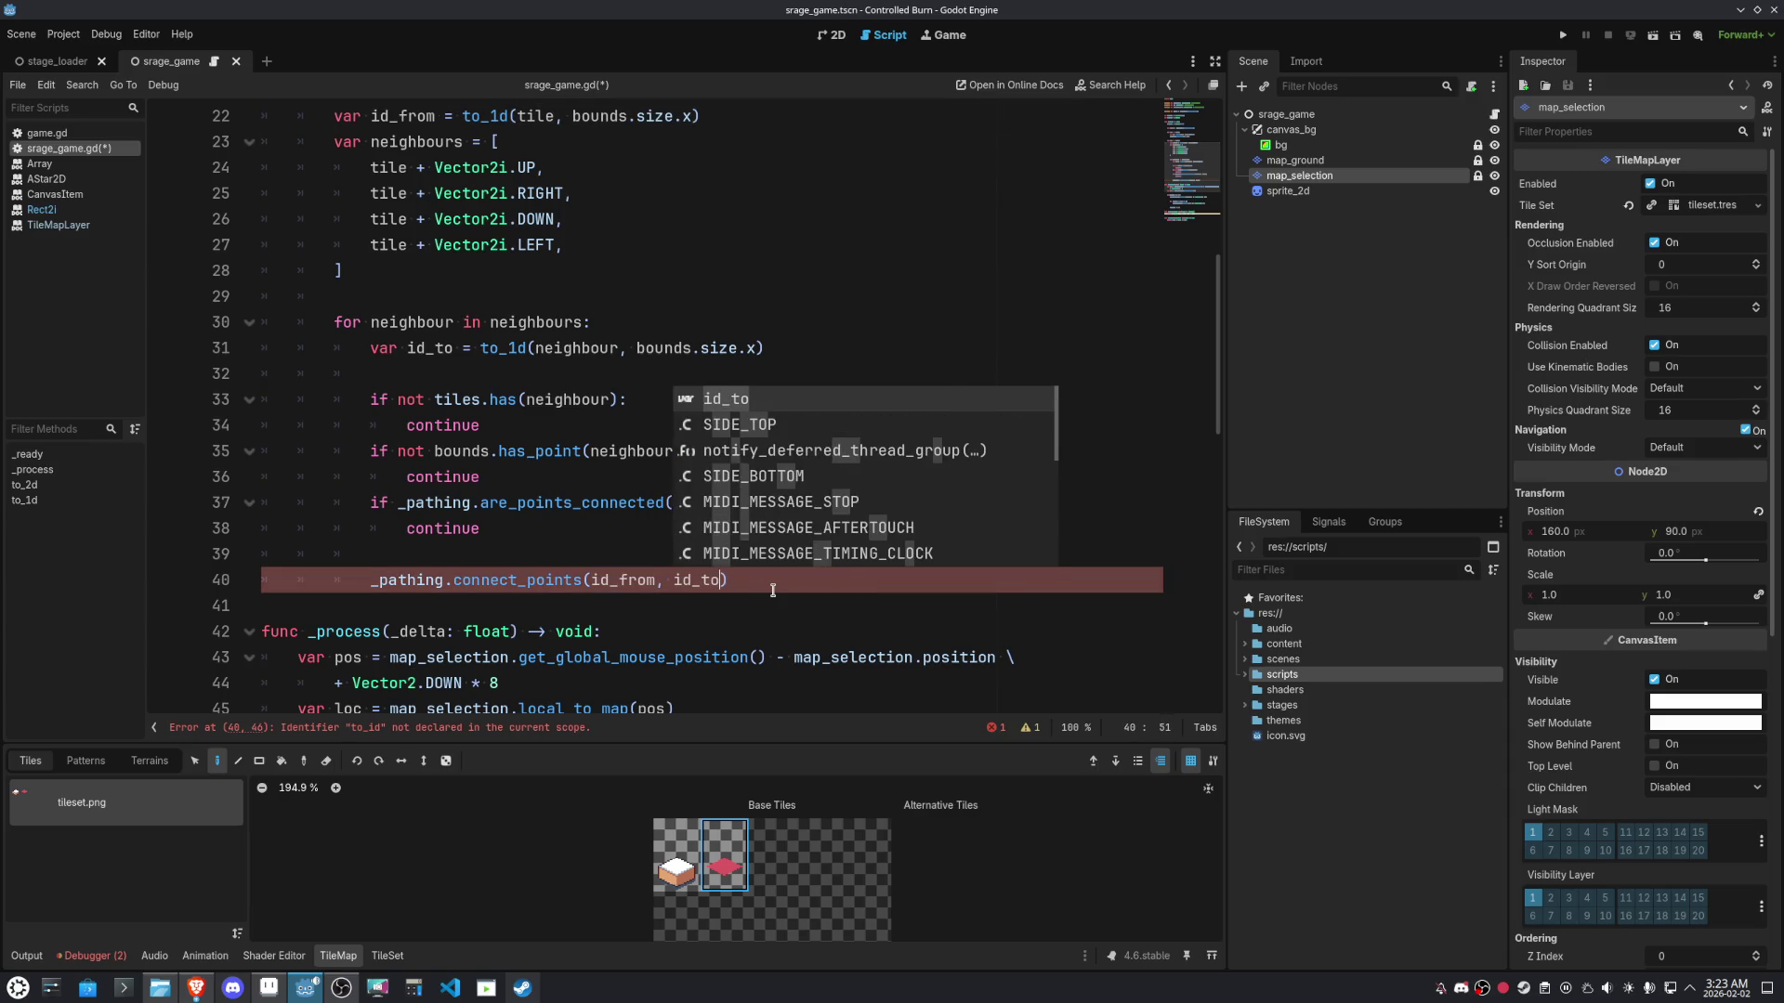
click(915, 299)
key(ctrl+s)
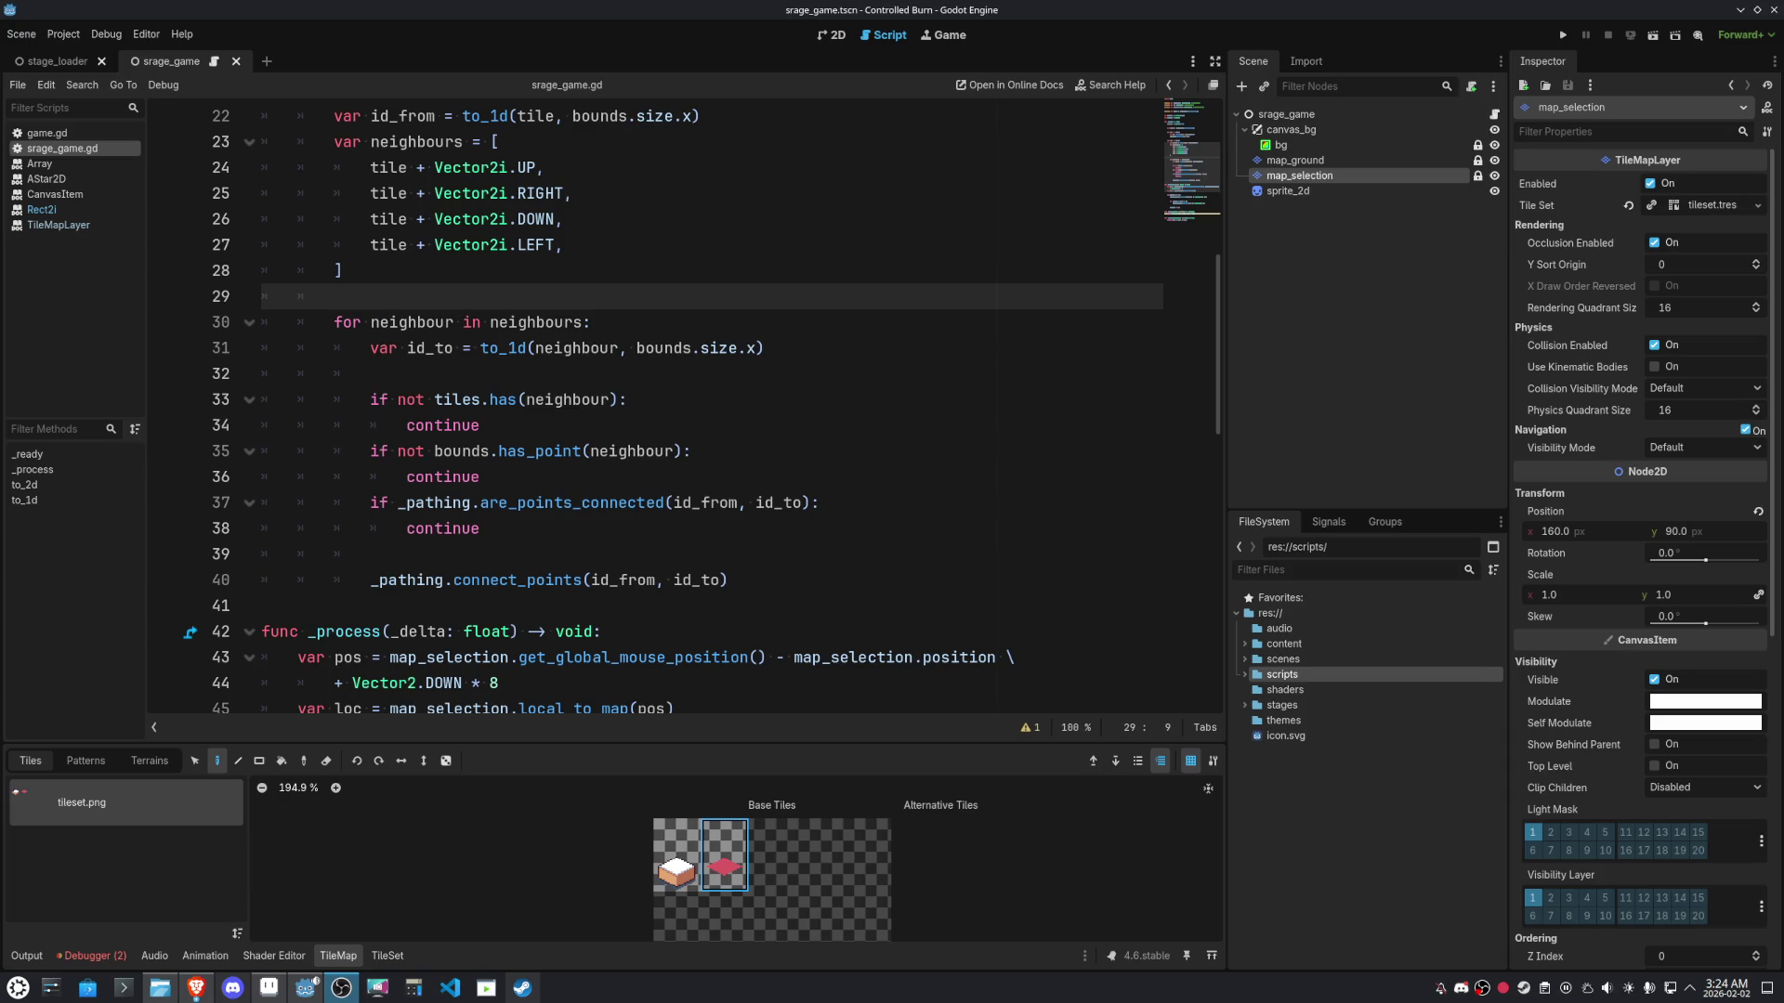
Step: Bring up the code editor's editing commands from blank line 32
click(633, 377)
scroll(936, 504, up, 3)
scroll(936, 504, up, 4)
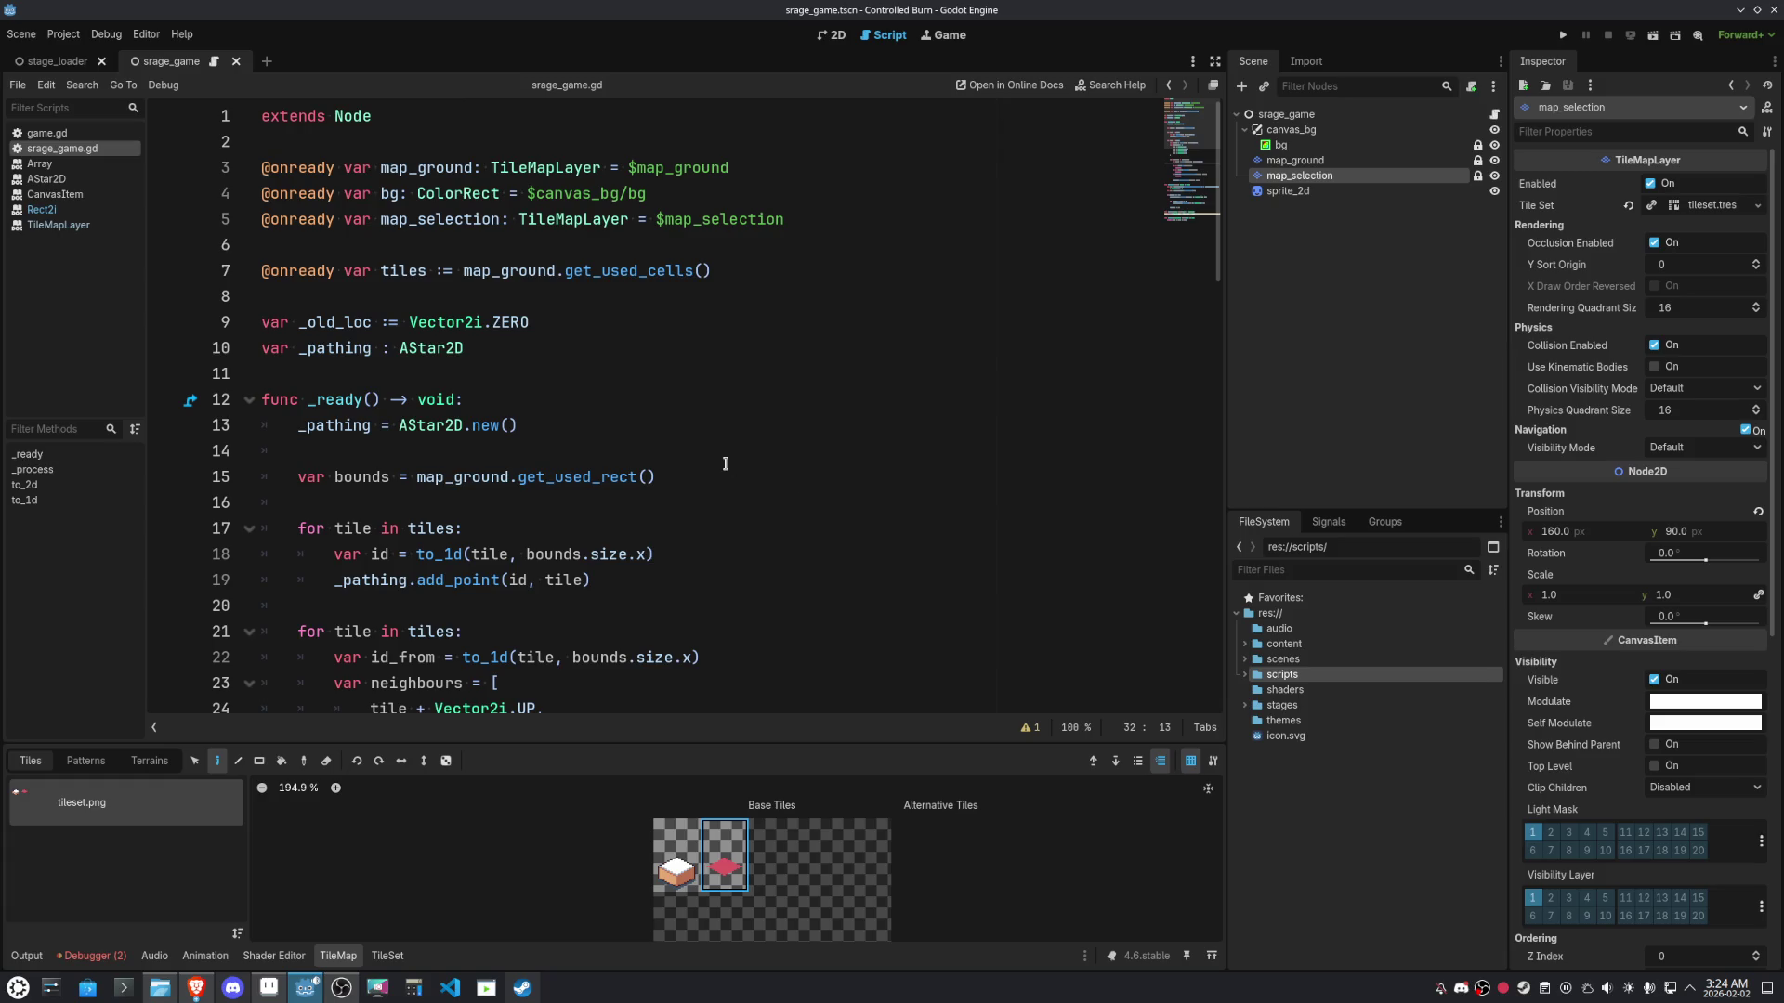
scroll(726, 463, down, 6)
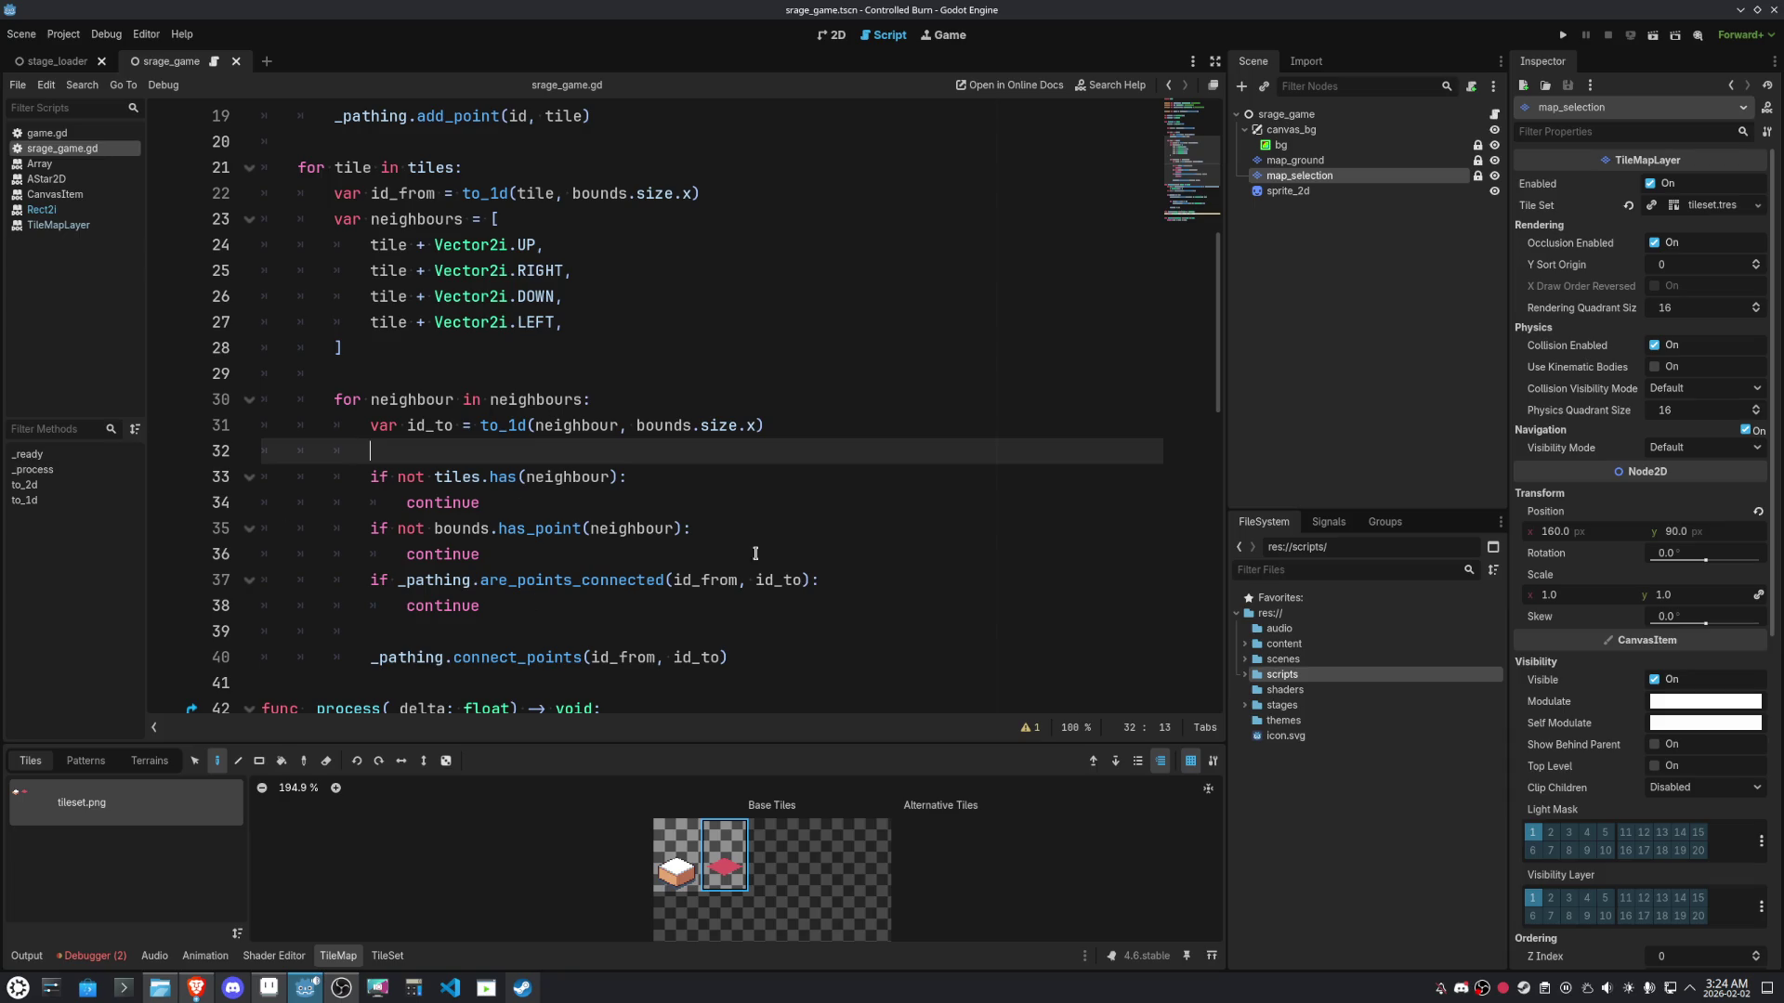
right_click(829, 446)
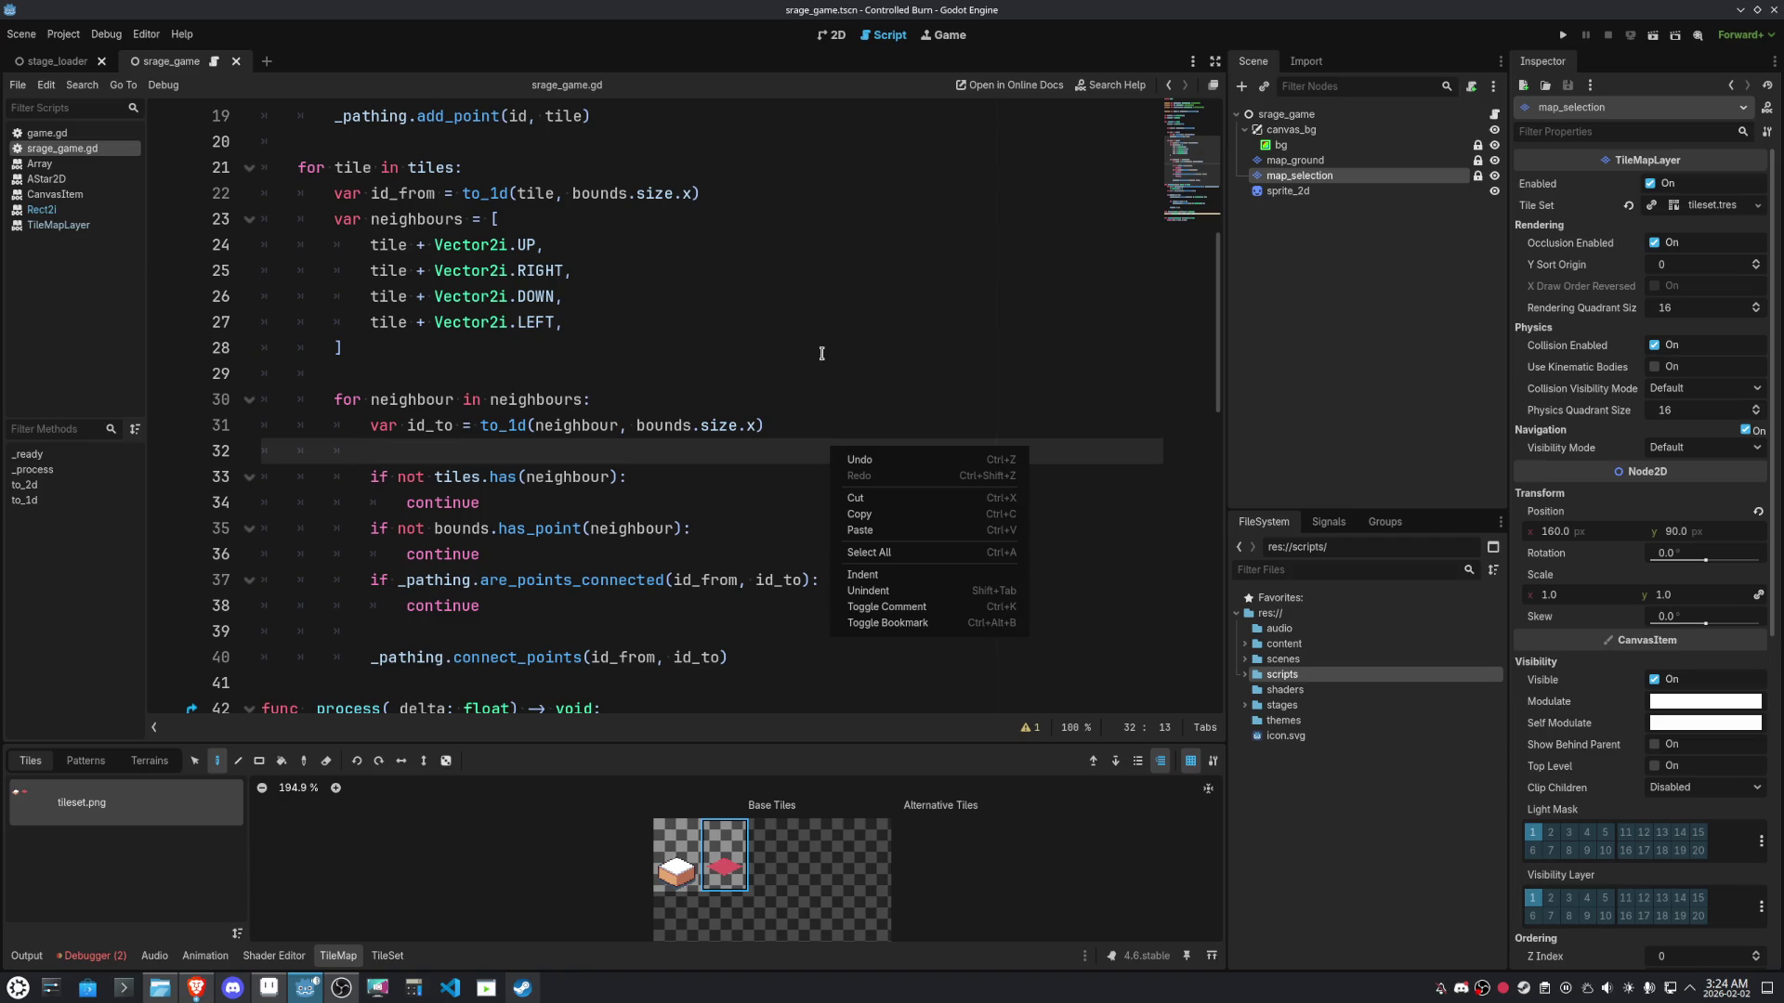